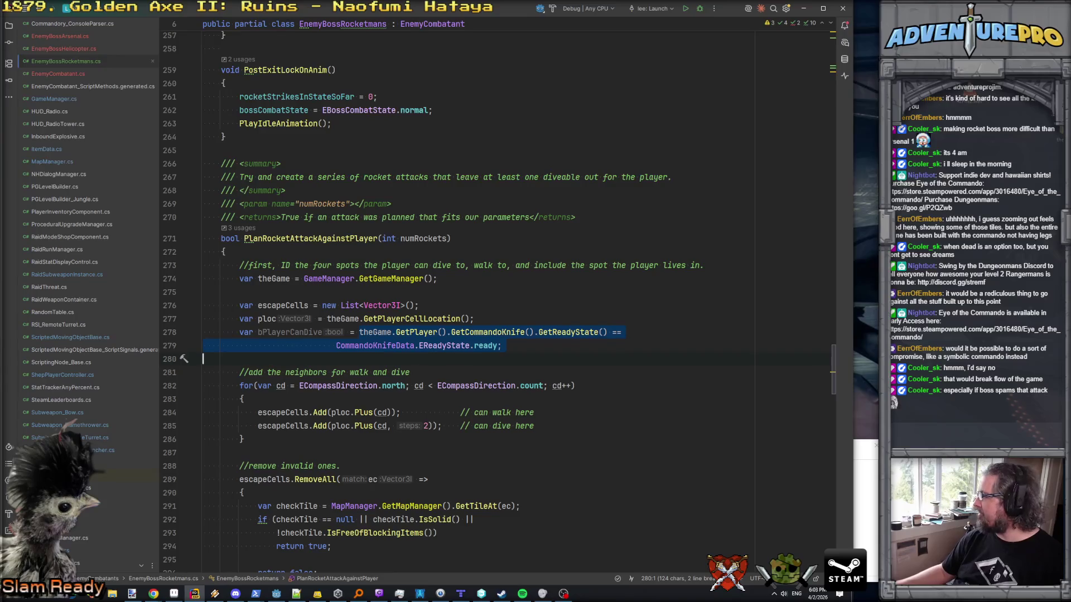
# - Change bPlayerCanDive's initializer to call theGame.GetPlayer().CanDive()
pyautogui.hotkey('alt', 'Tab')
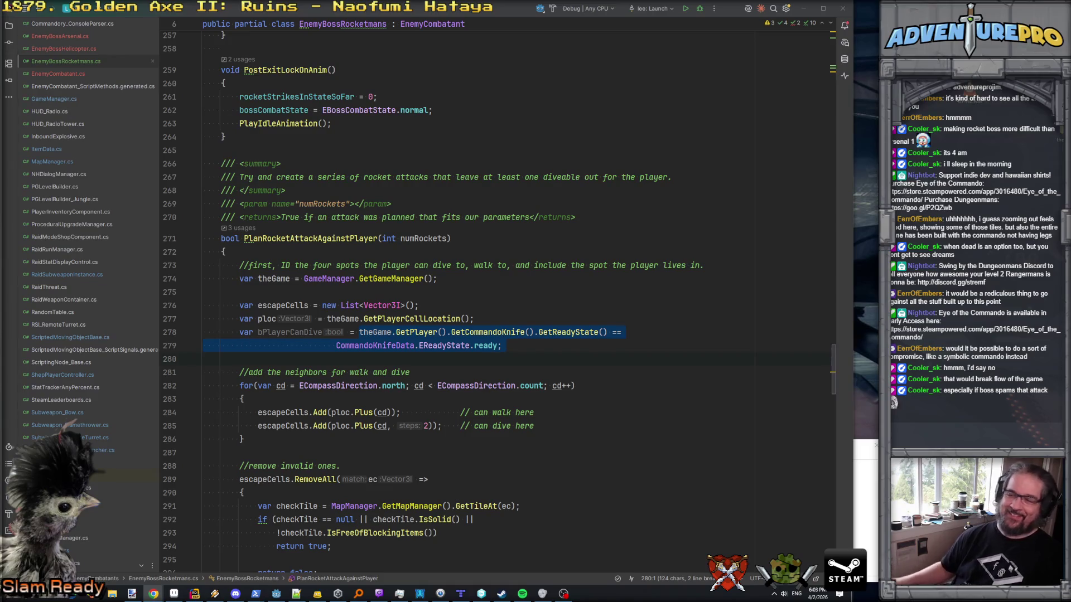
pyautogui.click(501, 346)
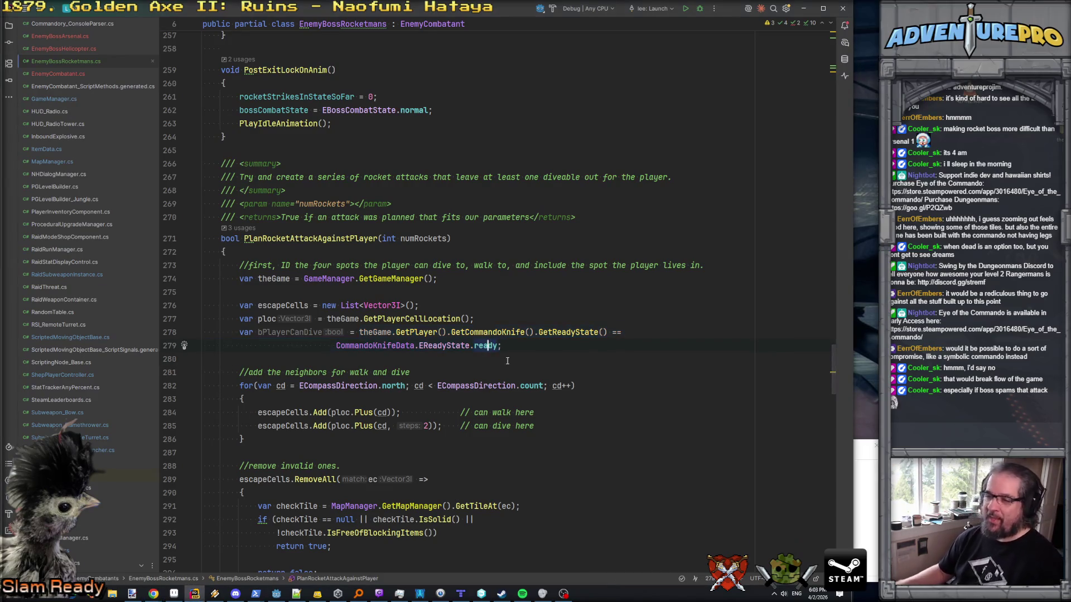
pyautogui.doubleClick(290, 332)
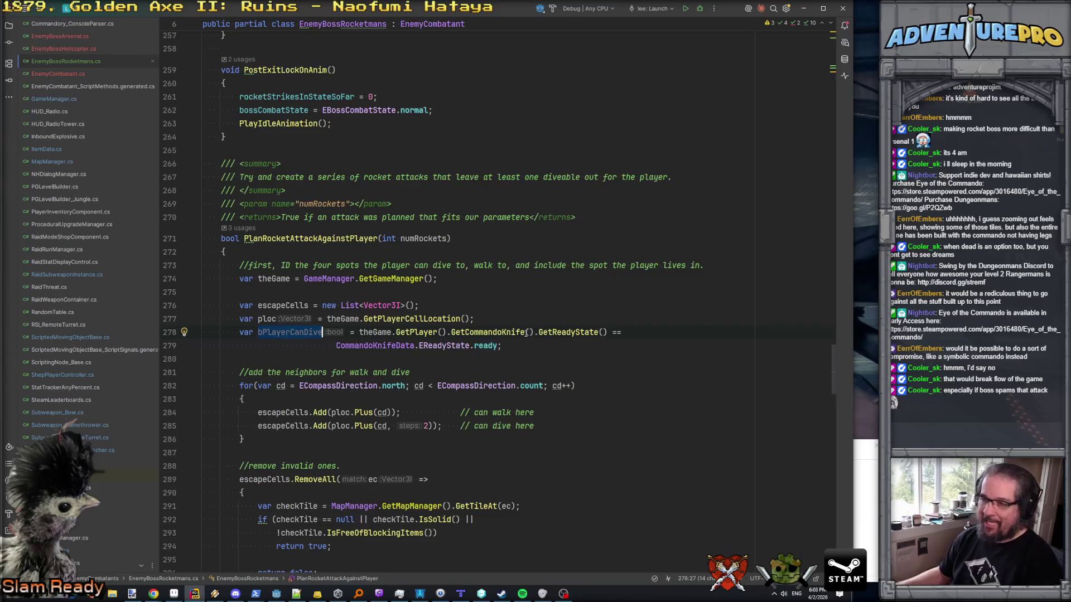
pyautogui.click(436, 346)
pyautogui.click(454, 332)
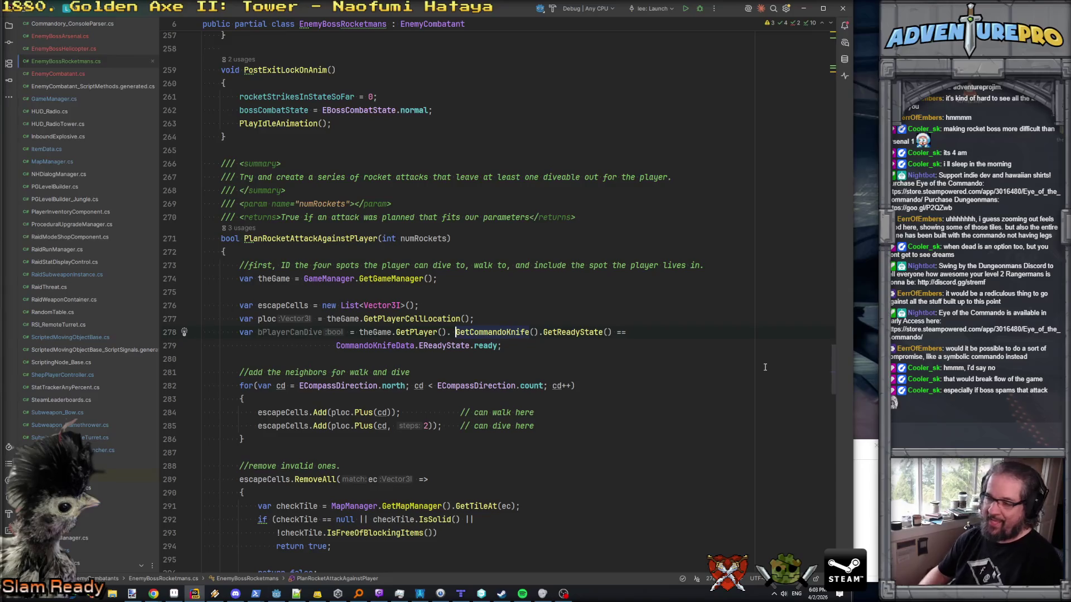
pyautogui.press('Left')
pyautogui.write('CanDive')
pyautogui.press('Return')
pyautogui.write(';')
# - Remove the old knife-ready expression and generate a CanDive() stub in ShepPlayerController.cs
pyautogui.keyDown('shift'); pyautogui.click(574, 357); pyautogui.keyUp('shift')
pyautogui.press('Delete')
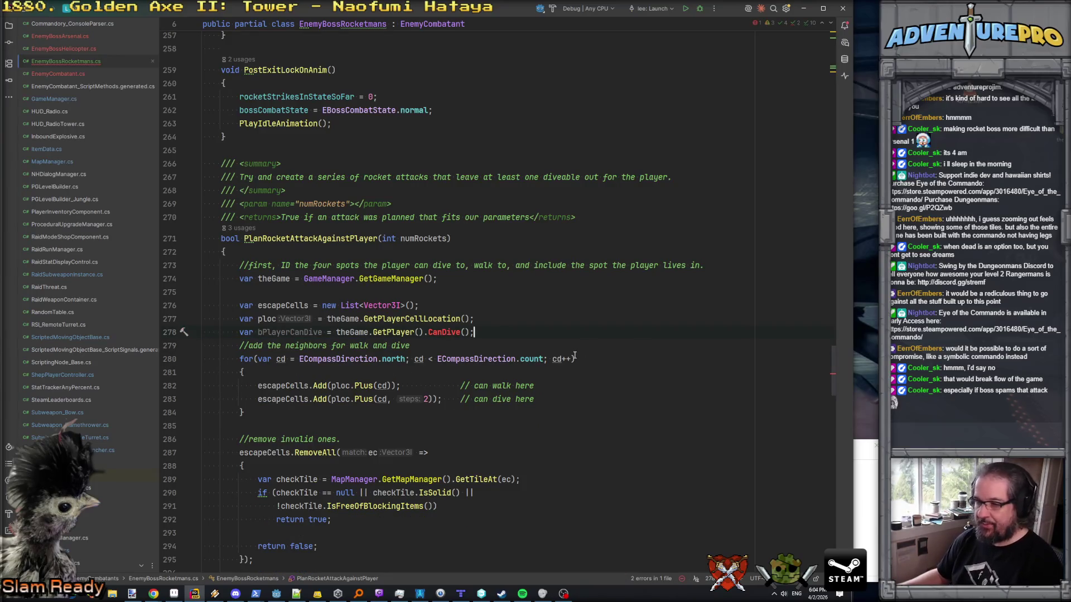
pyautogui.press('Return')
pyautogui.click(438, 335)
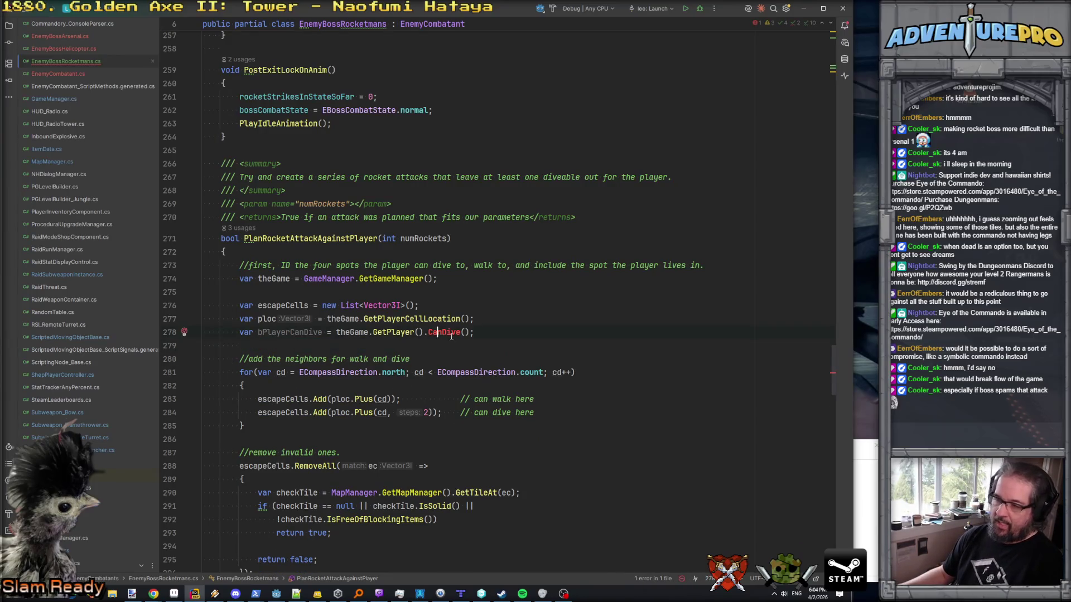
pyautogui.hotkey('alt', 'Return')
pyautogui.press('Return')
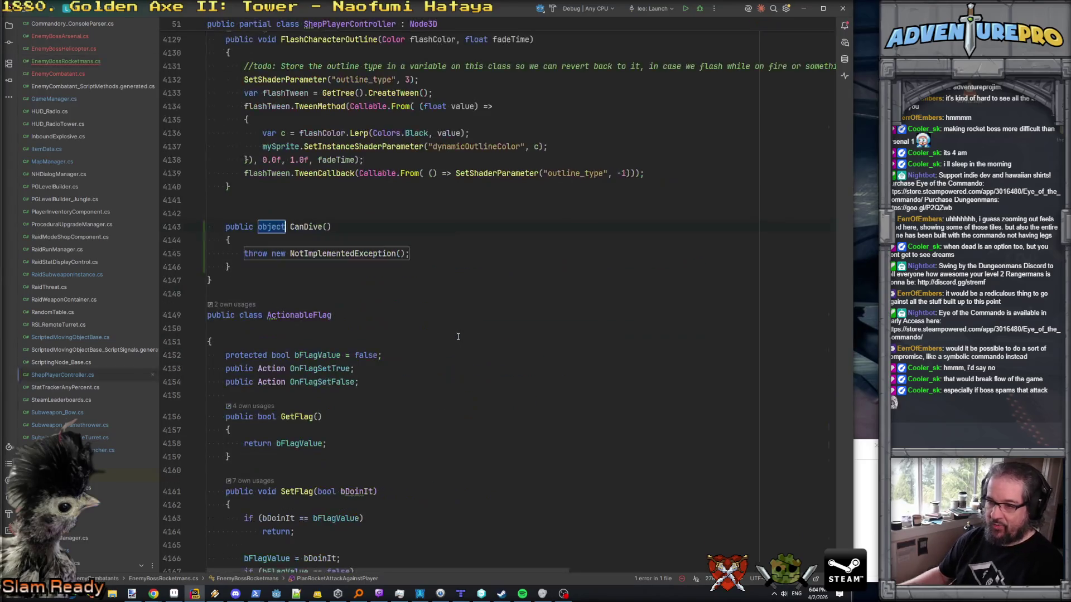
# - Document CanDive with 'This may be different for each commando type.' and drop the placeholder throw
pyautogui.click(274, 208)
pyautogui.write('/// ')
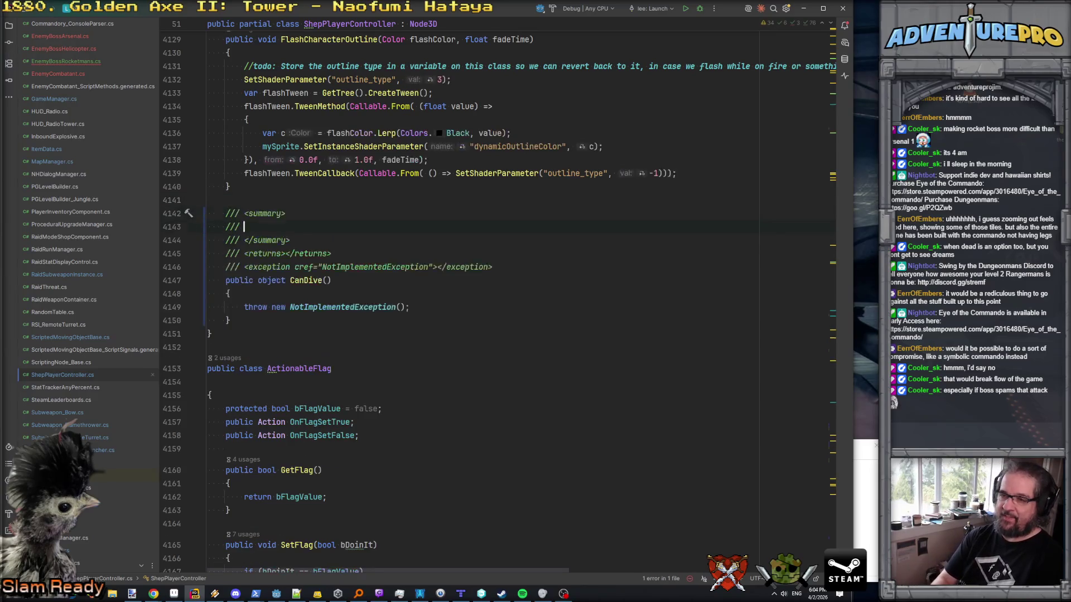
pyautogui.write('This ')
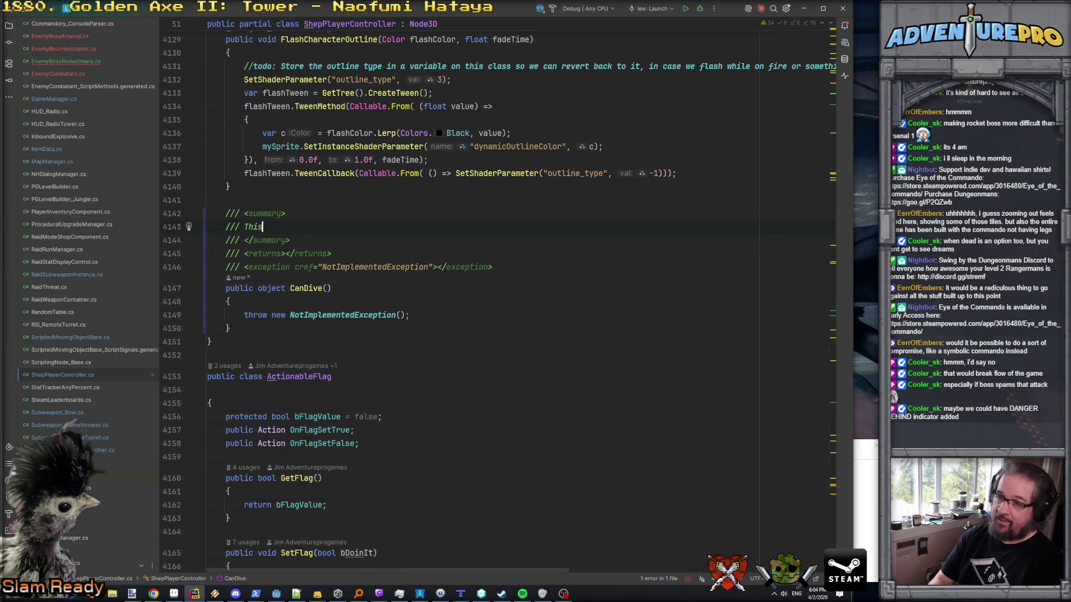
pyautogui.write('may be ')
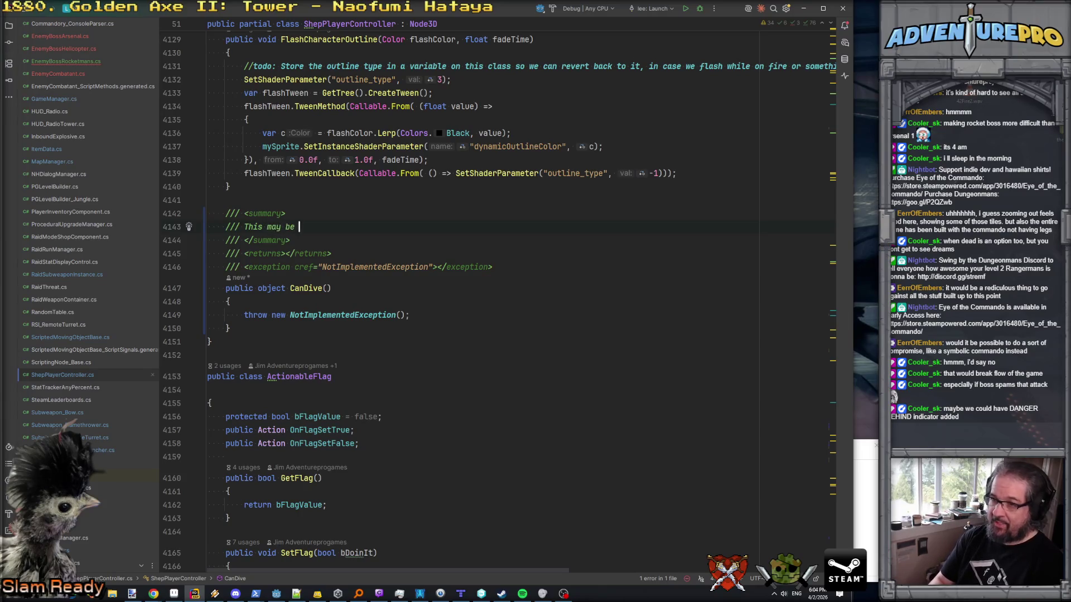
pyautogui.write('different for ea')
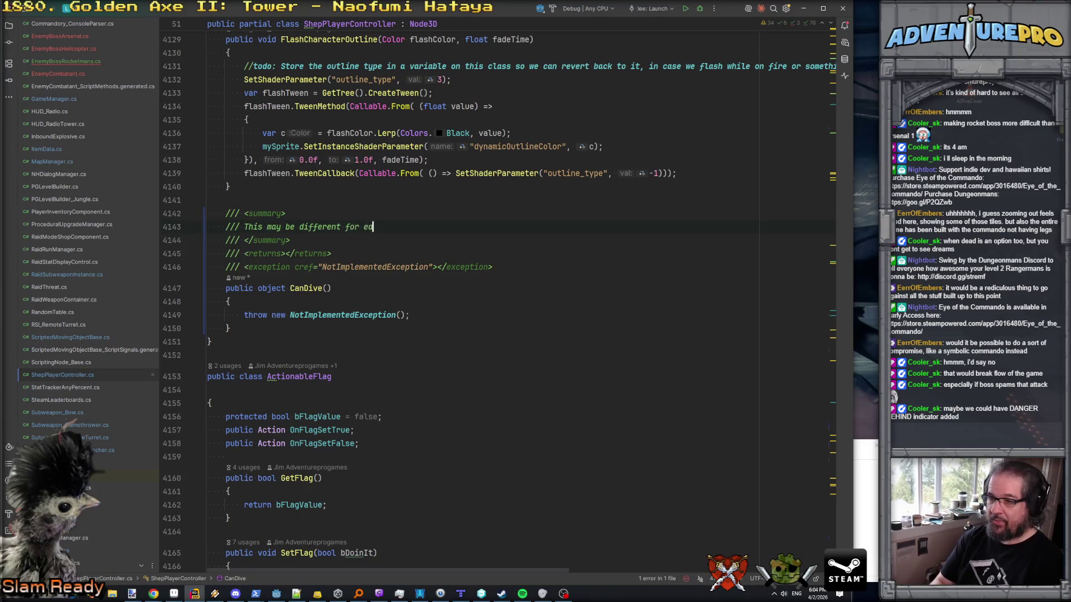
pyautogui.write('ch commando type.')
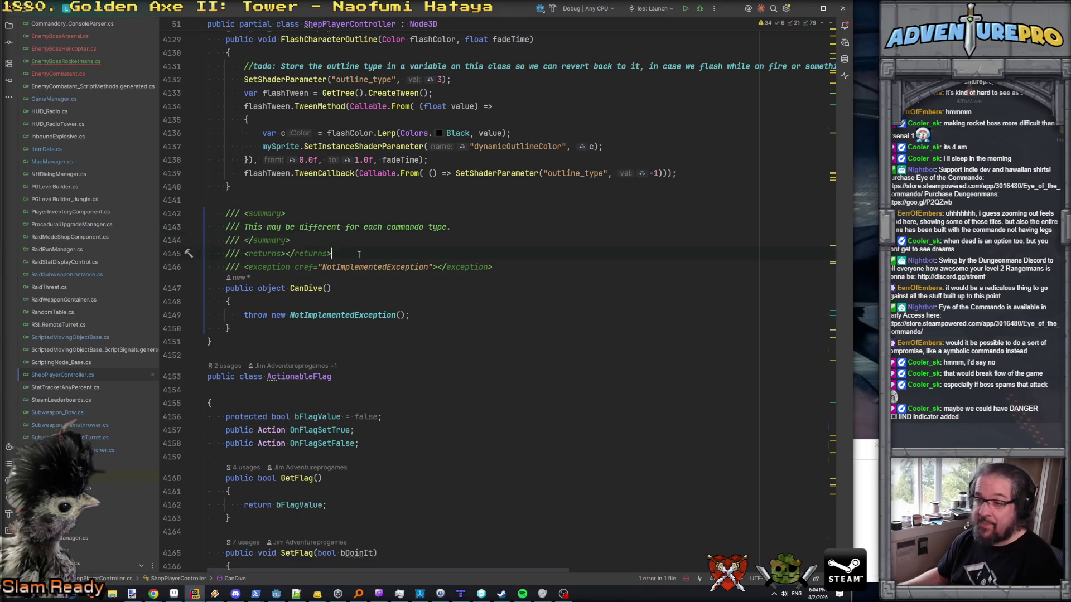
pyautogui.tripleClick(223, 268)
pyautogui.press('BackSpace')
pyautogui.press('Down')
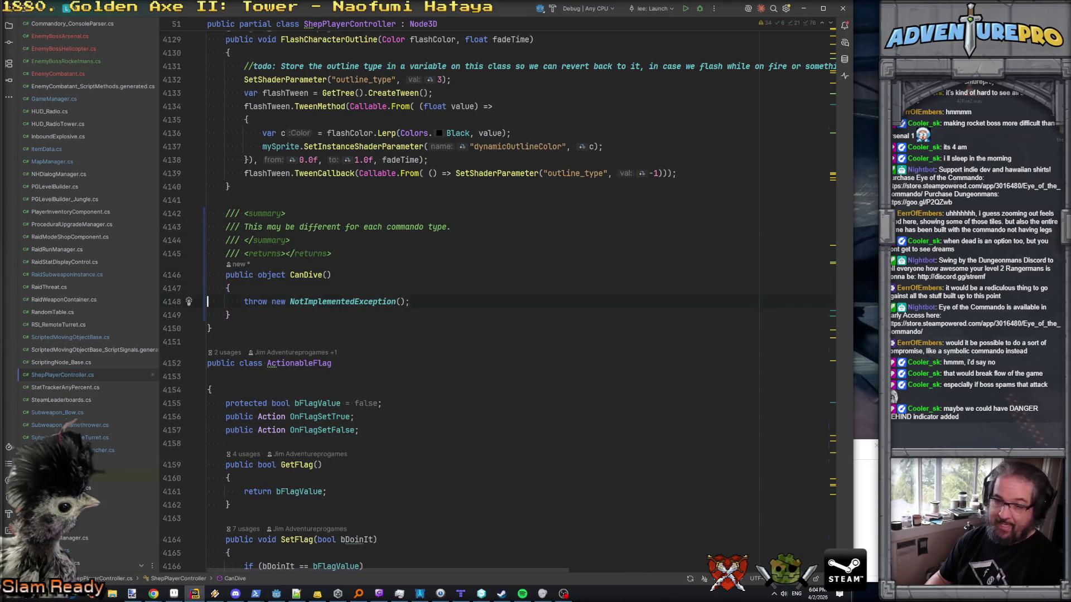
pyautogui.hotkey('ctrl', 'y')
# - Make CanDive a bool returning GetCommandoKnife().GetReadyState() == CommandoKnifeData.EReadyState.ready
pyautogui.doubleClick(259, 275)
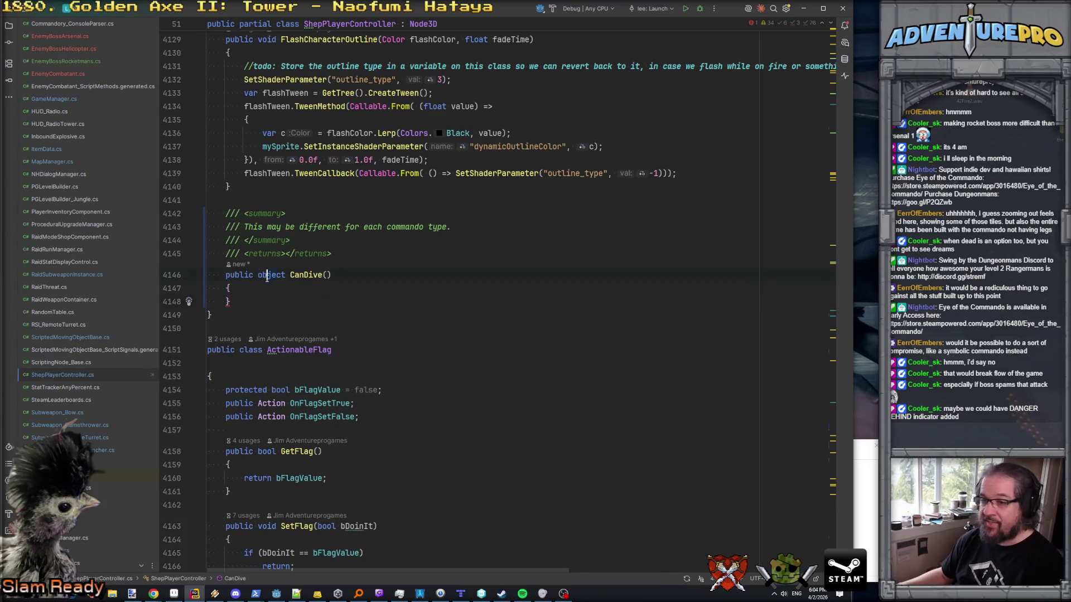
pyautogui.write('bool')
pyautogui.hotkey('ctrl', 'shift', 'Return')
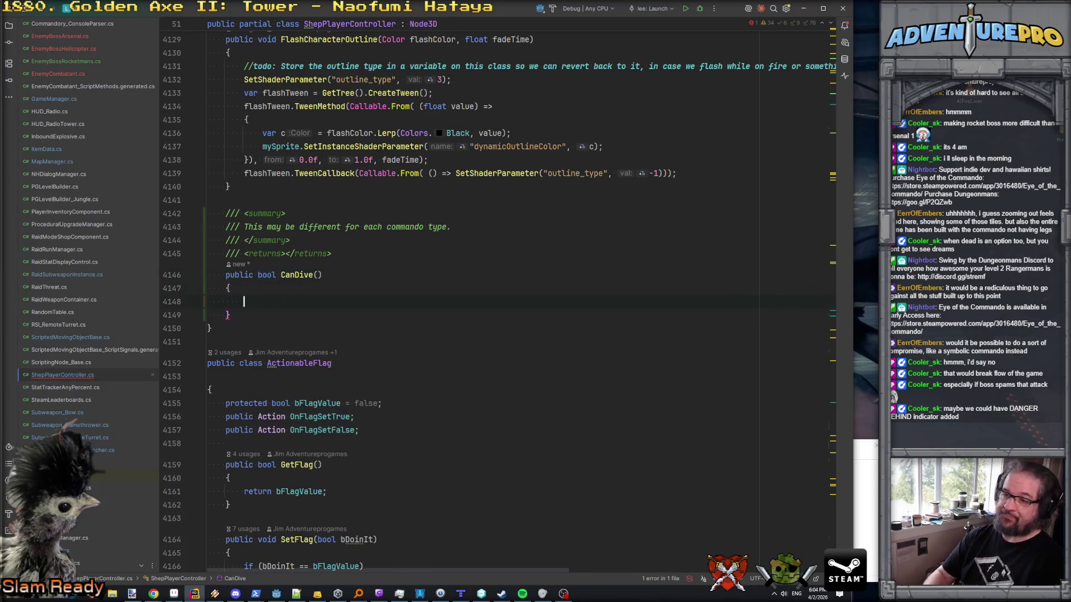
pyautogui.write('GetCommandoKnife().GetReadyState() ==             CommandoKnifeData.EReadyState.ready;')
pyautogui.click(244, 302)
pyautogui.write('return')
pyautogui.click(207, 315)
pyautogui.press('Delete')
pyautogui.press('Delete')
pyautogui.press('Delete')
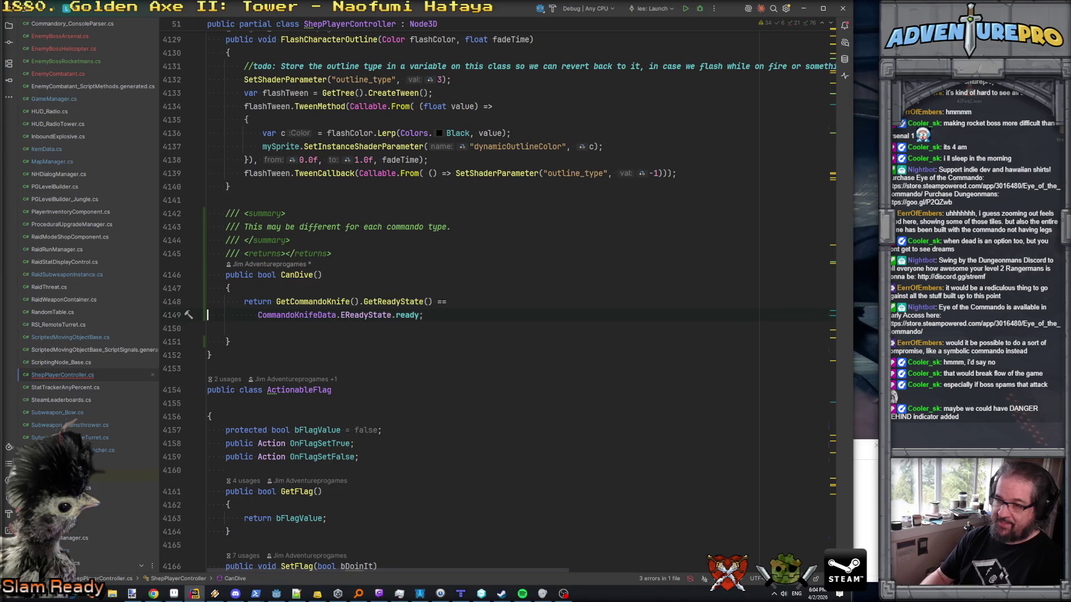
pyautogui.press('Delete')
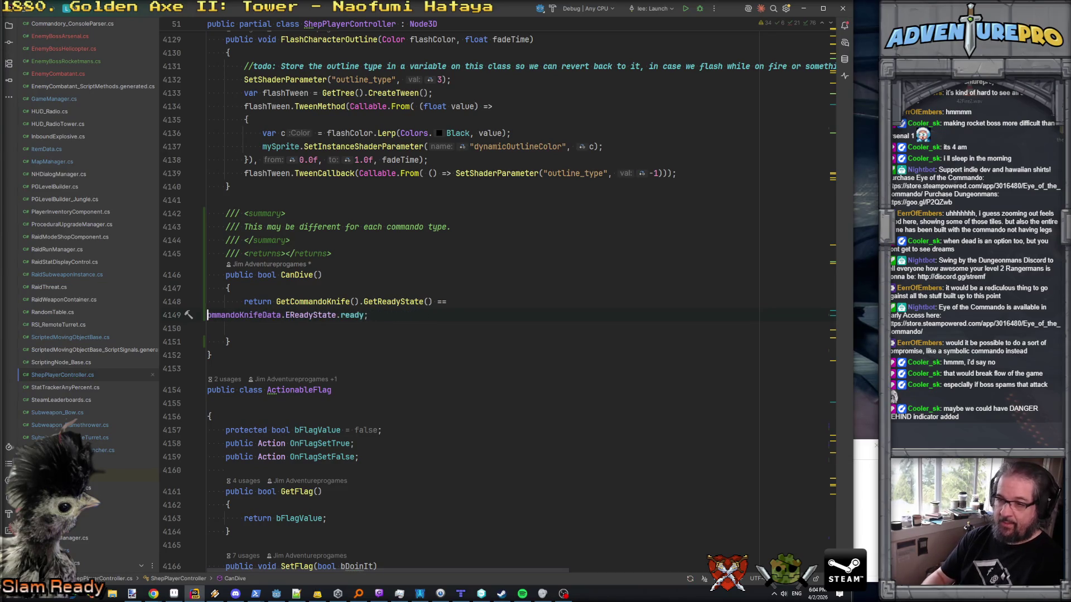
pyautogui.press('BackSpace')
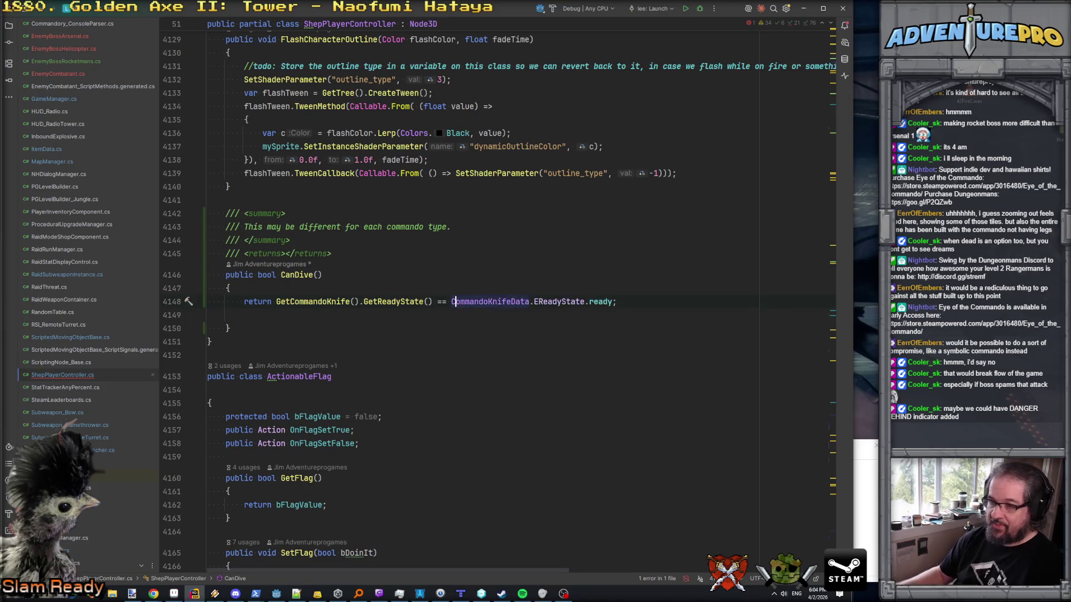
# - Check GetCommandoKnife's knifeData field, remove CanDive's empty line, and return to EnemyBossRocketmans
pyautogui.keyDown('ctrl'); pyautogui.click(304, 301); pyautogui.keyUp('ctrl')
pyautogui.click(299, 245)
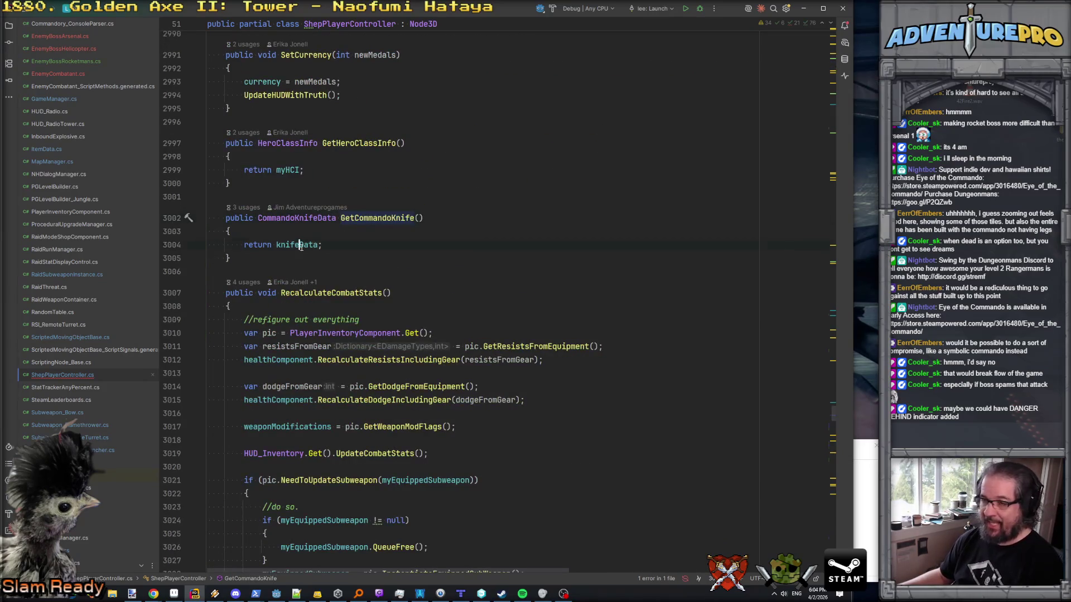
pyautogui.hotkey('alt', 'Up')
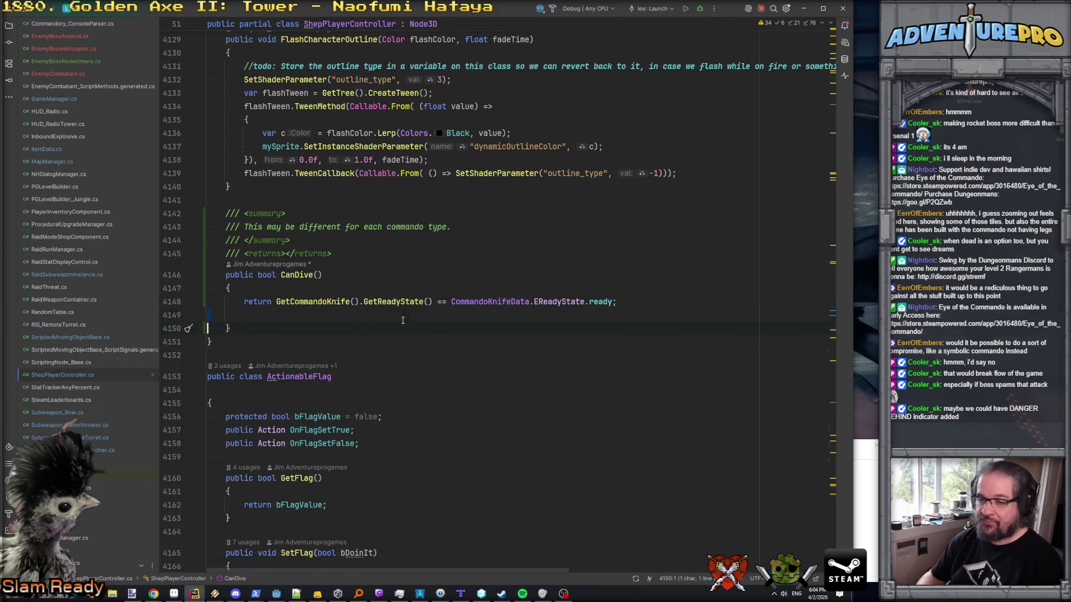
pyautogui.press('BackSpace')
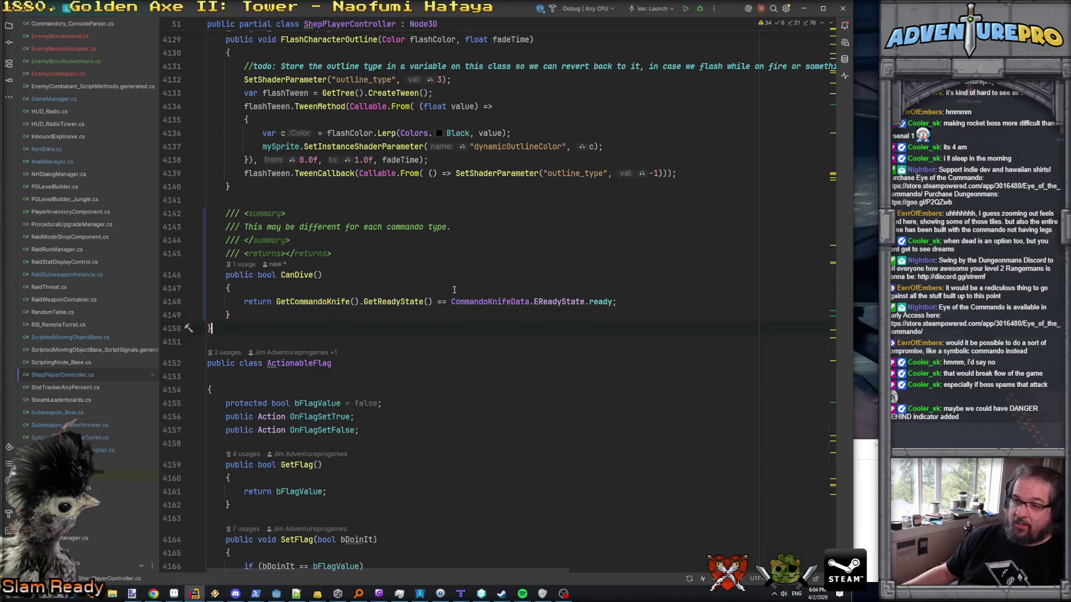
pyautogui.hotkey('ctrl', '-')
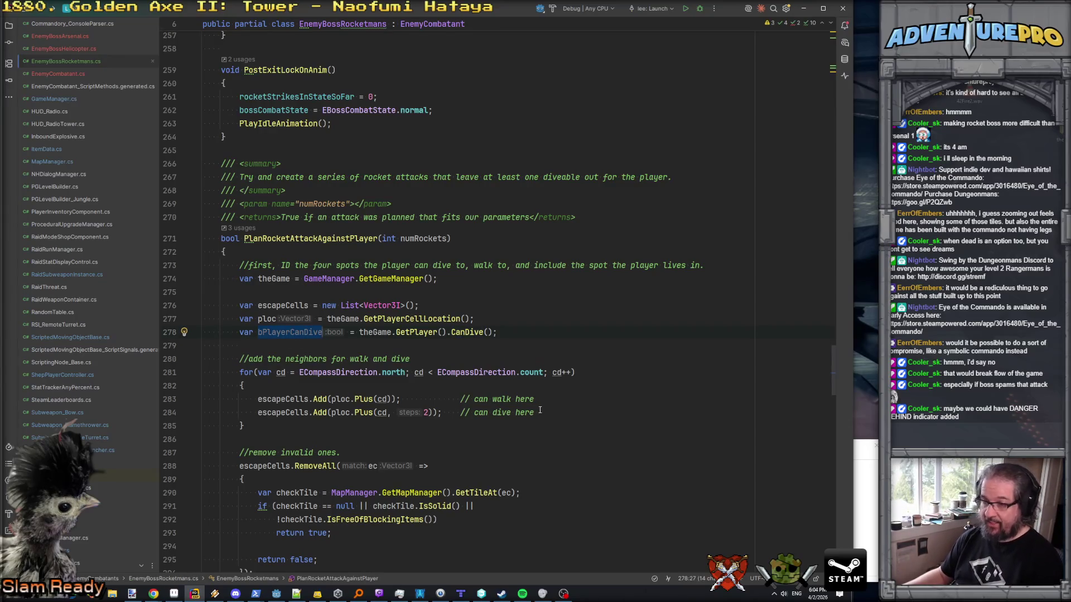
# - Wrap the 'can dive here' escapeCells.Add line in an if( bPlayerCanDive ) { } block
pyautogui.press('Return')
pyautogui.write('if( bPl')
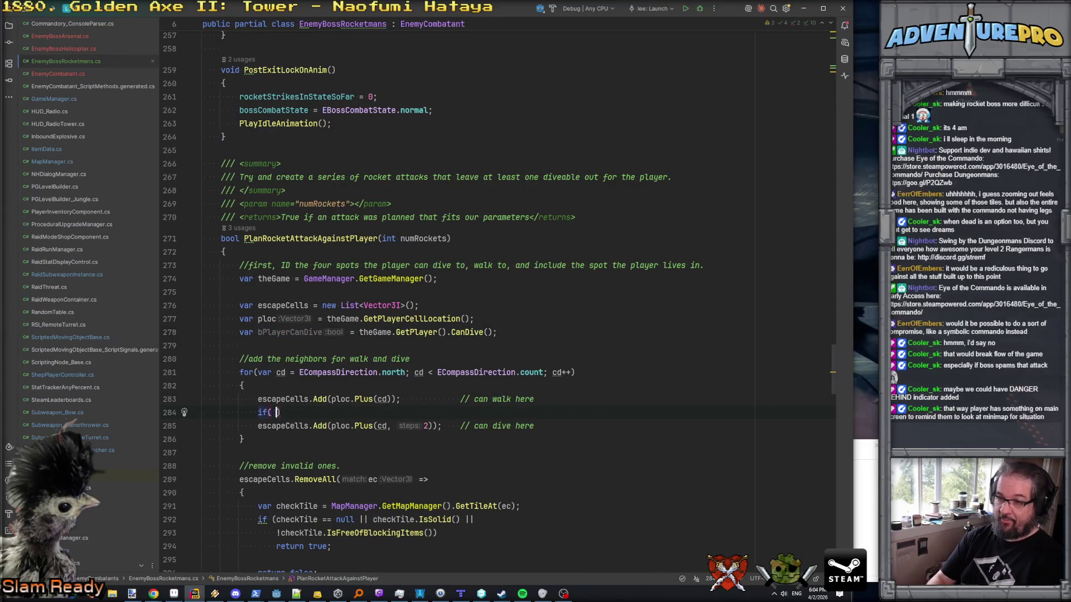
pyautogui.press('Return')
pyautogui.write(')')
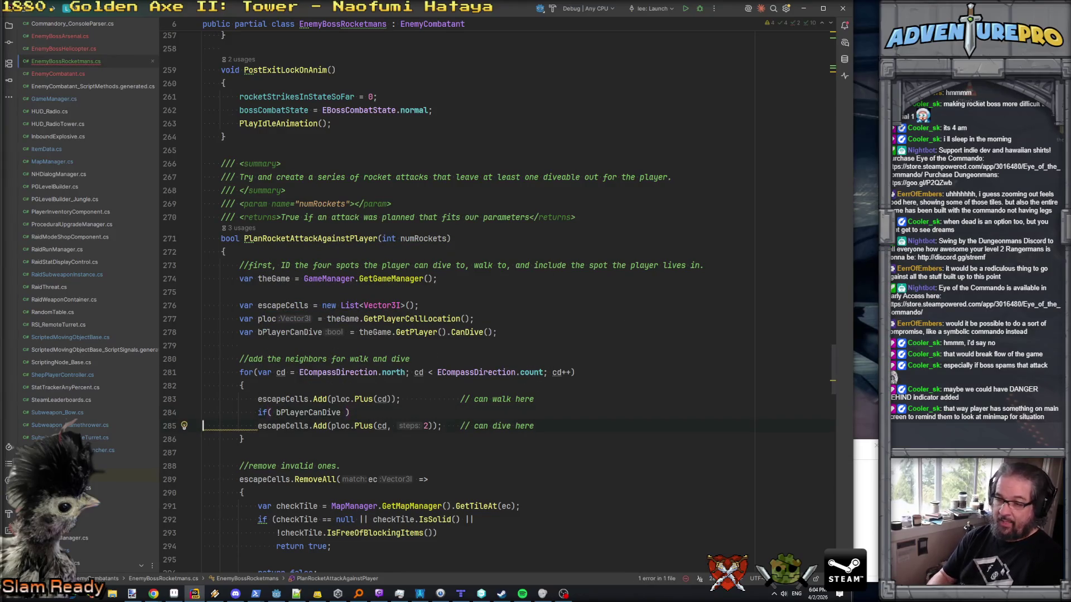
pyautogui.write('{')
pyautogui.press('Return')
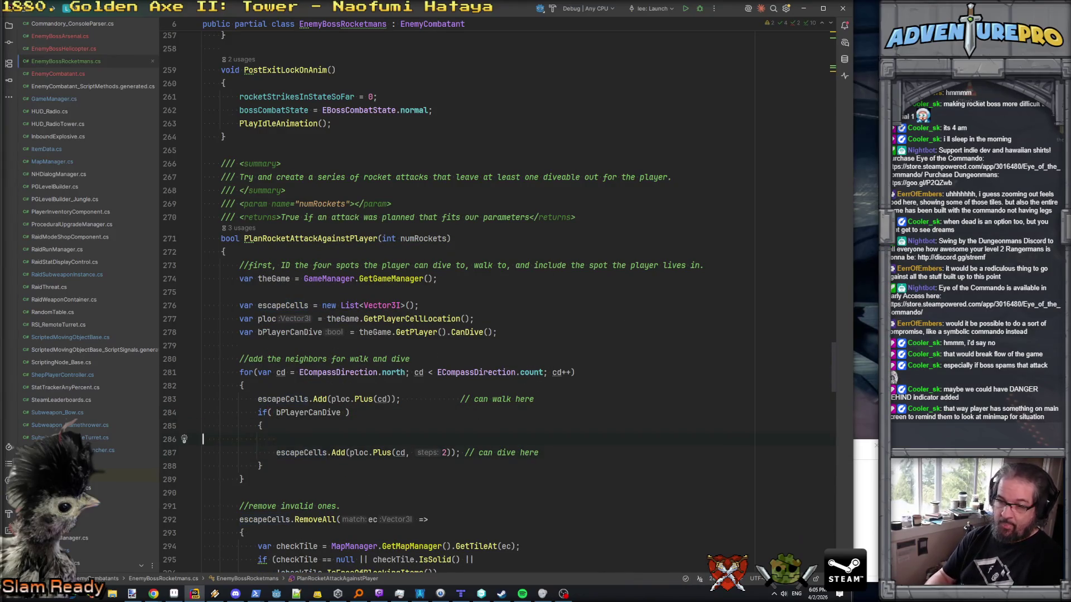
pyautogui.press('Delete')
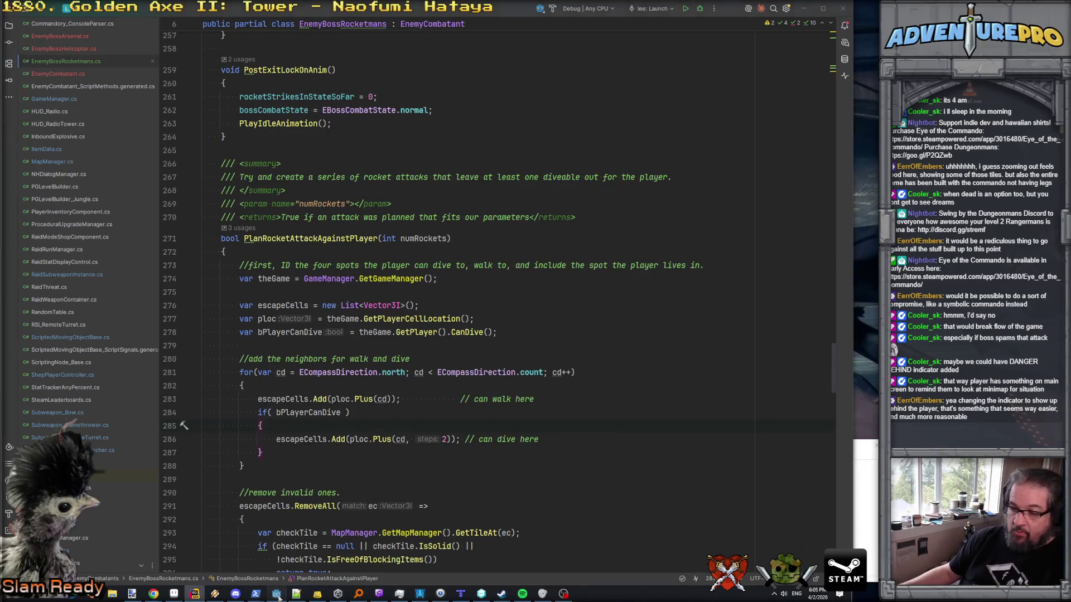
# - Save the scene, run the game, and walk the commando out of the corridor toward the boss
pyautogui.click(277, 594)
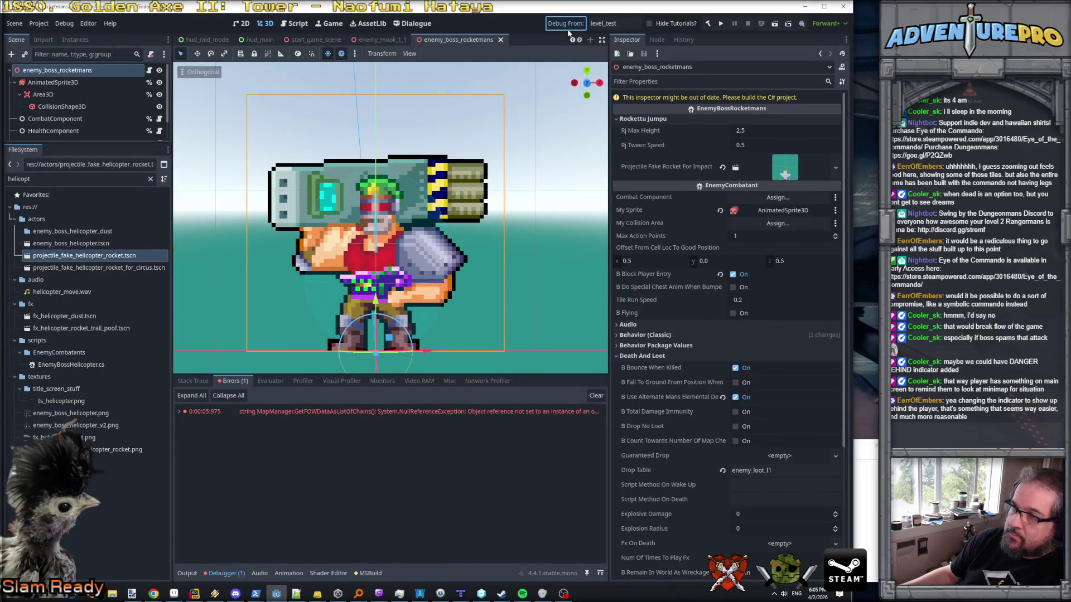
pyautogui.hotkey('ctrl', 's')
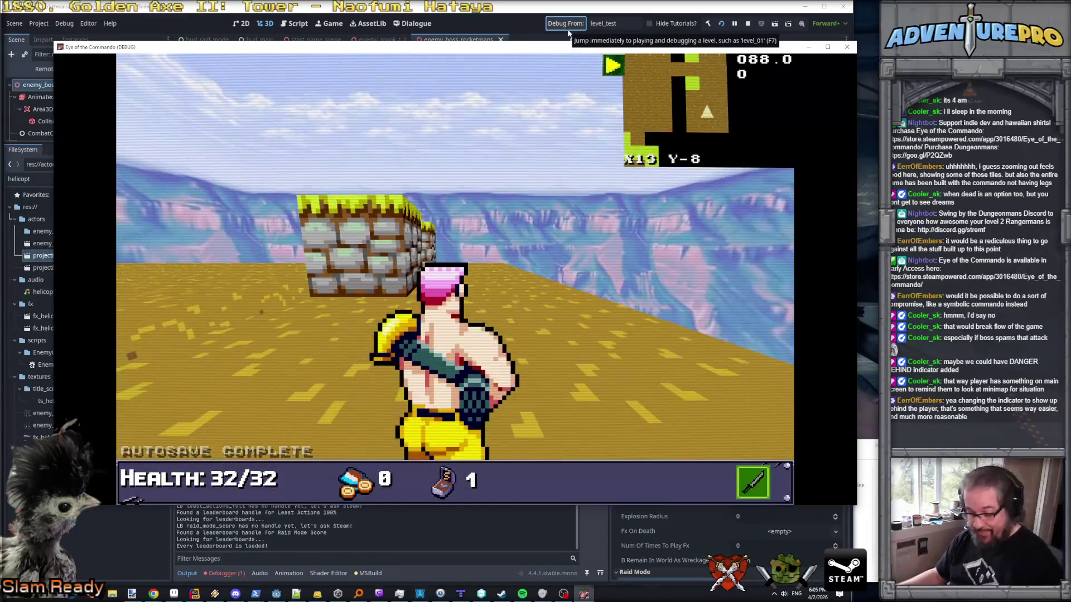
pyautogui.press('Up')
pyautogui.press('Left')
pyautogui.press('Up')
pyautogui.press('Up')
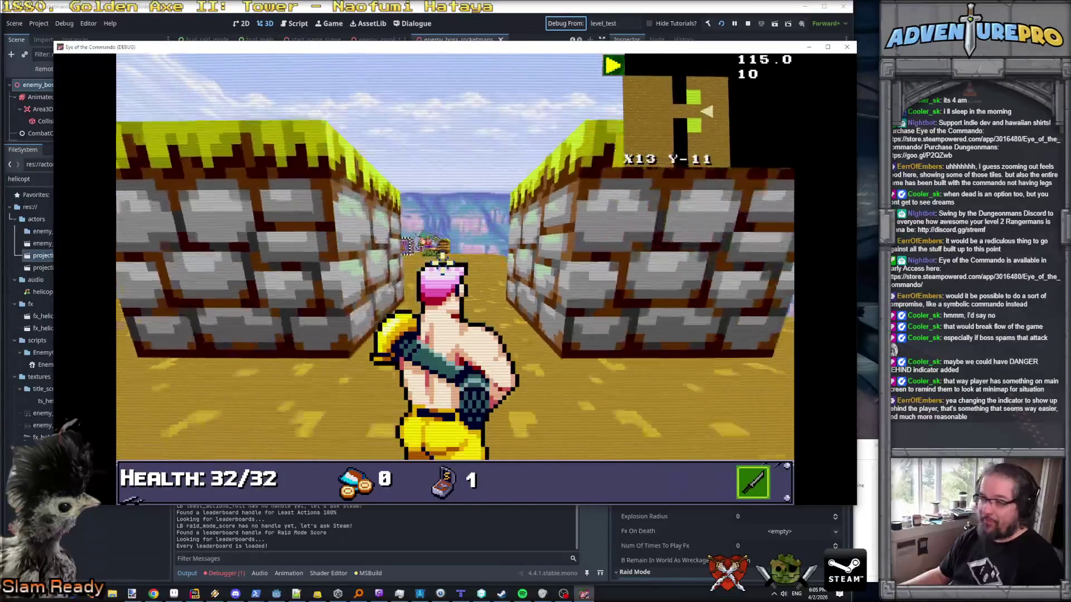
pyautogui.press('Up')
pyautogui.press('Up')
pyautogui.press('Up')
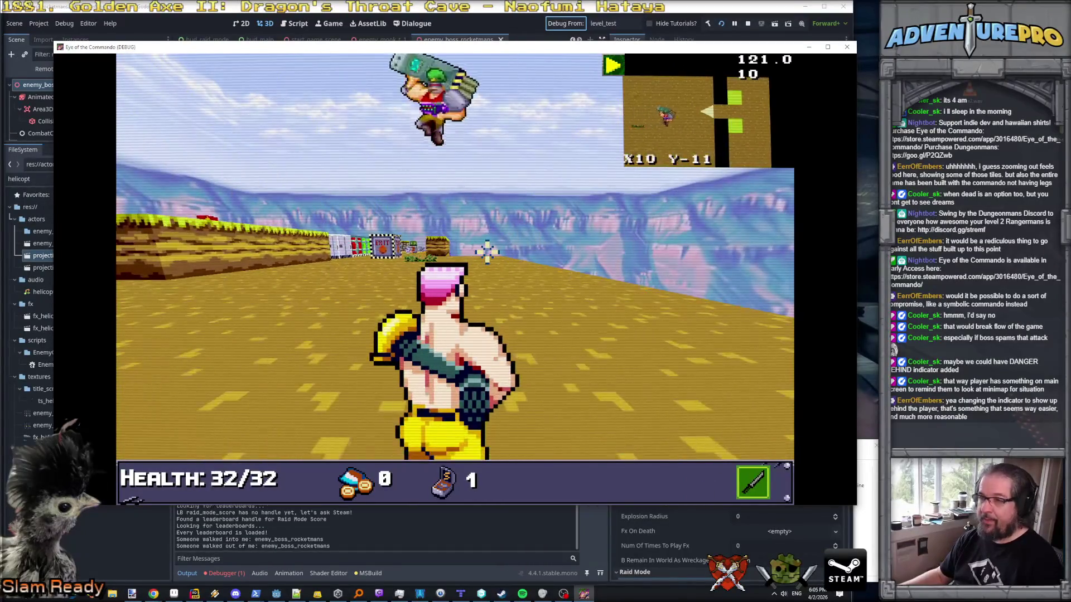
pyautogui.press('Left')
pyautogui.press('Left')
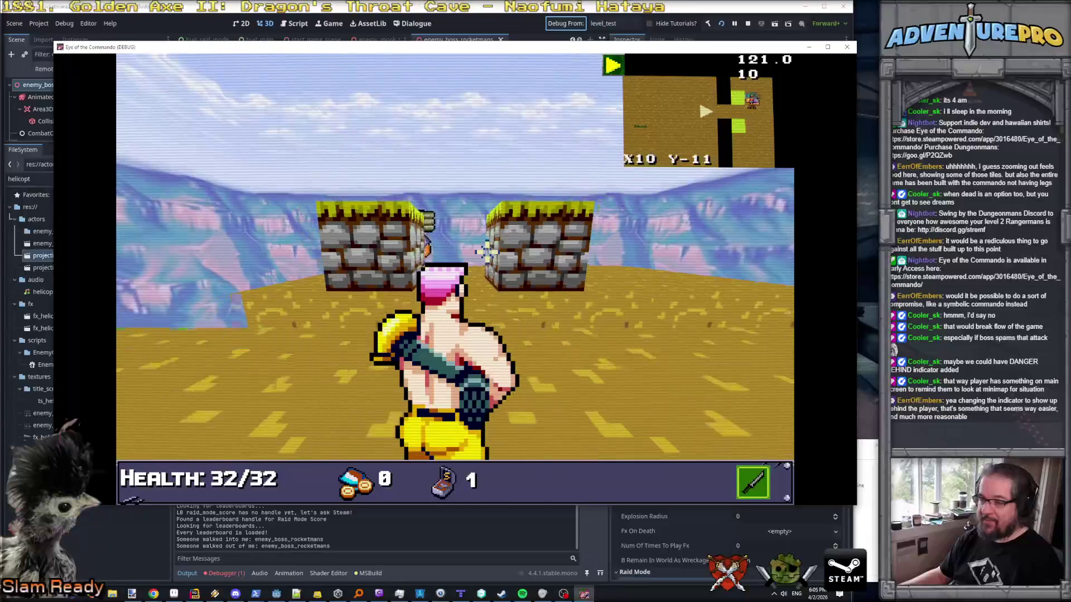
pyautogui.press('Down')
pyautogui.press('e')
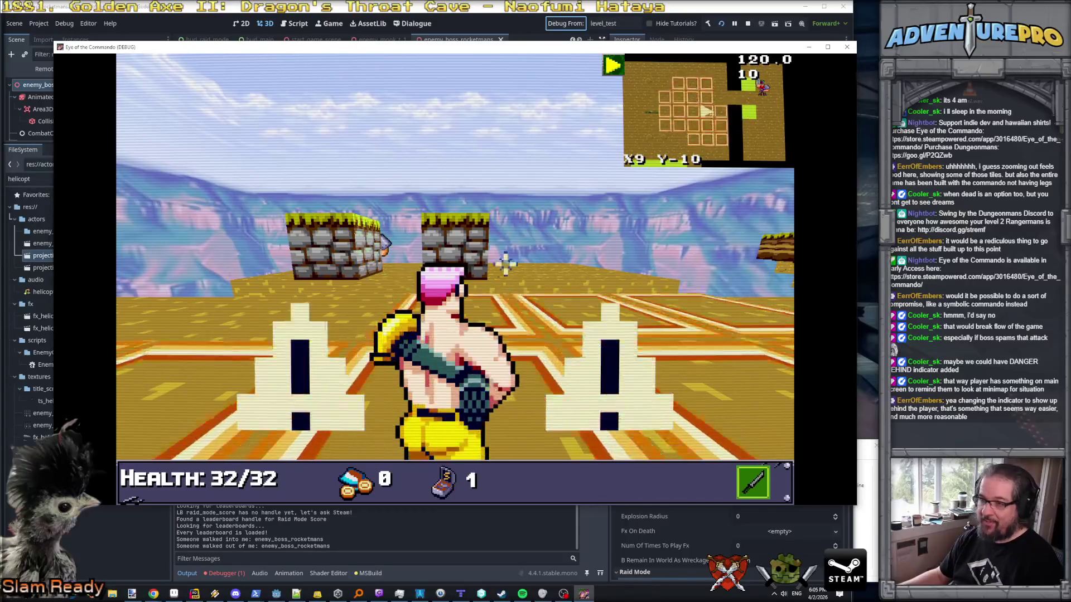
# - Turn on invulnerability with the UNDYING debug console command
pyautogui.press('`')
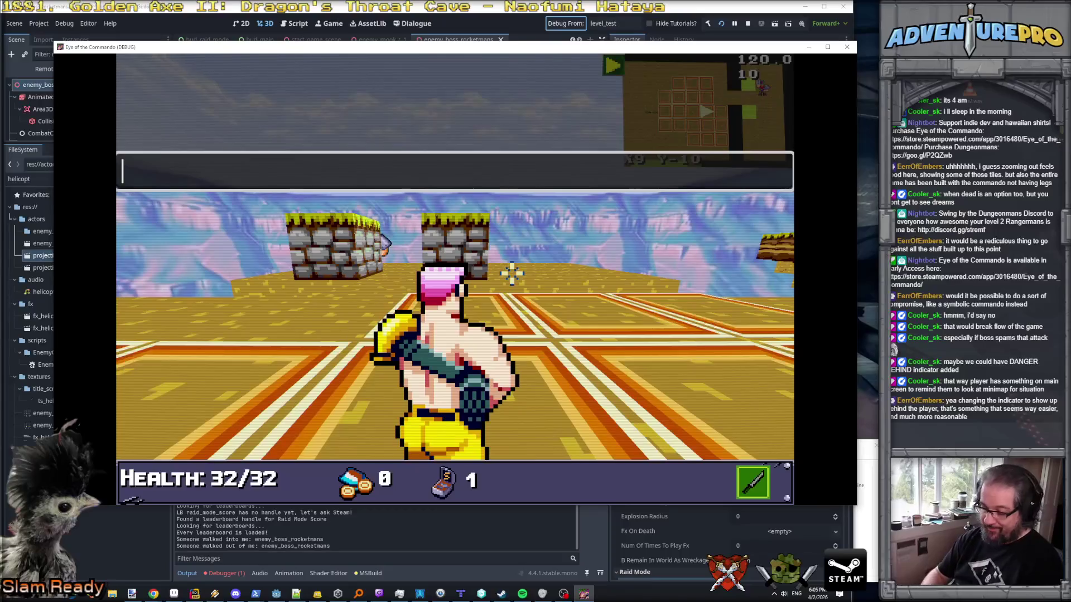
pyautogui.write('UNDYING')
pyautogui.press('Return')
pyautogui.press('`')
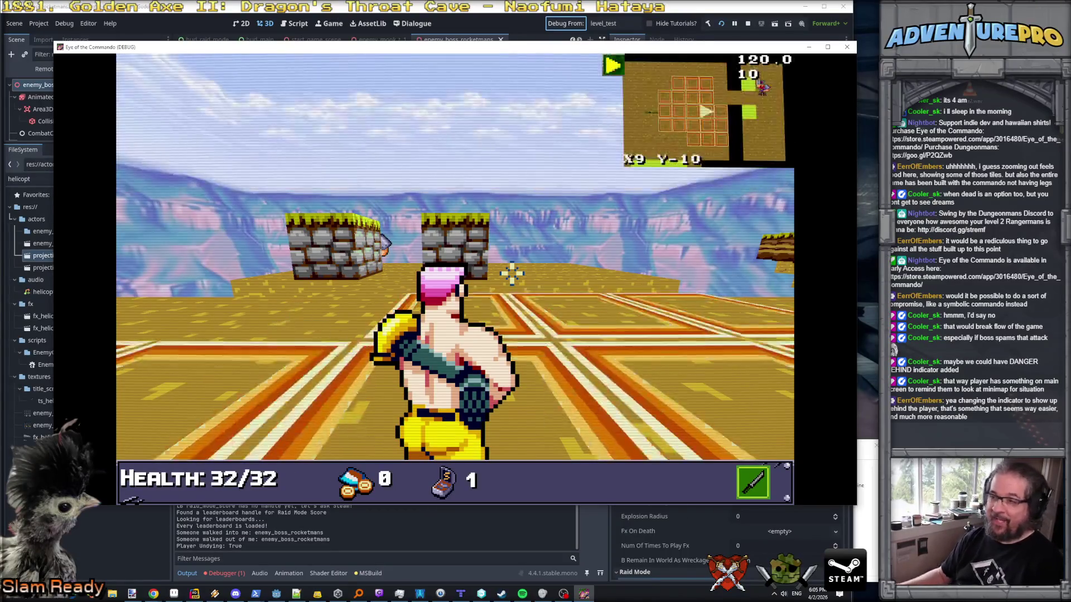
# - Maneuver around the rocket boss and boulders, then attack the boss with the knife
pyautogui.press('a')
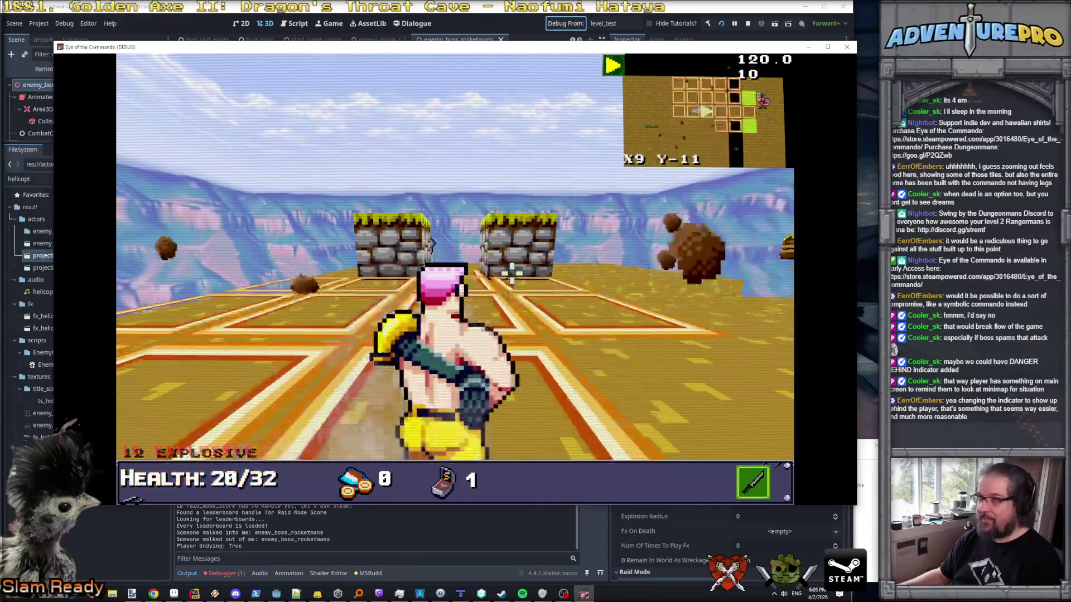
pyautogui.press('d')
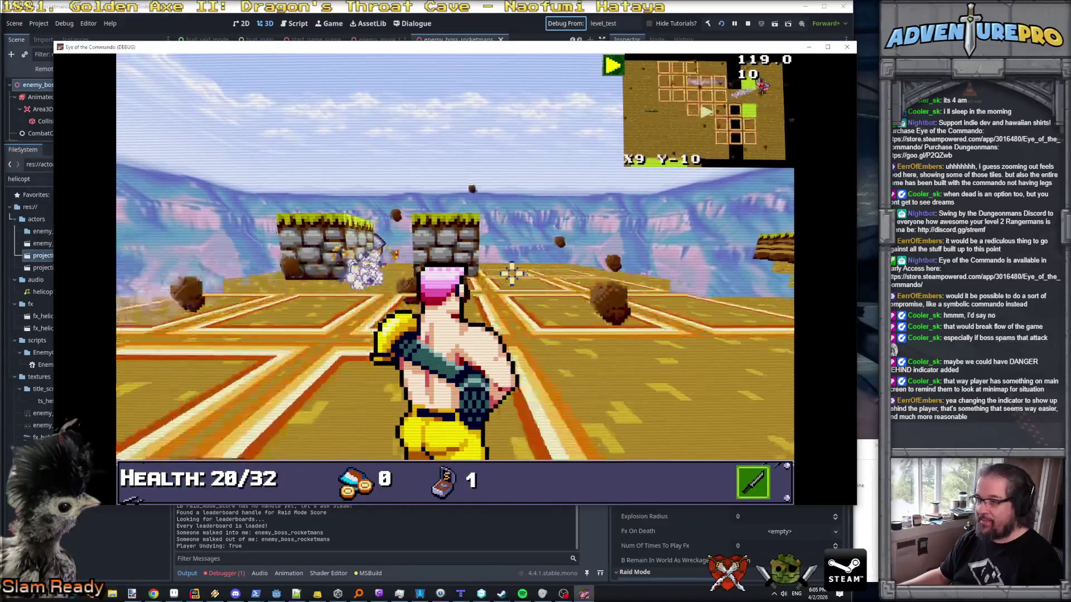
pyautogui.press('d')
pyautogui.press('s')
pyautogui.press('s')
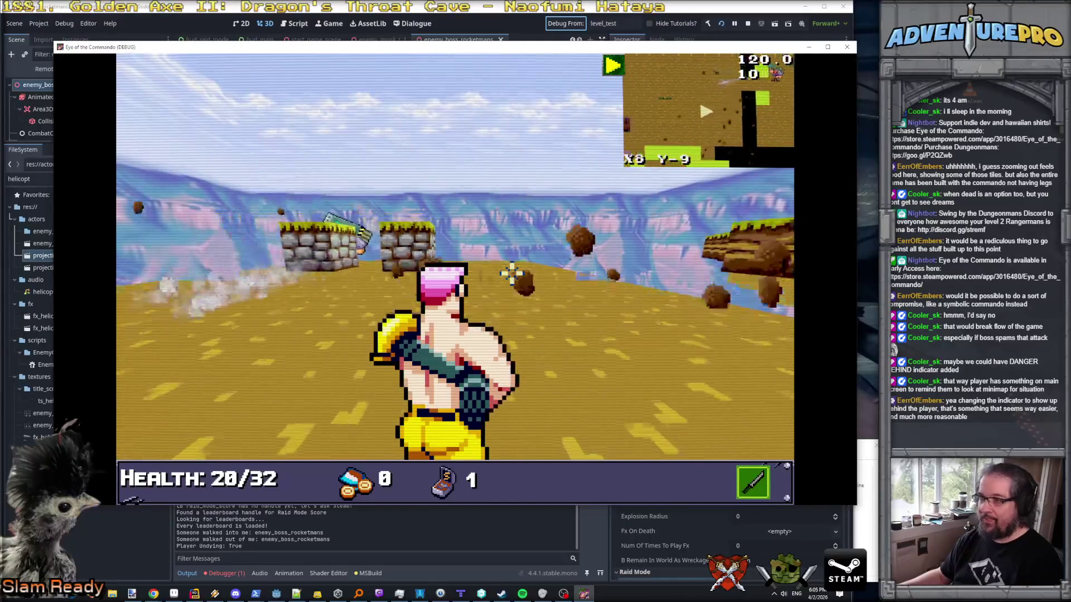
pyautogui.press('a')
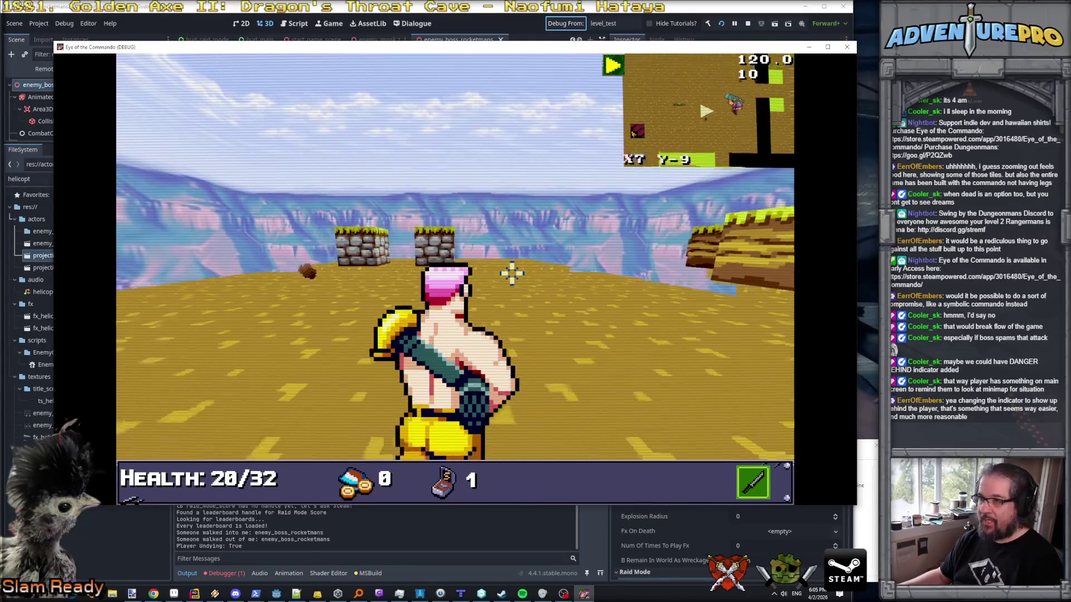
pyautogui.press('e')
pyautogui.press('e')
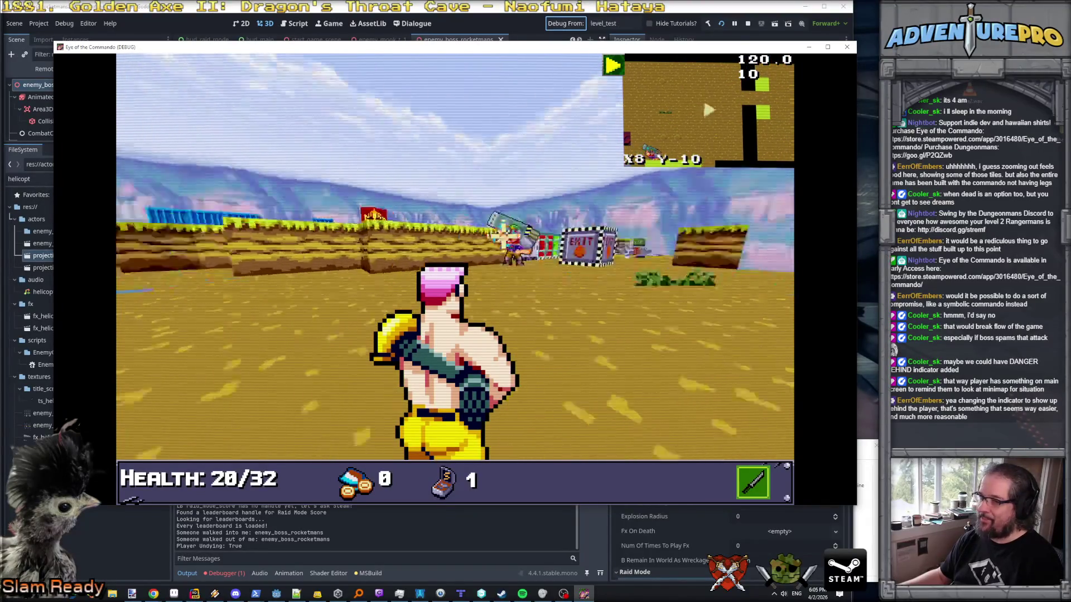
pyautogui.press('q')
pyautogui.press('e')
pyautogui.press('e')
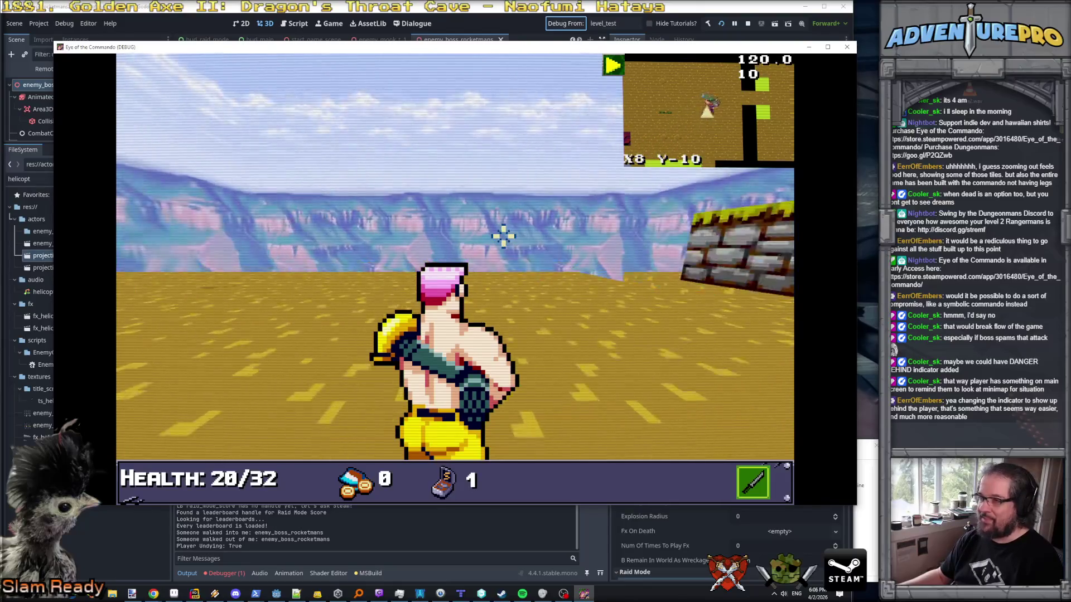
pyautogui.press('e')
pyautogui.press('s')
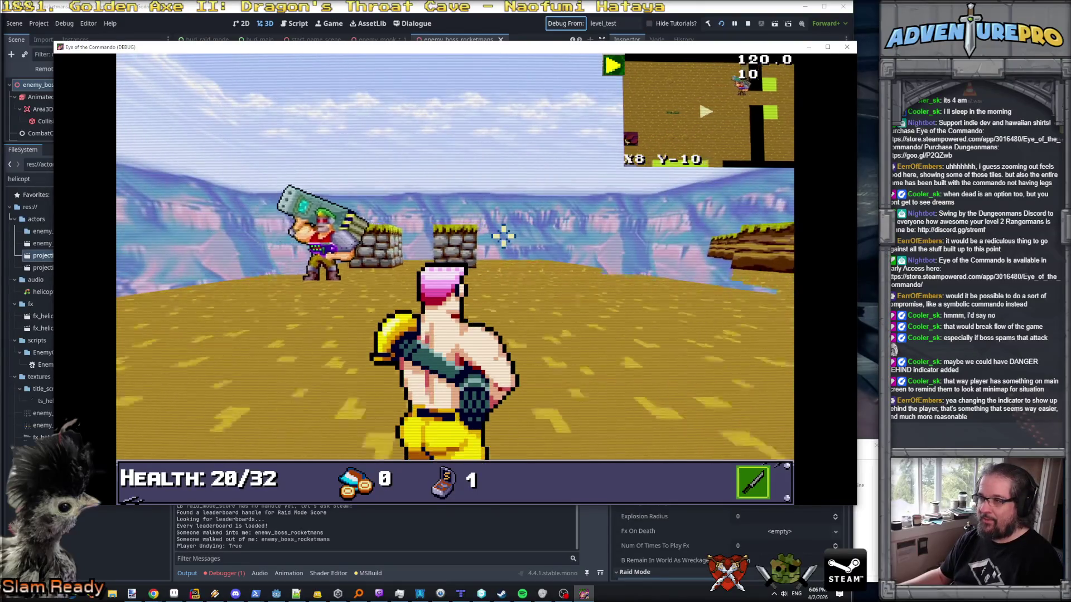
pyautogui.press('s')
pyautogui.press('s')
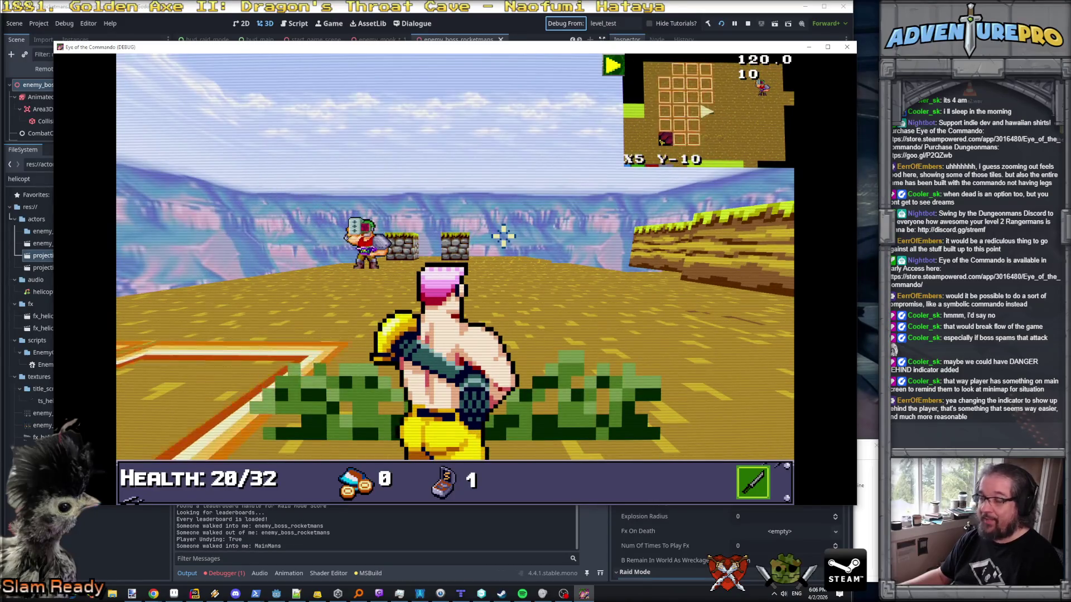
pyautogui.press('d')
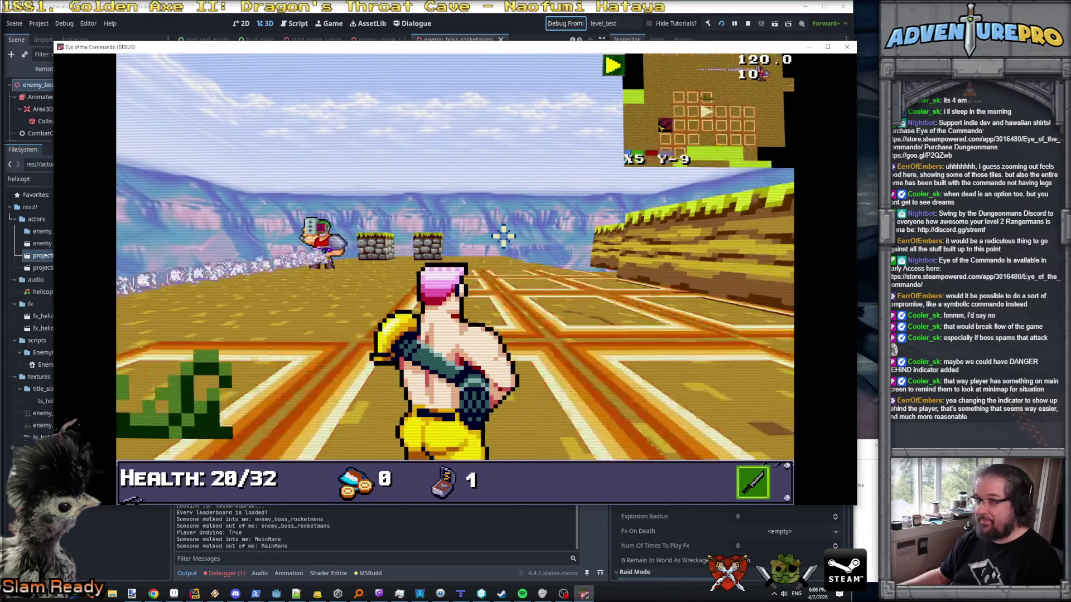
pyautogui.click(503, 236)
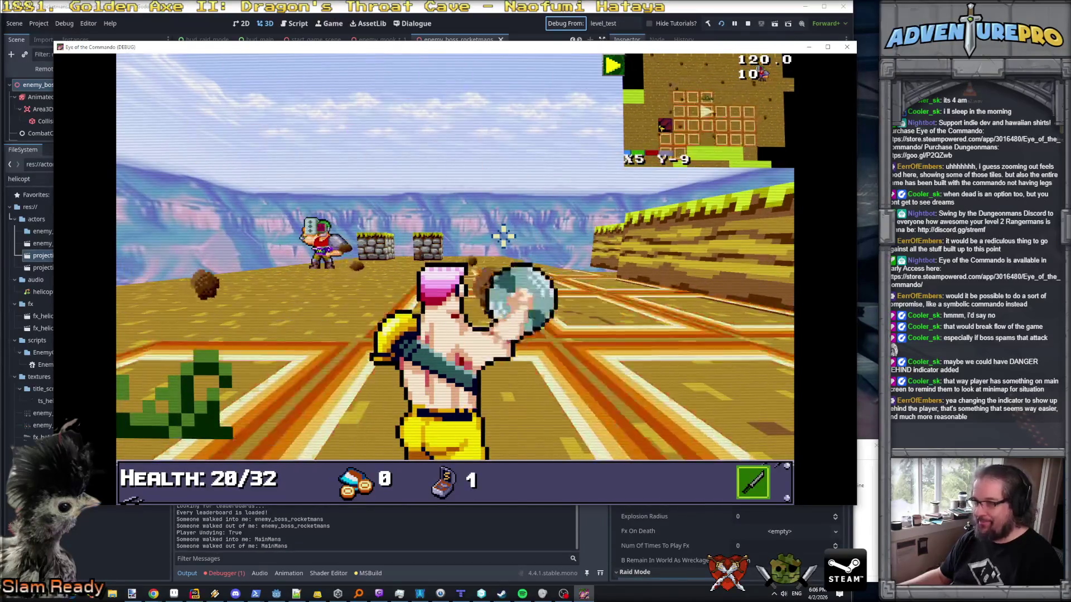
# - Dodge rockets near the EXIT block, swap the knife for the gun, and fire at the boss
pyautogui.press('a')
pyautogui.press('a')
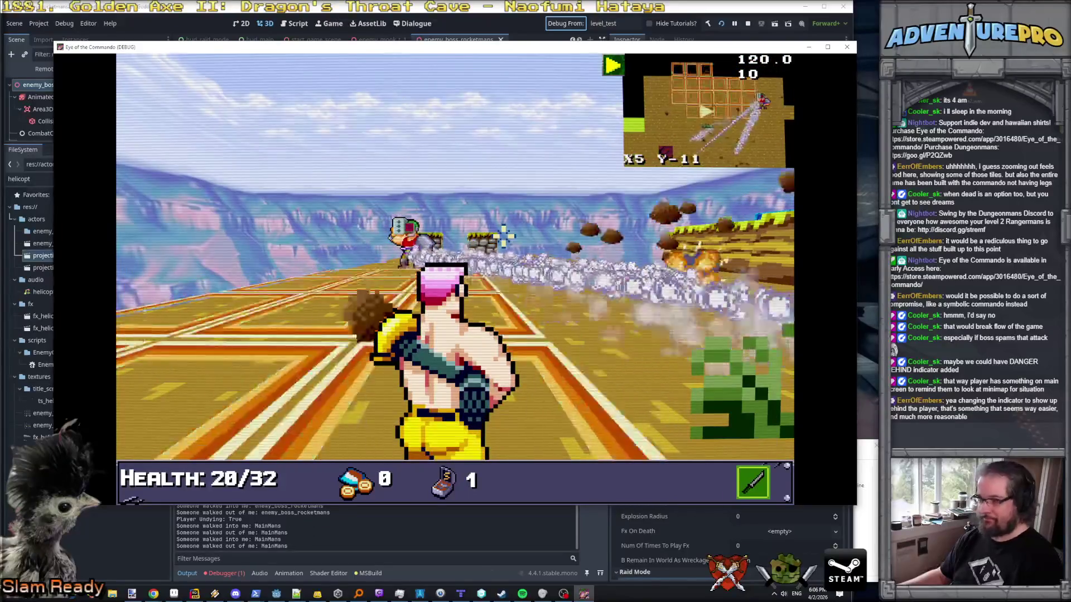
pyautogui.press('d')
pyautogui.press('d')
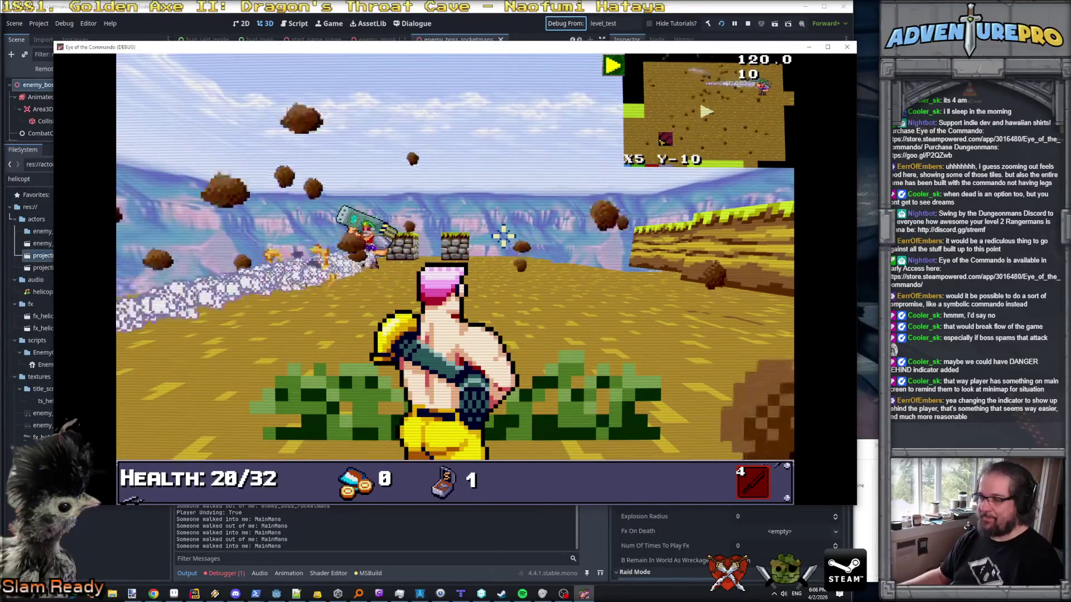
pyautogui.press('w')
pyautogui.press('d')
pyautogui.press('q')
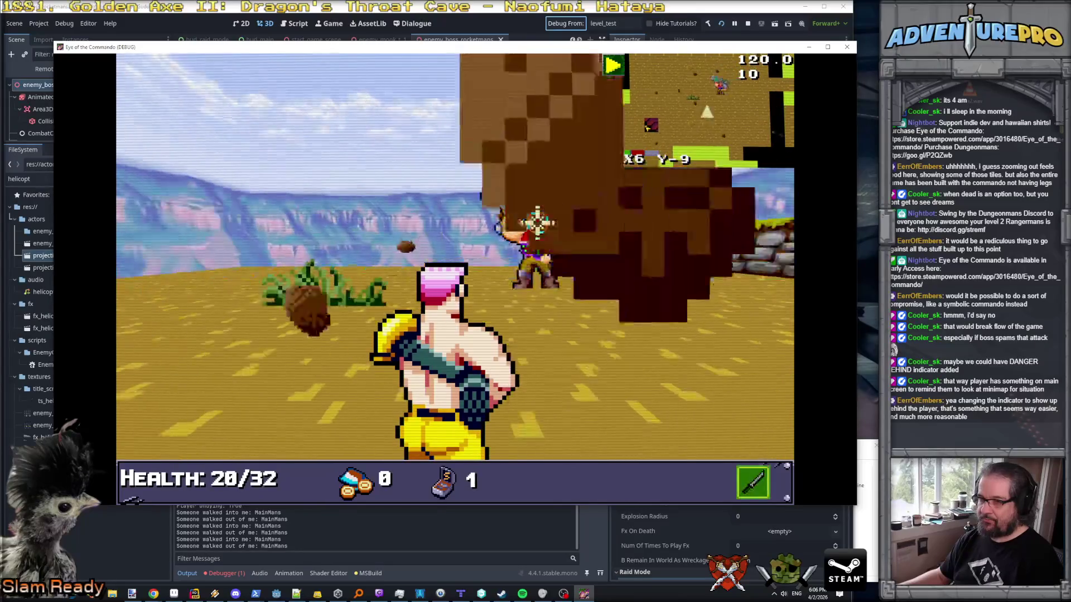
pyautogui.press('w')
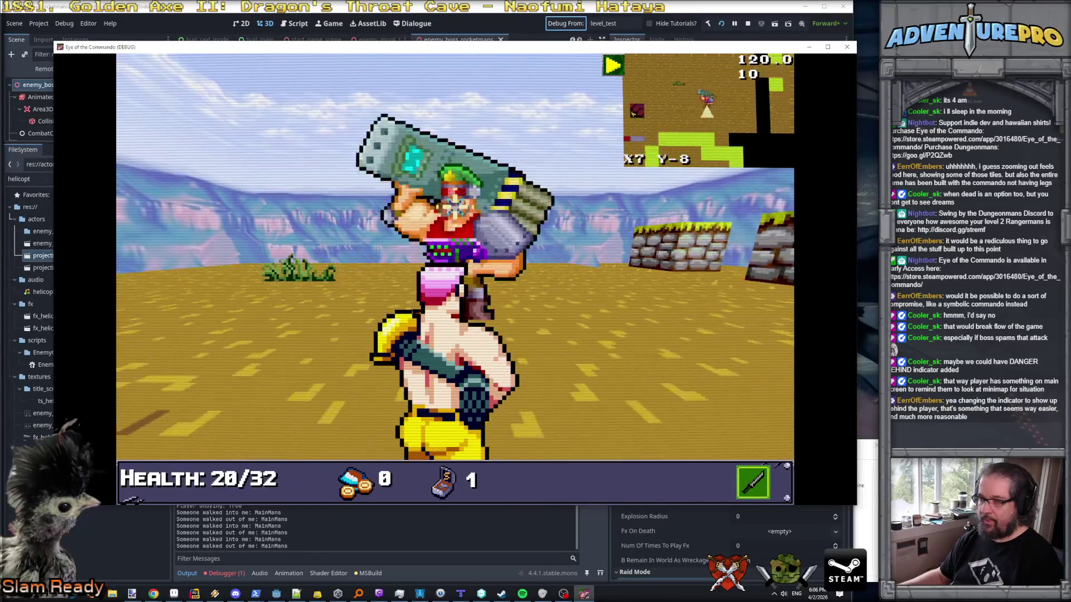
pyautogui.press('s')
pyautogui.press('e')
pyautogui.press('a')
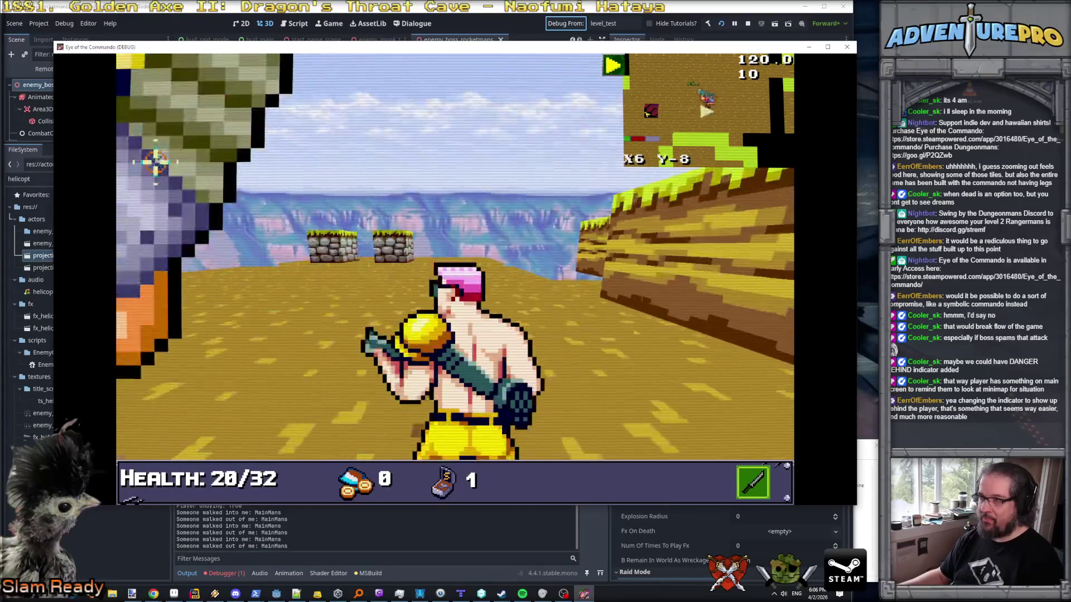
pyautogui.press('w')
pyautogui.press('w')
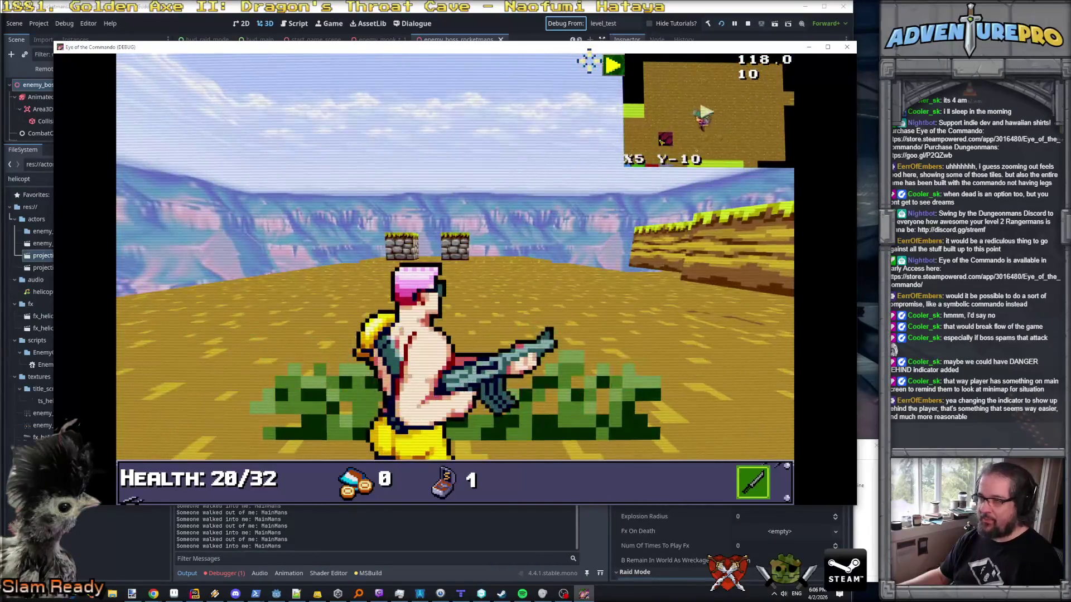
pyautogui.press('d')
pyautogui.press('e')
pyautogui.press('e')
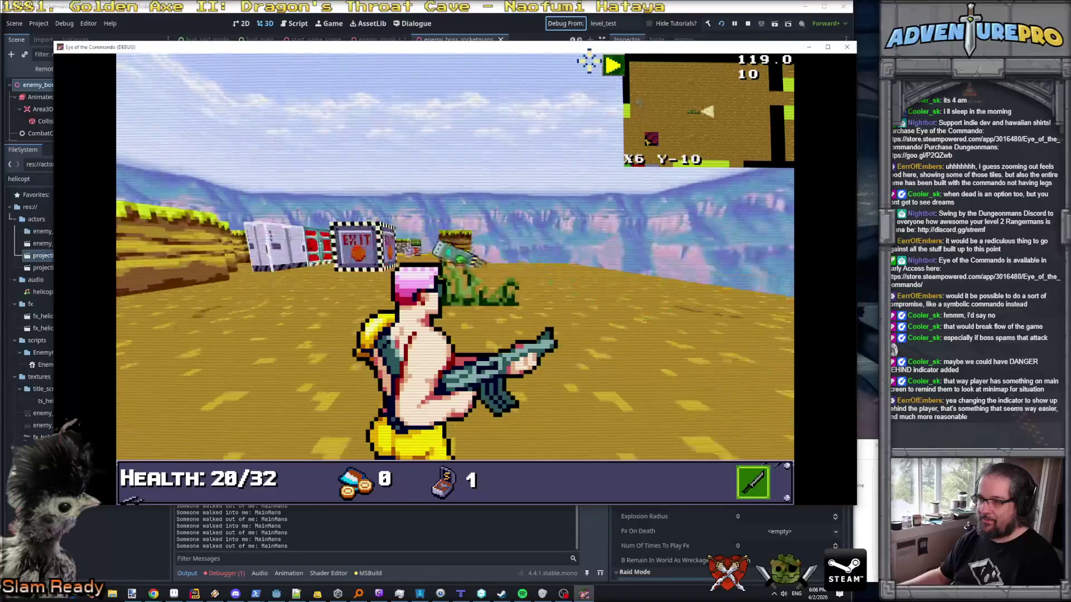
pyautogui.press('s')
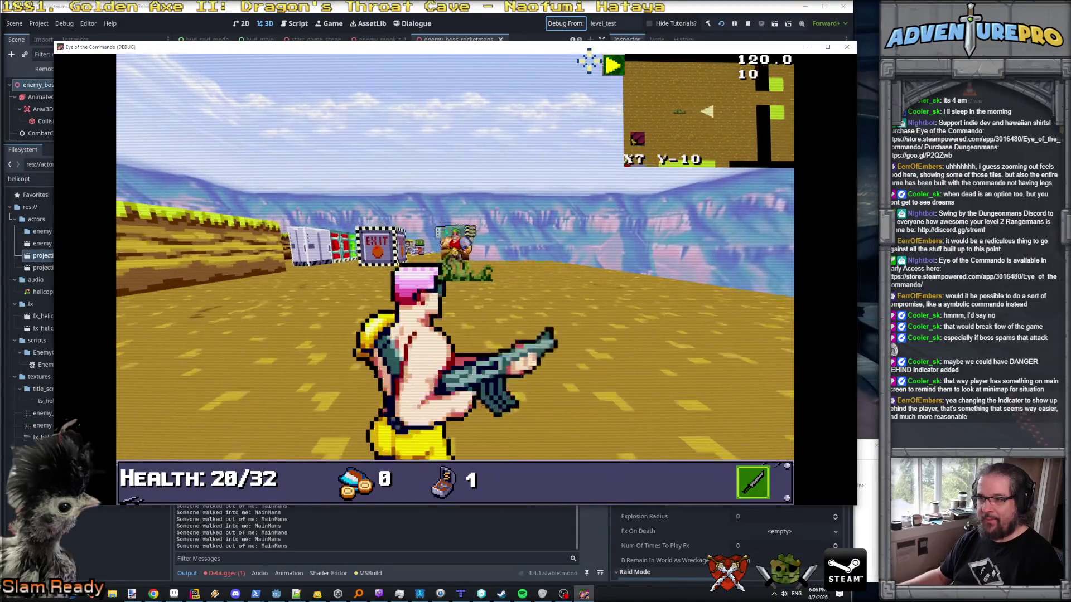
pyautogui.press('d')
pyautogui.press('q')
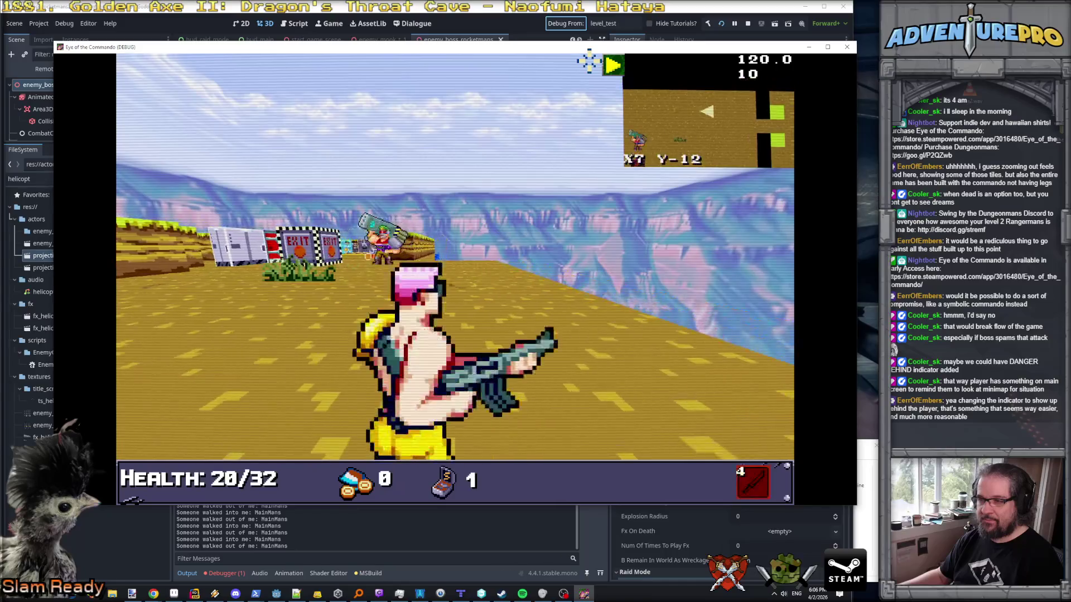
pyautogui.press('a')
pyautogui.press('space')
pyautogui.press('space')
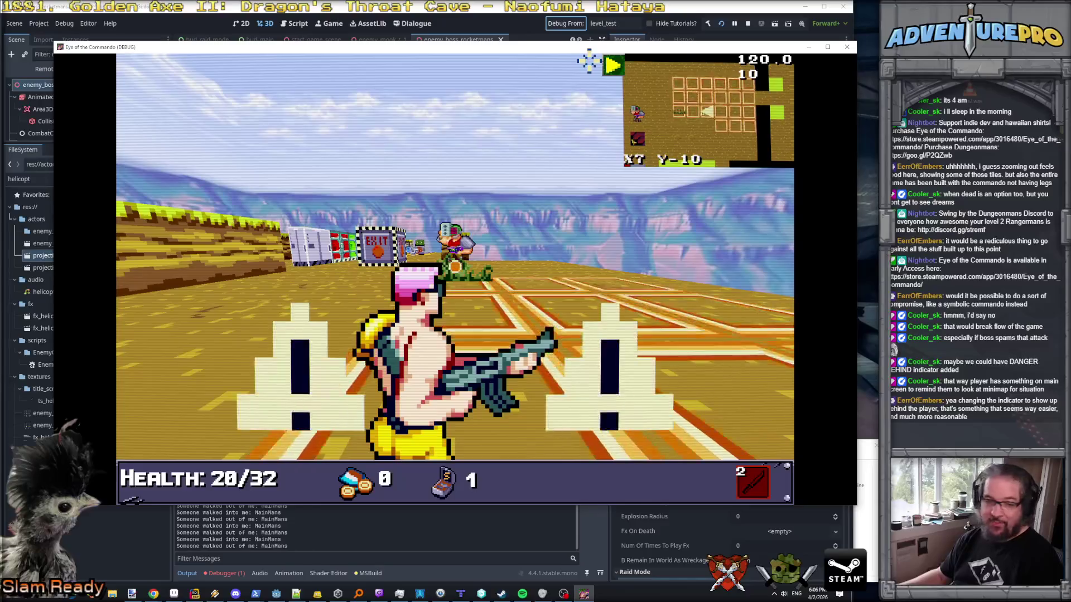
# - Sidestep the boss's jump, hit it for 14 damage, then face it and attack again
pyautogui.press('a')
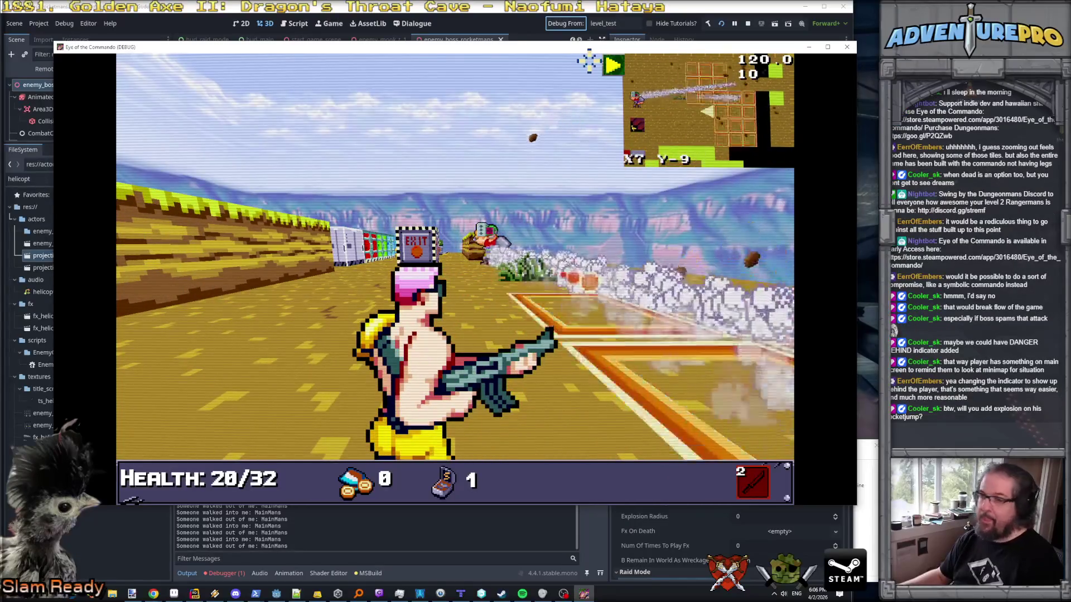
pyautogui.press('a')
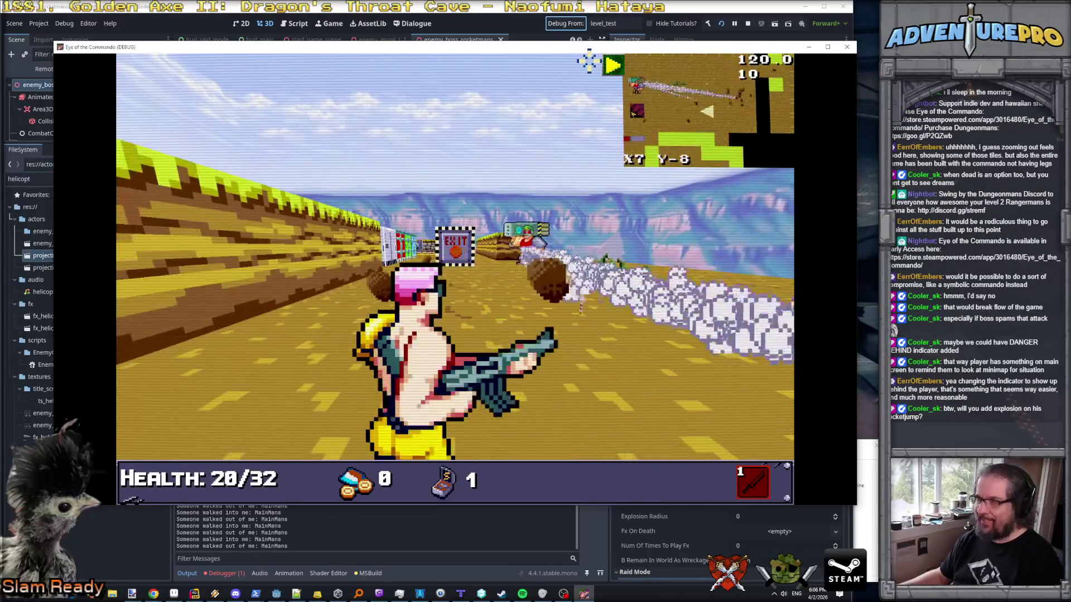
pyautogui.press('d')
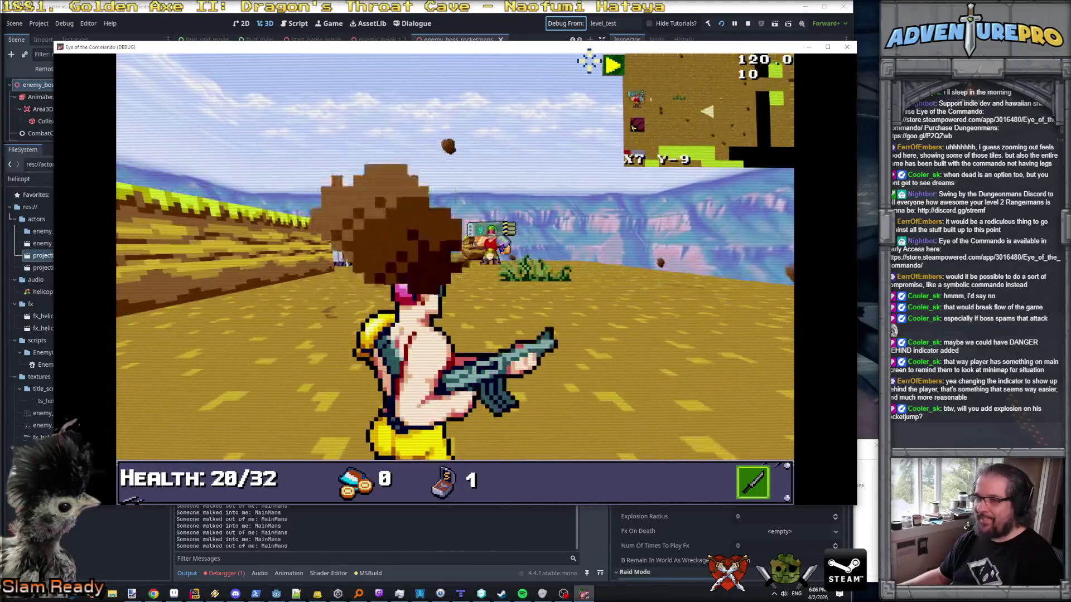
pyautogui.press('d')
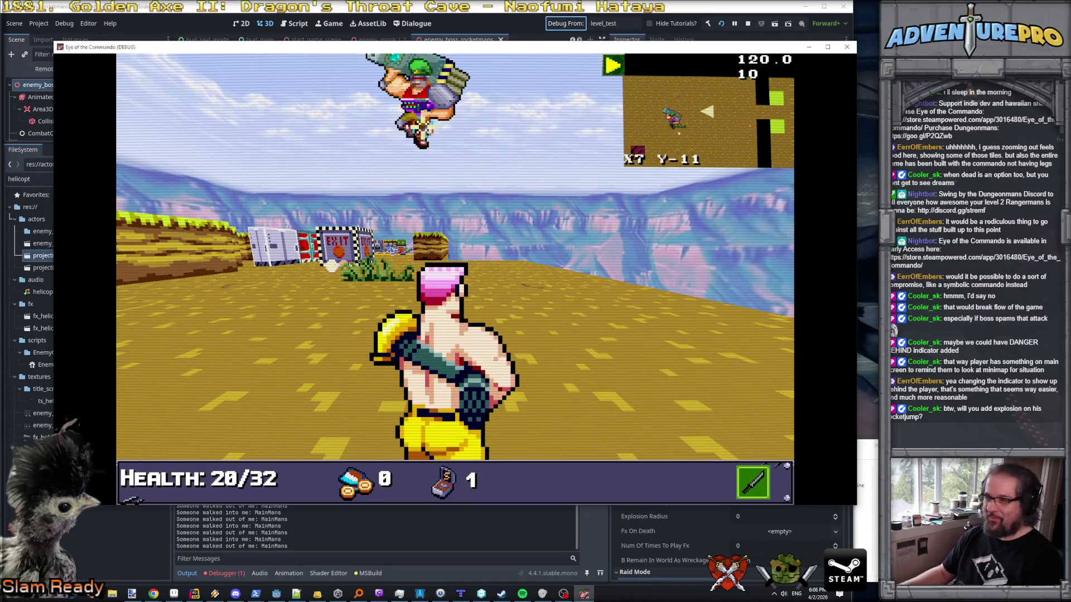
pyautogui.press('s')
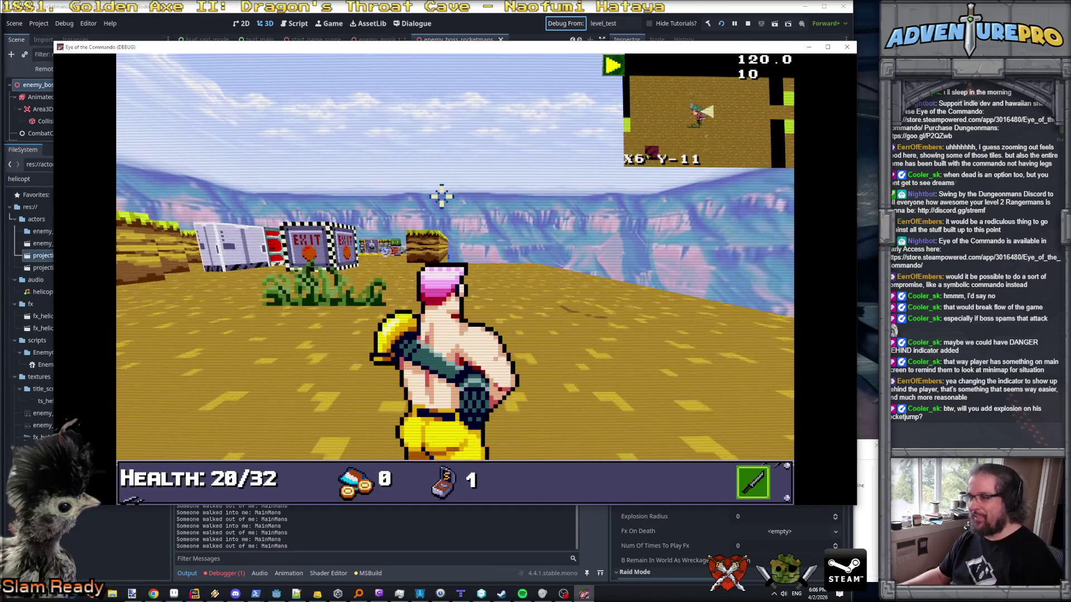
pyautogui.press('space')
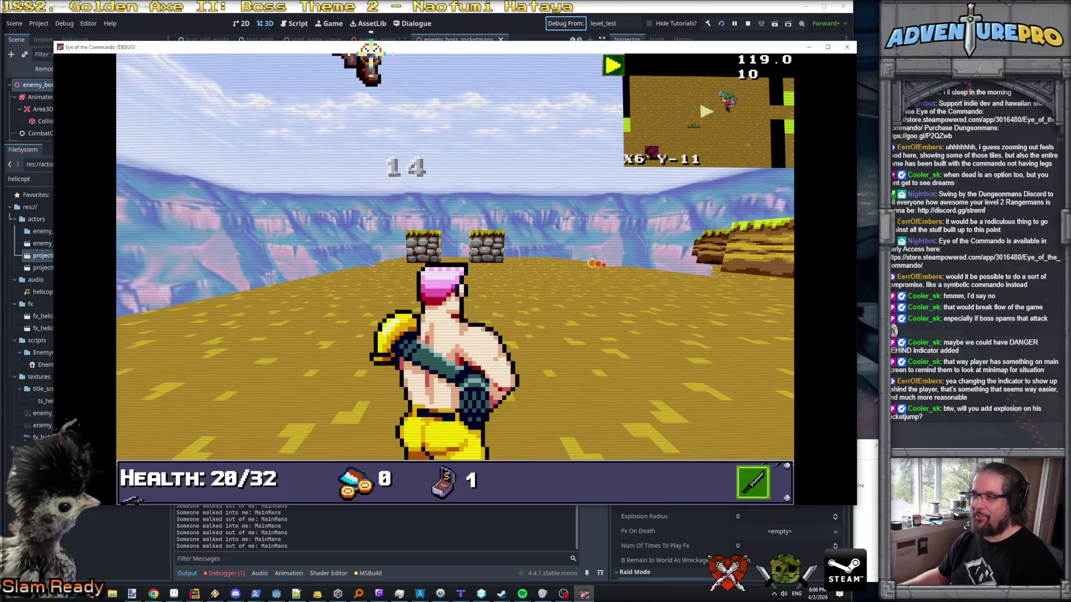
pyautogui.press('s')
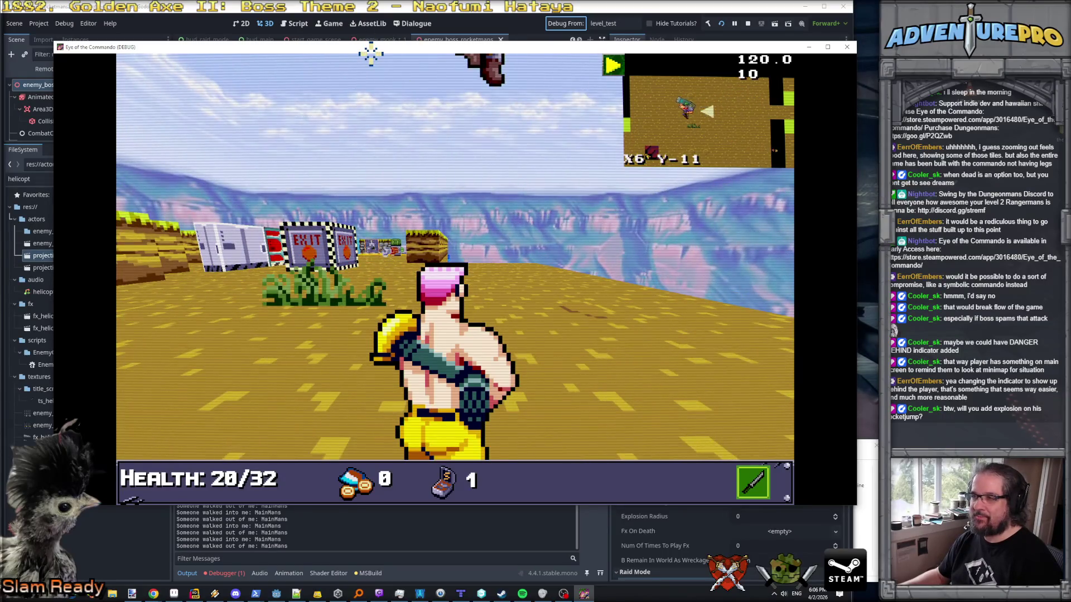
pyautogui.press('a')
pyautogui.press('s')
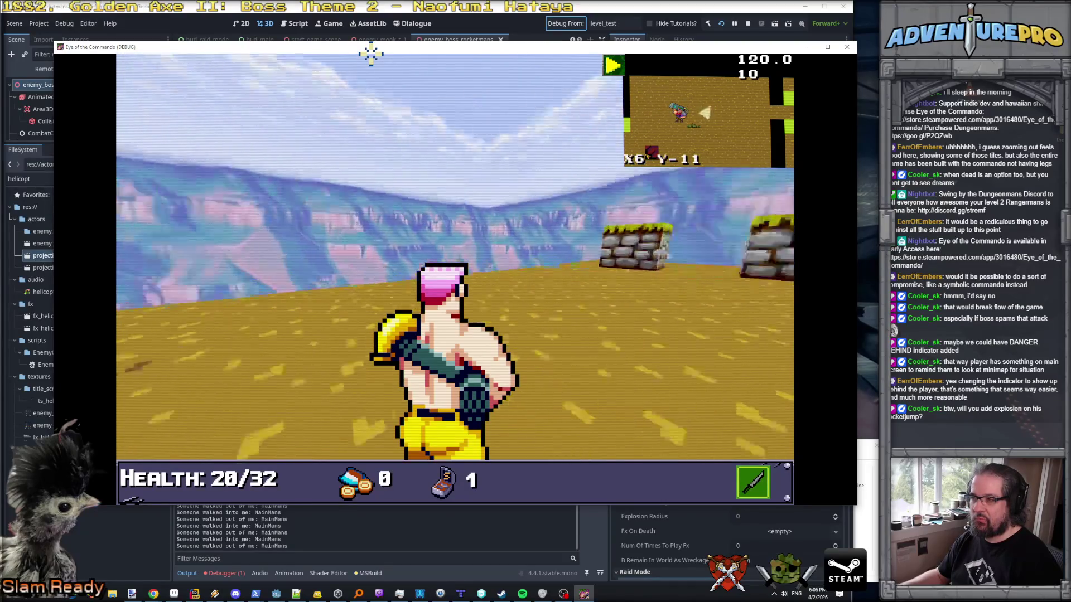
pyautogui.press('a')
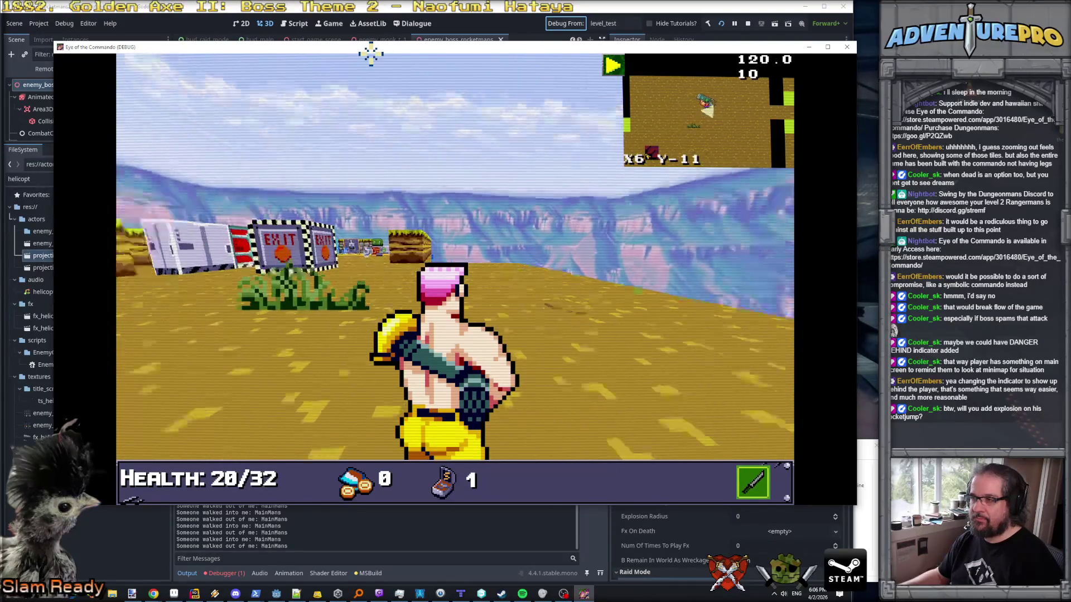
pyautogui.press('s')
pyautogui.press('w')
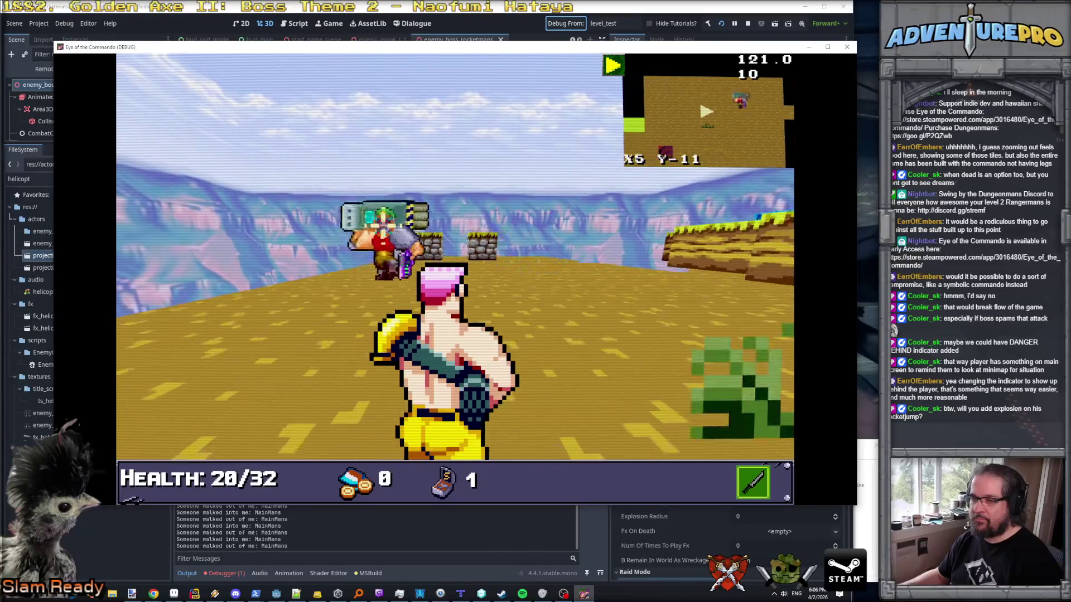
pyautogui.press('e')
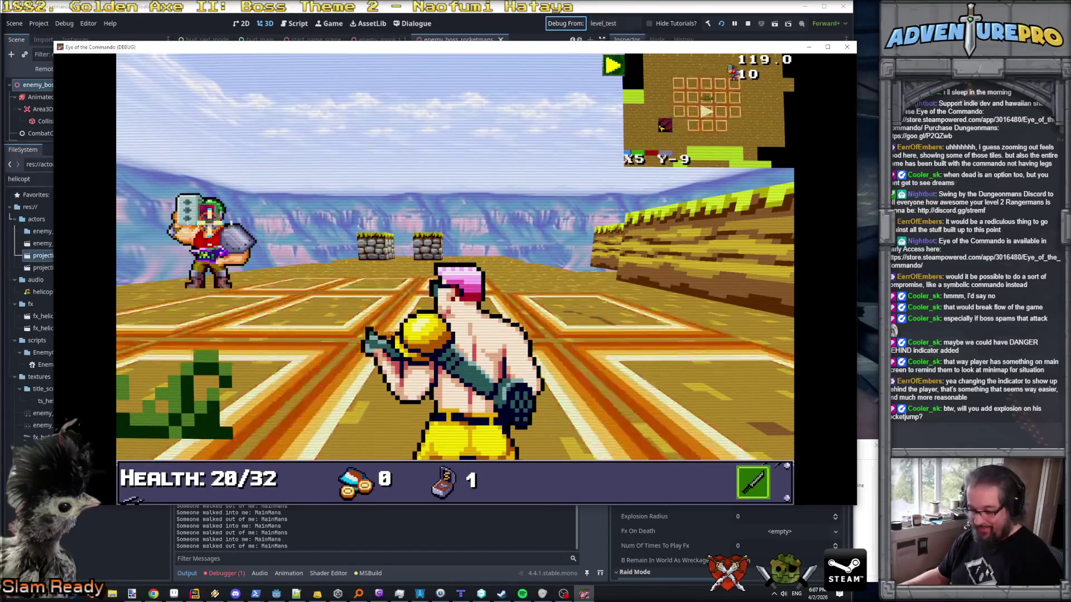
pyautogui.press('space')
# - Keep moving around the arena, facing the boss and heading toward the EXIT signs
pyautogui.press('e')
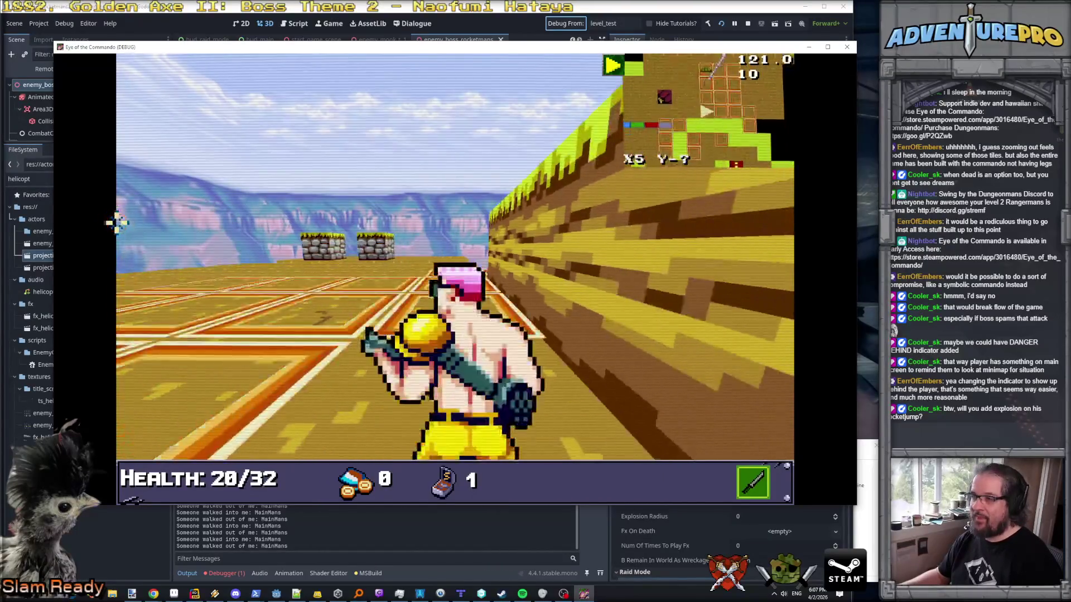
pyautogui.press('s')
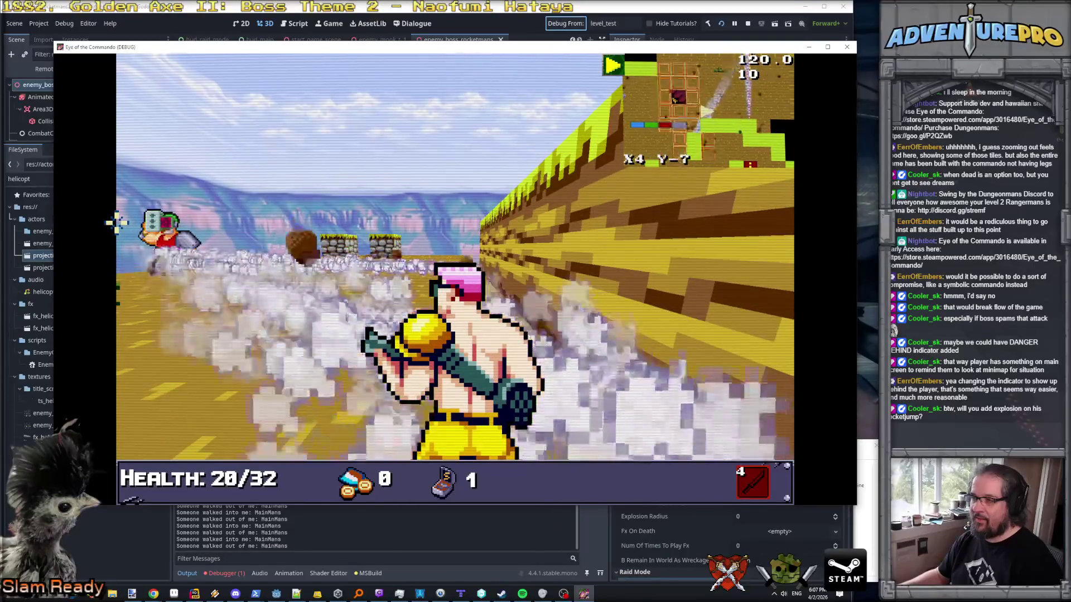
pyautogui.press('w')
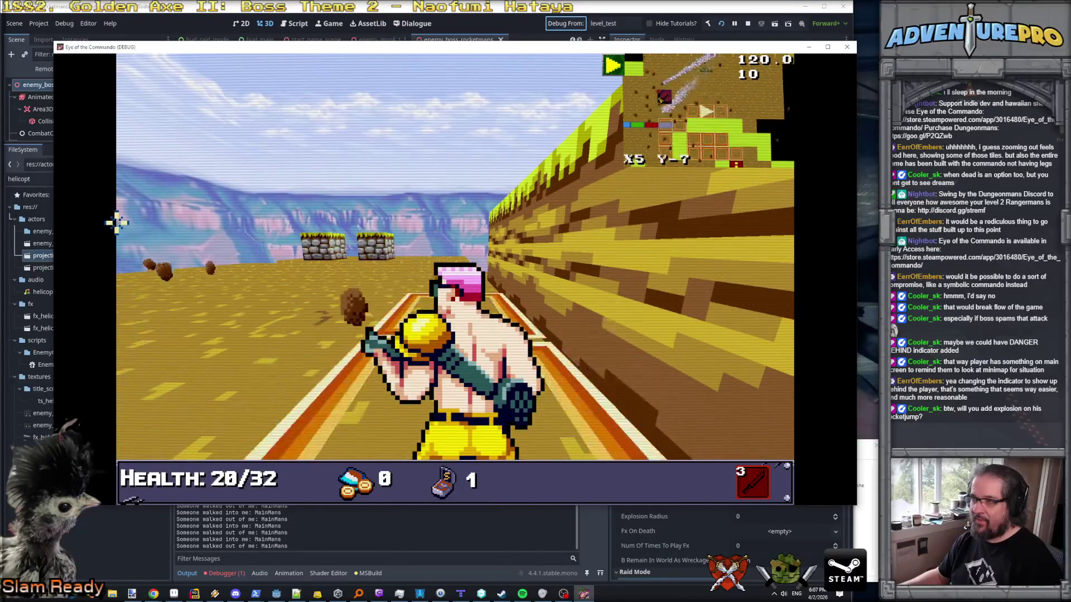
pyautogui.press('a')
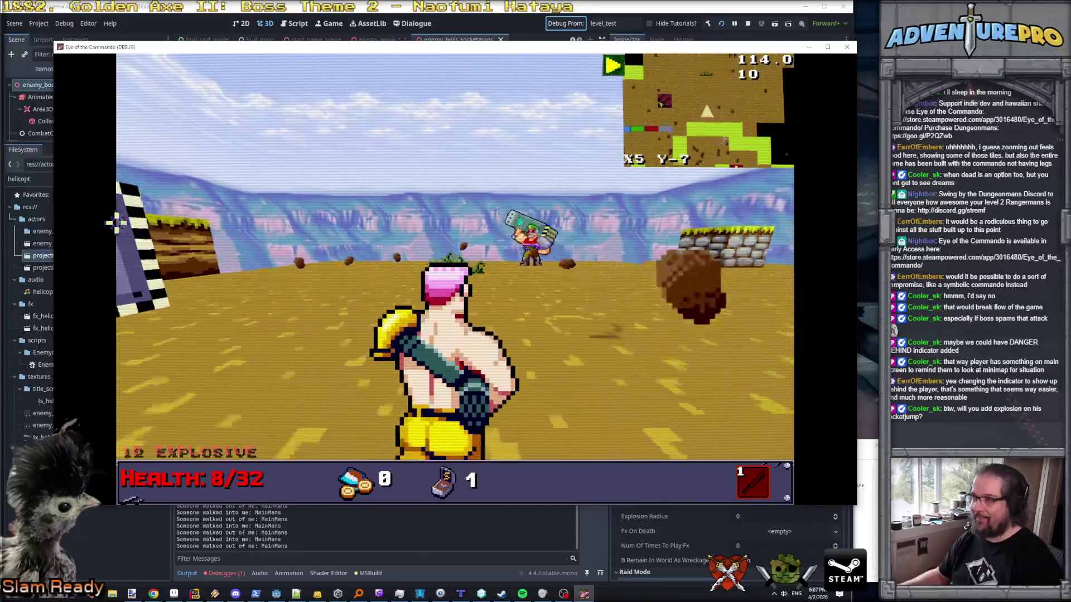
pyautogui.press('w')
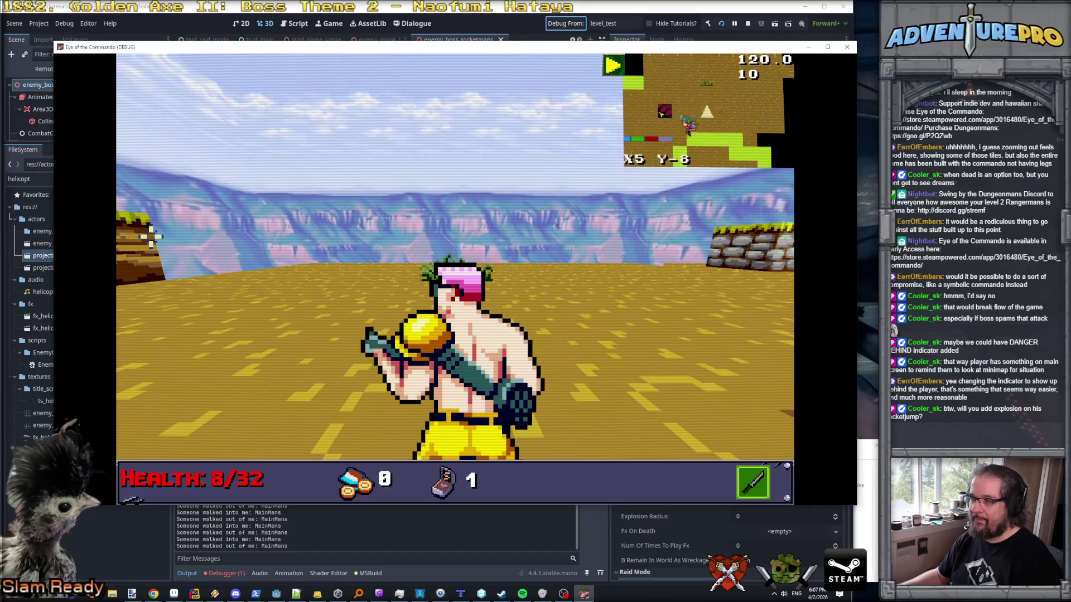
pyautogui.press('a')
pyautogui.press('w')
pyautogui.press('a')
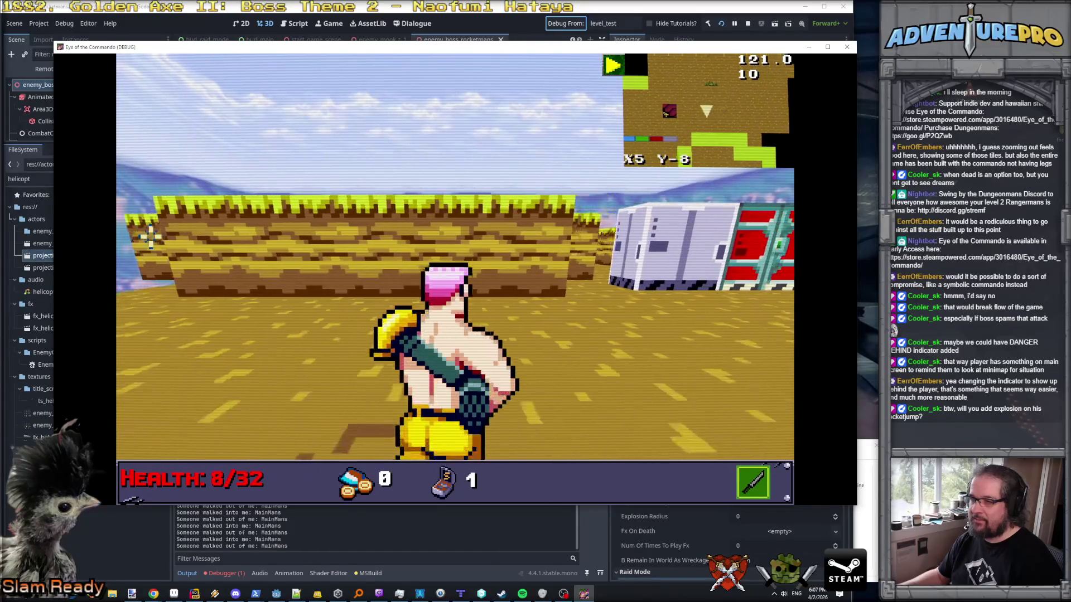
pyautogui.press('s')
pyautogui.press('s')
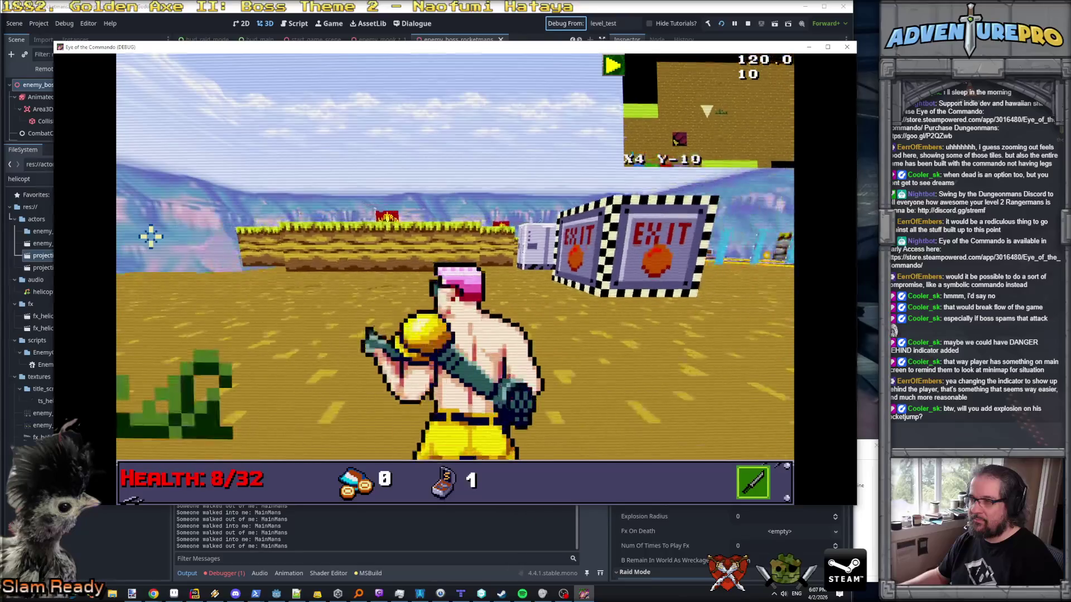
pyautogui.press('d')
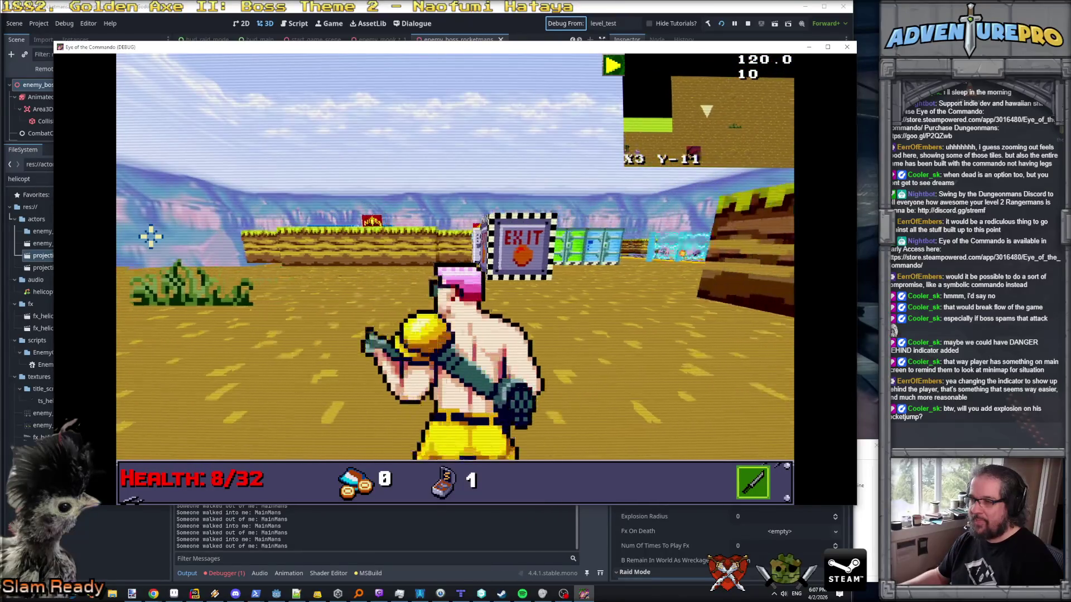
pyautogui.press('w')
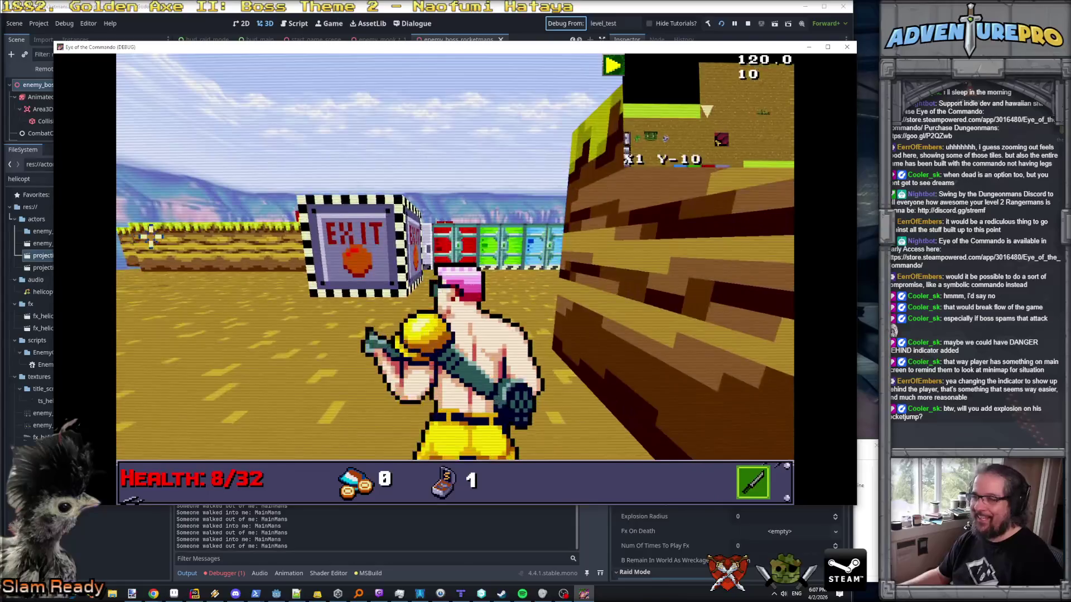
pyautogui.press('a')
pyautogui.press('w')
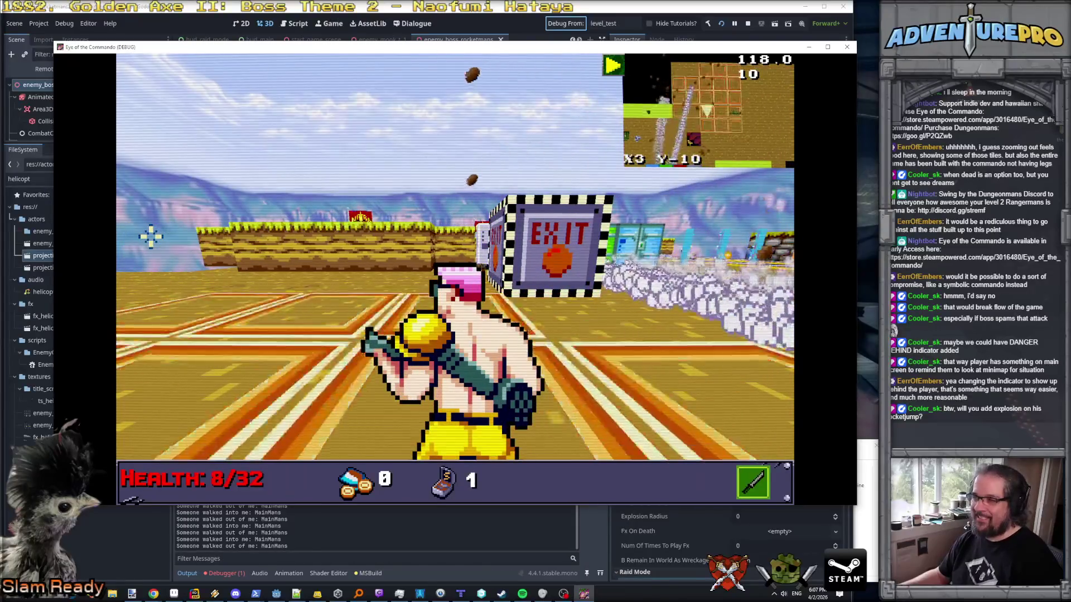
pyautogui.press('a')
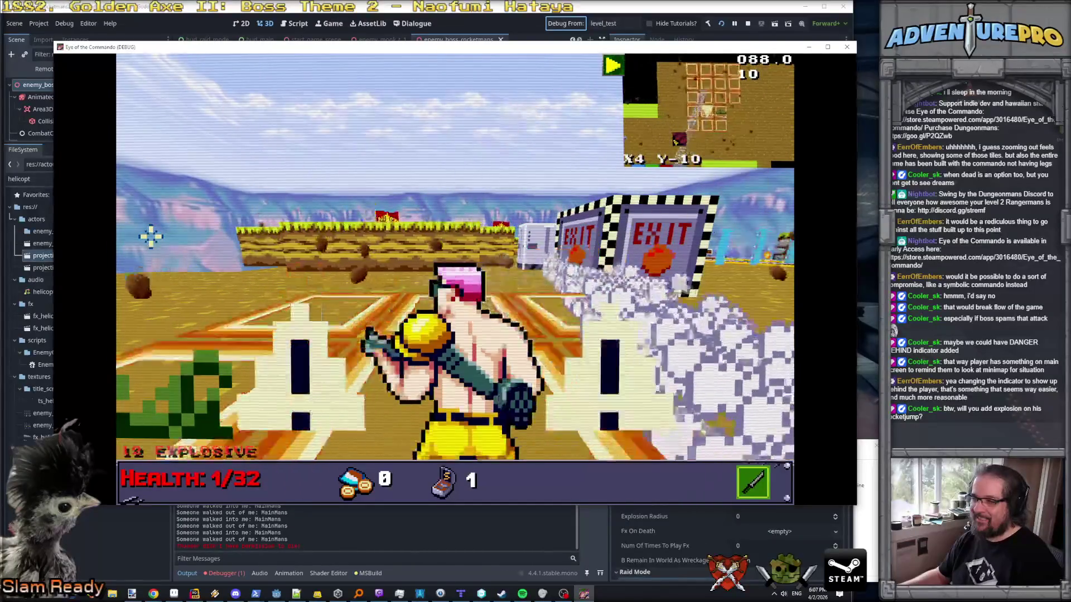
pyautogui.press('a')
pyautogui.press('a')
pyautogui.press('w')
pyautogui.press('e')
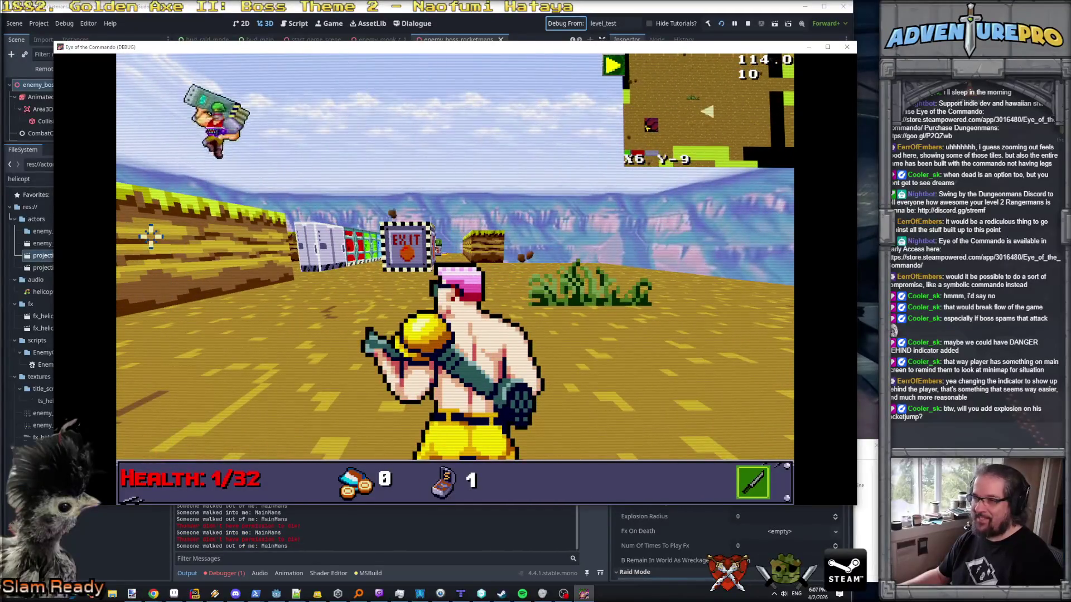
pyautogui.press('q')
pyautogui.press('e')
pyautogui.press('e')
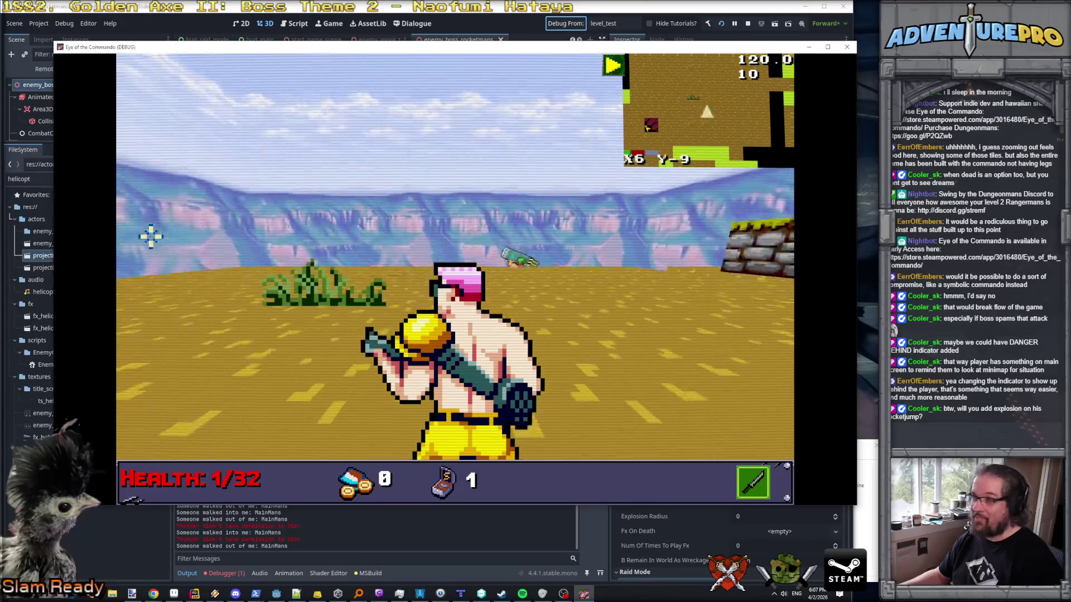
pyautogui.press('a')
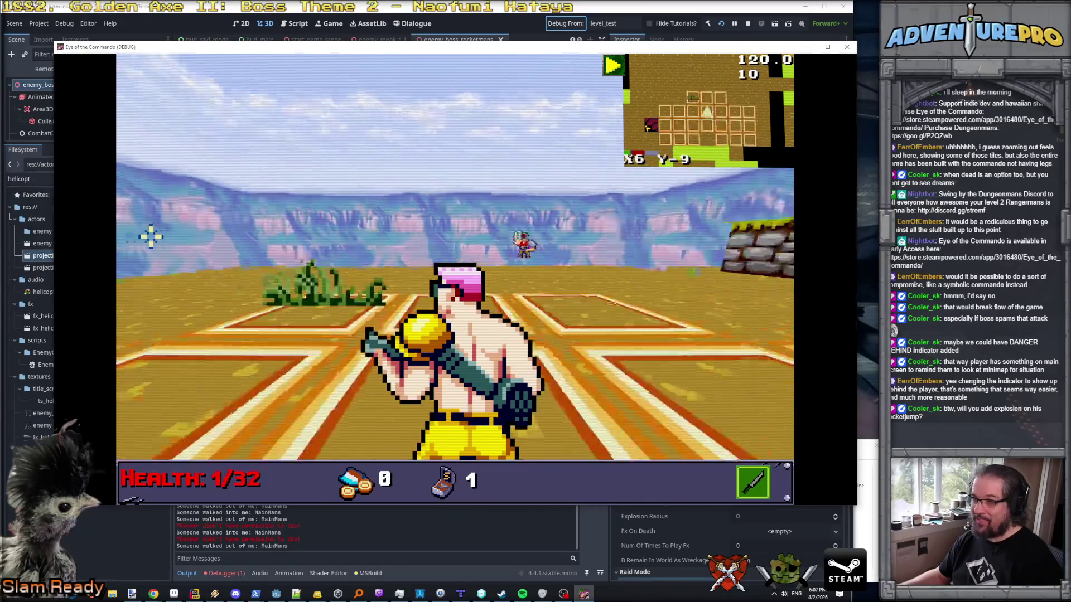
# - Fire at the boss, strafe near the EXIT wall, then stop the running game
pyautogui.click(151, 236)
pyautogui.press('w')
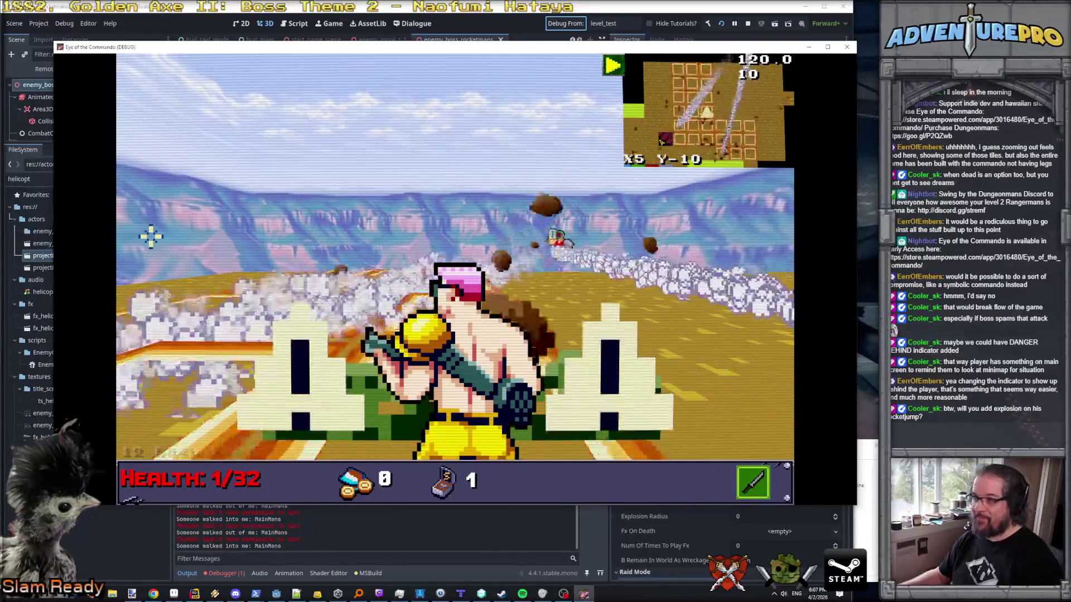
pyautogui.press('d')
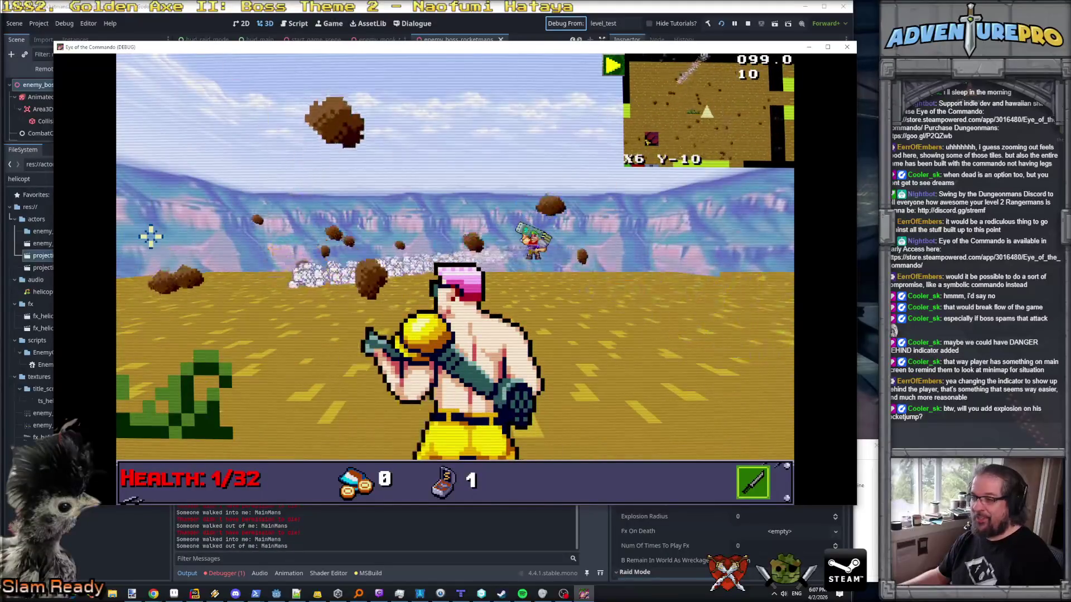
pyautogui.press('d')
pyautogui.press('e')
pyautogui.press('e')
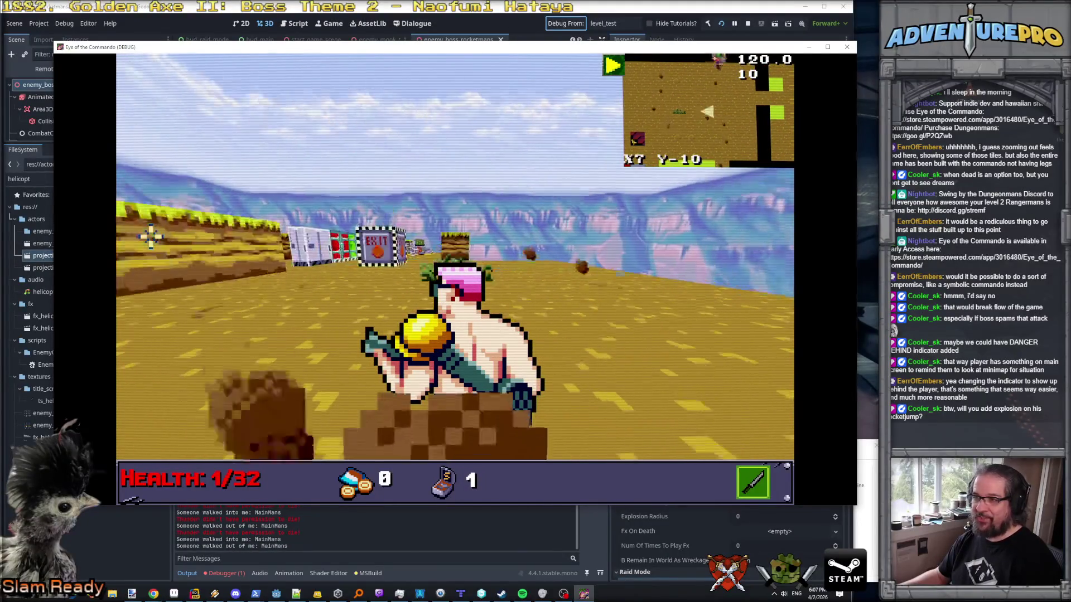
pyautogui.press('e')
pyautogui.press('q')
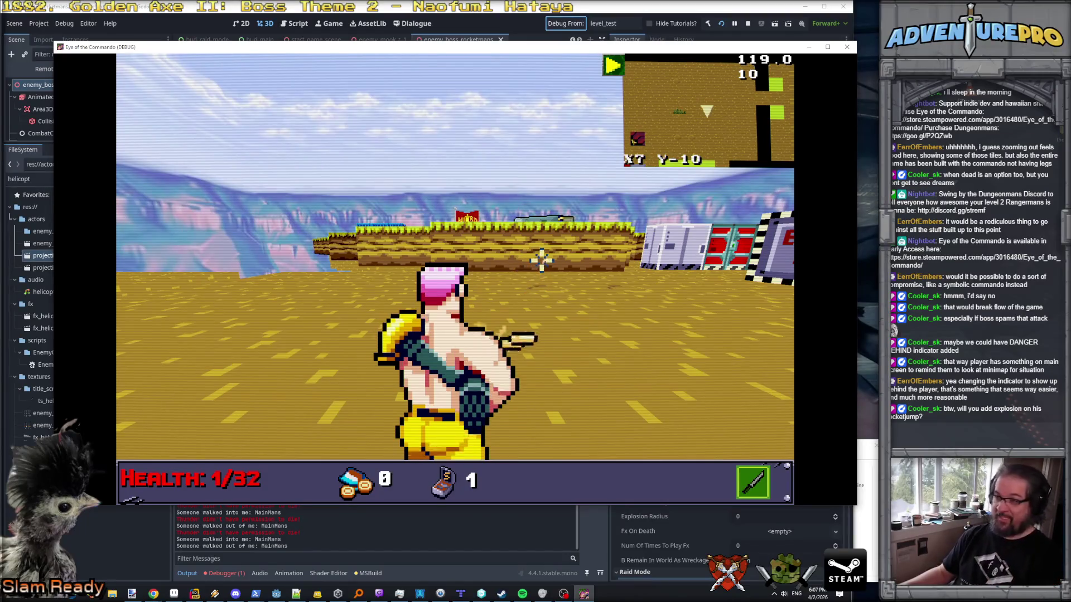
pyautogui.press('w')
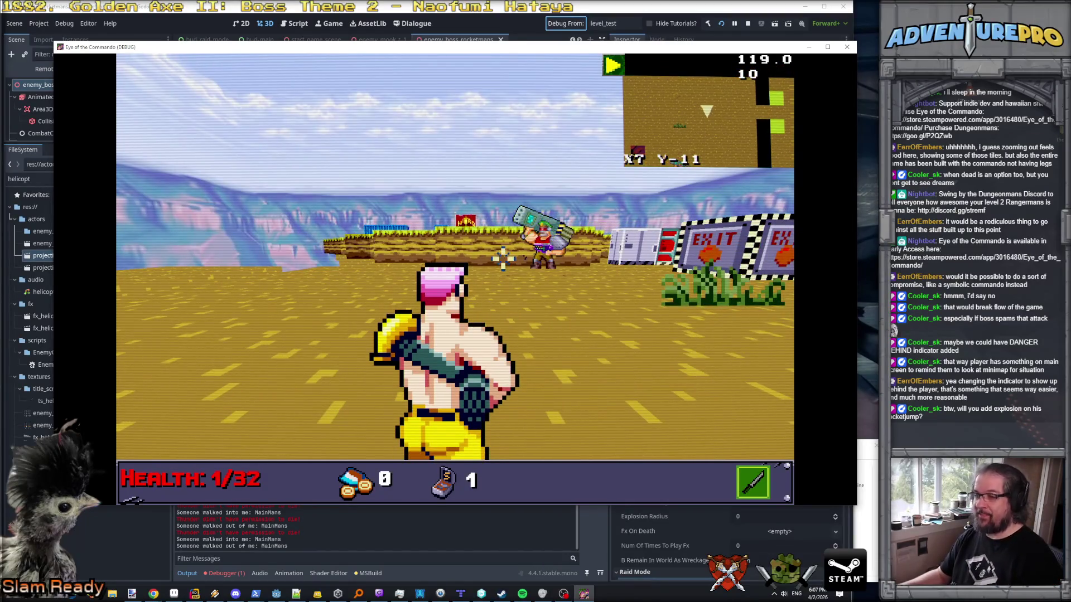
pyautogui.press('e')
pyautogui.press('w')
pyautogui.press('w')
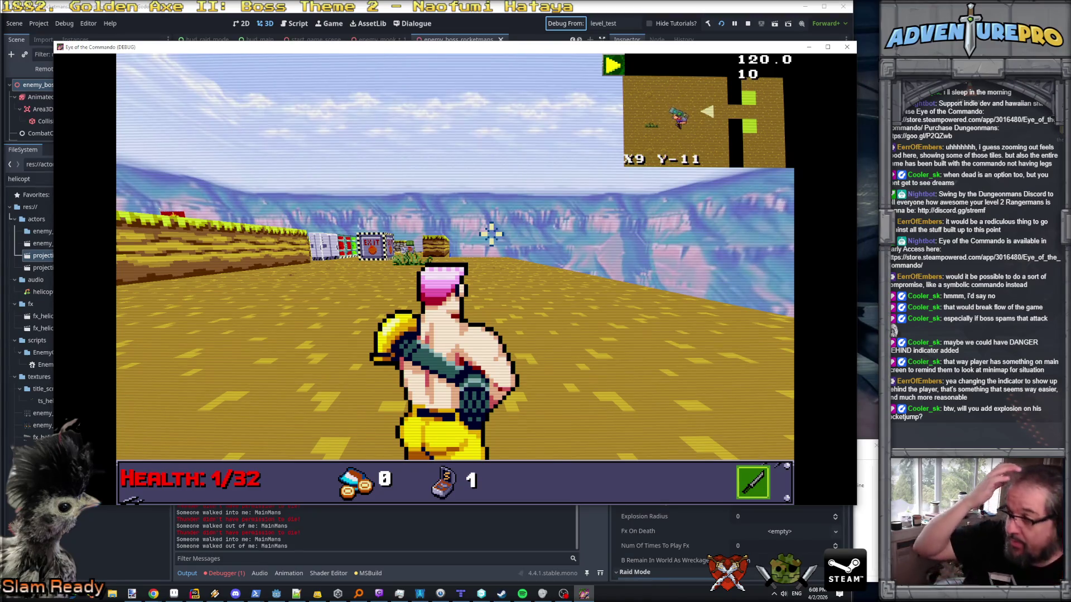
pyautogui.click(749, 22)
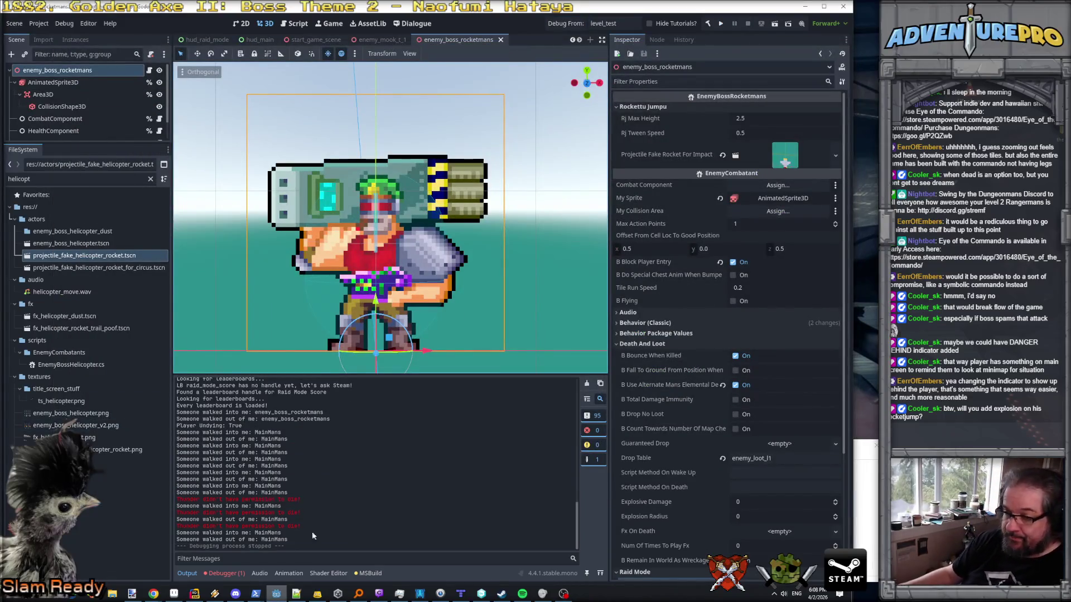
# - Select the AnimatedSprite3D node and view its attack_rocket animation frames
pyautogui.click(65, 84)
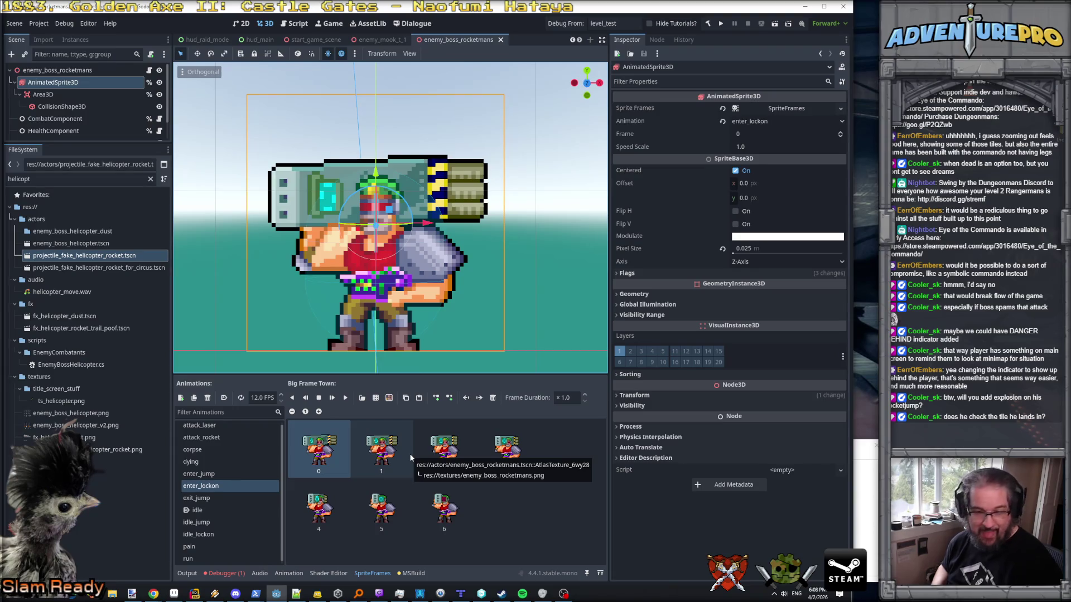
pyautogui.click(229, 438)
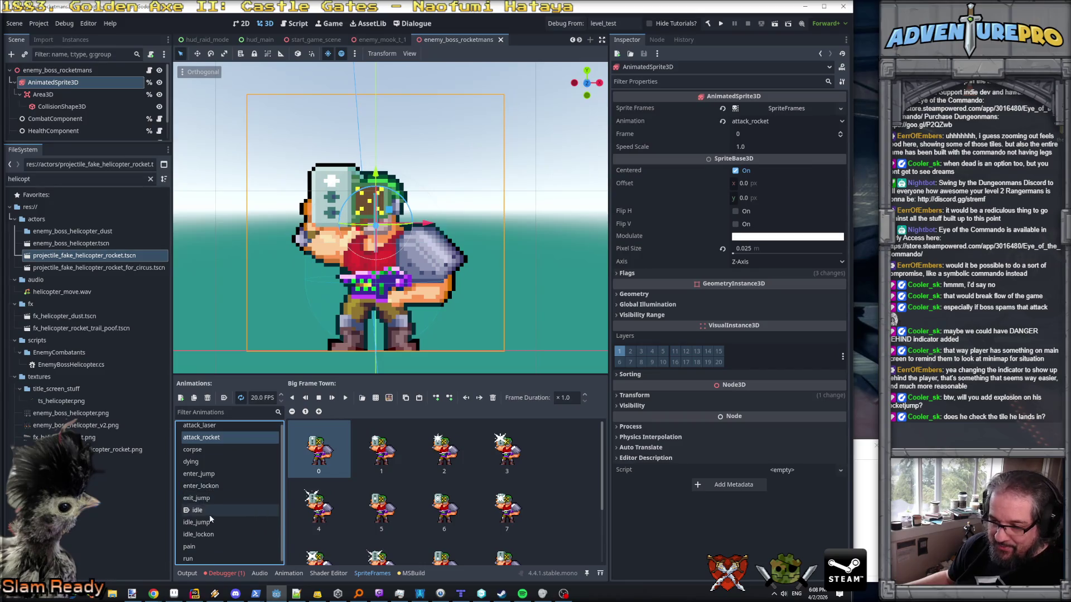
# - Give frame 3 of the enter_jump animation a Frame Duration of 4
pyautogui.click(207, 475)
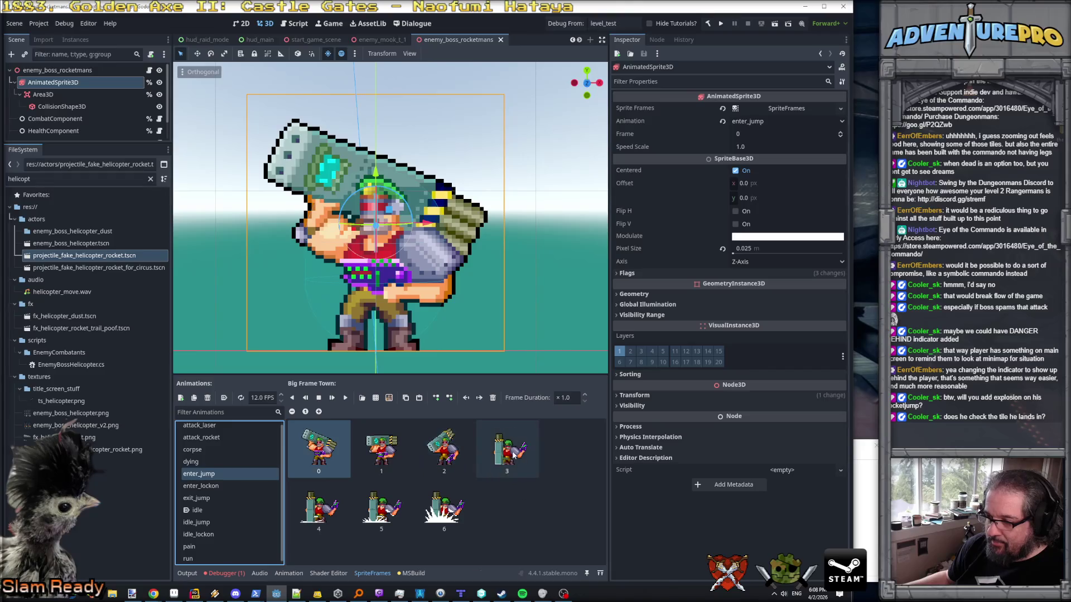
pyautogui.click(500, 463)
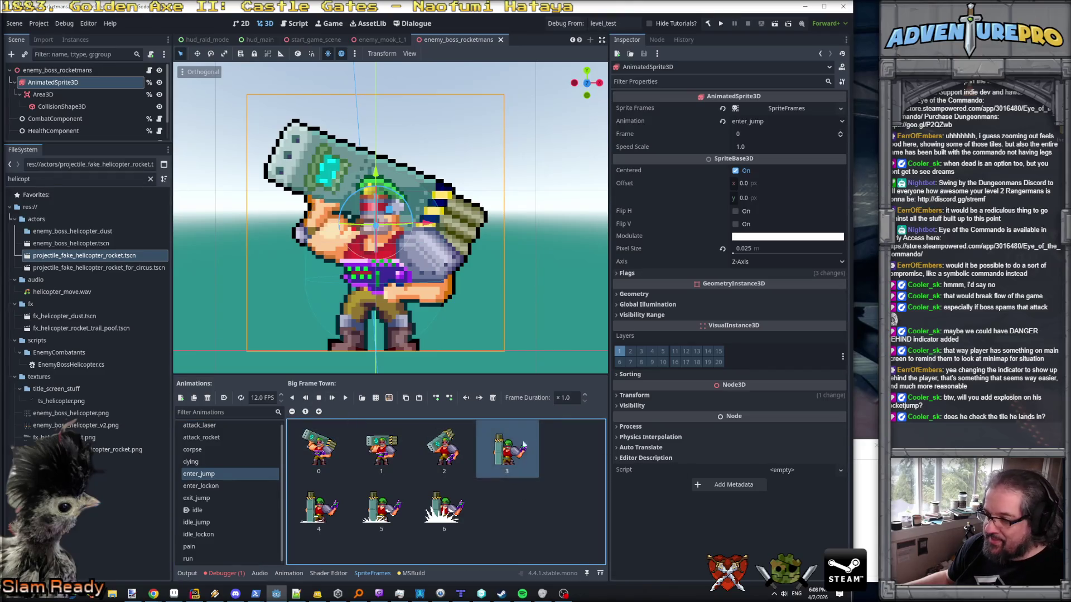
pyautogui.click(574, 397)
pyautogui.press('BackSpace')
pyautogui.press('BackSpace')
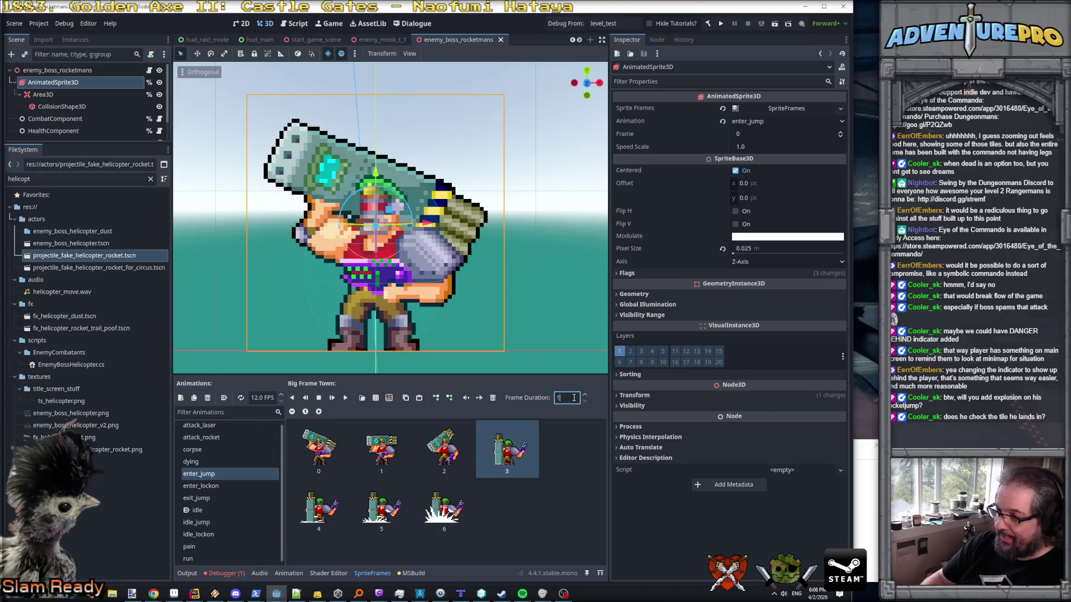
pyautogui.write('4')
pyautogui.press('Return')
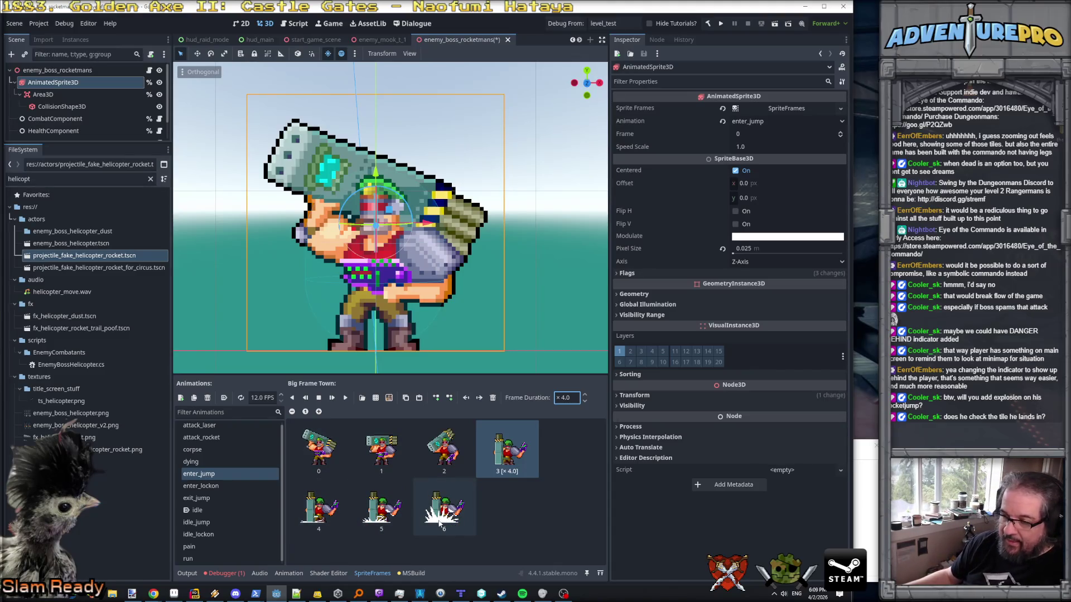
# - Enlarge the SpriteFrames area and briefly preview the dying animation before returning to enter_jump
pyautogui.click(315, 516)
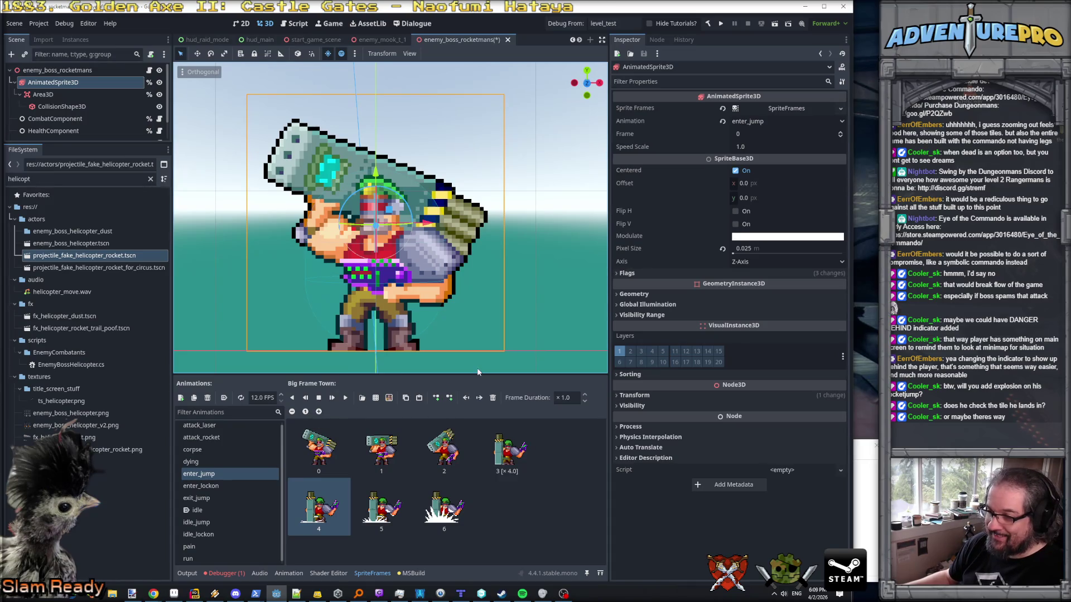
pyautogui.moveTo(478, 372); pyautogui.dragTo(478, 322)
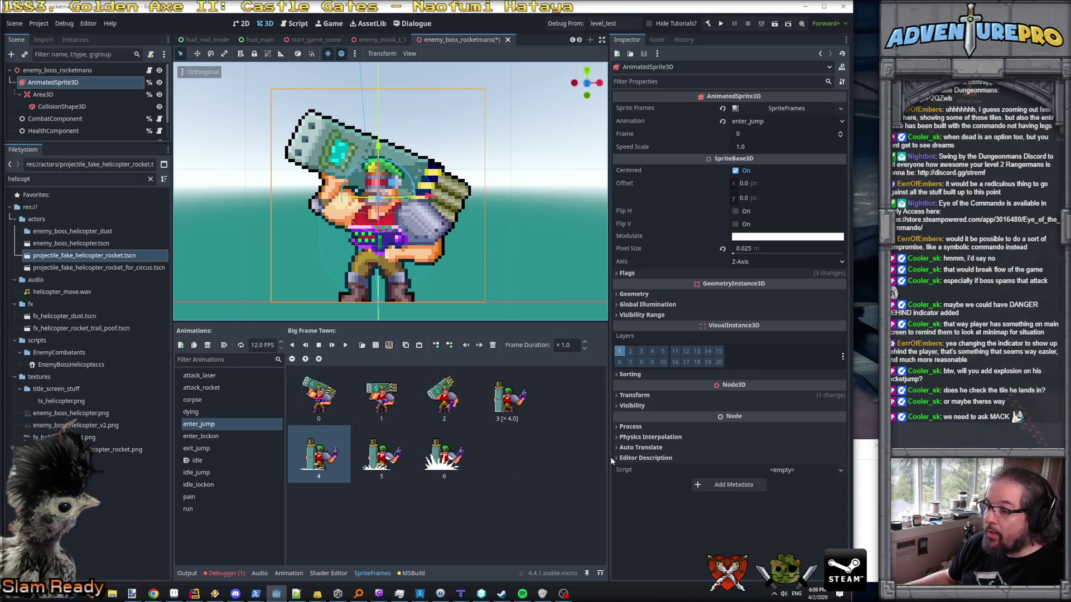
pyautogui.moveTo(610, 460)
pyautogui.mouseDown()
pyautogui.moveTo(661, 456)
pyautogui.moveTo(630, 464)
pyautogui.mouseUp()
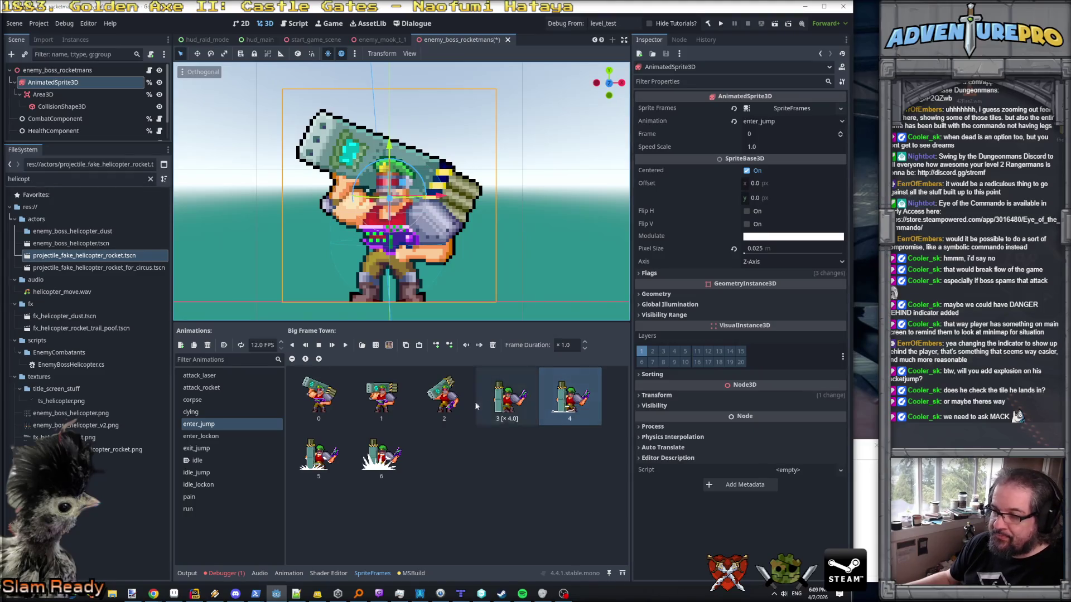
pyautogui.click(201, 413)
pyautogui.click(203, 425)
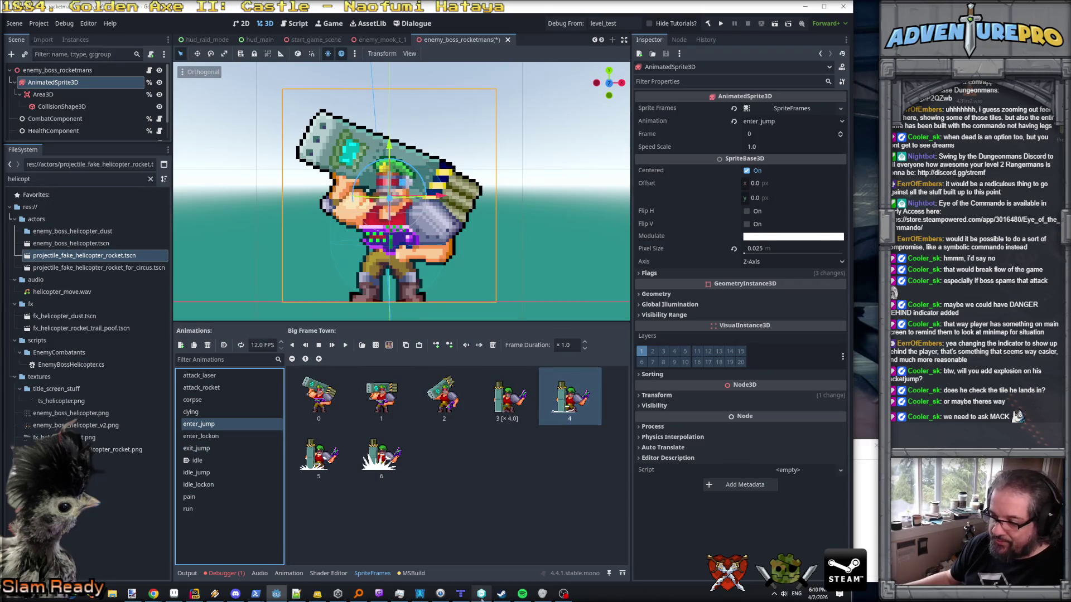
pyautogui.click(194, 594)
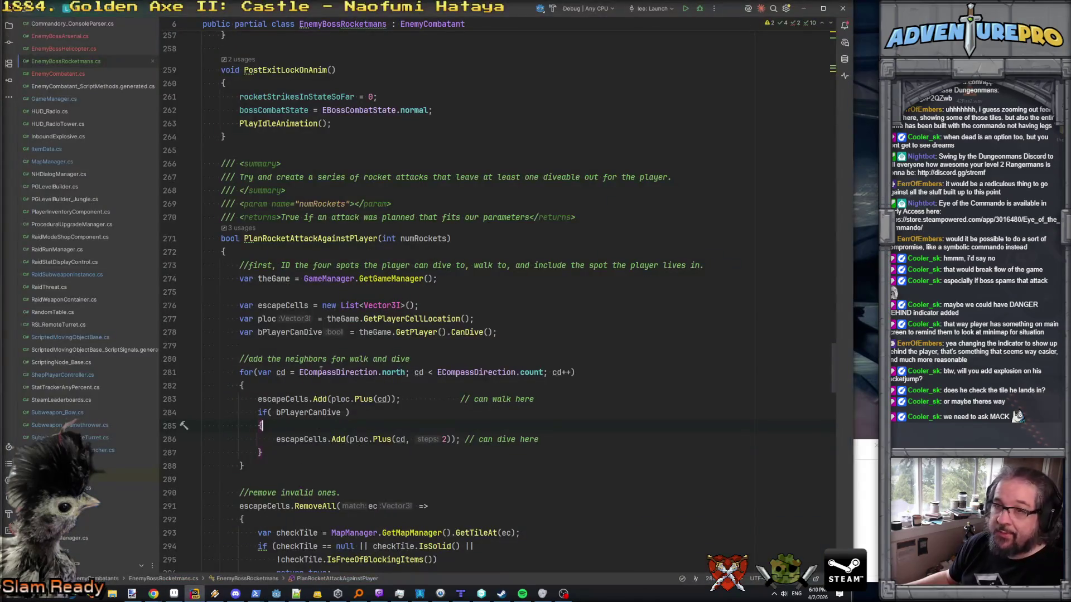
pyautogui.click(58, 74)
pyautogui.scroll(20, 456, 247)
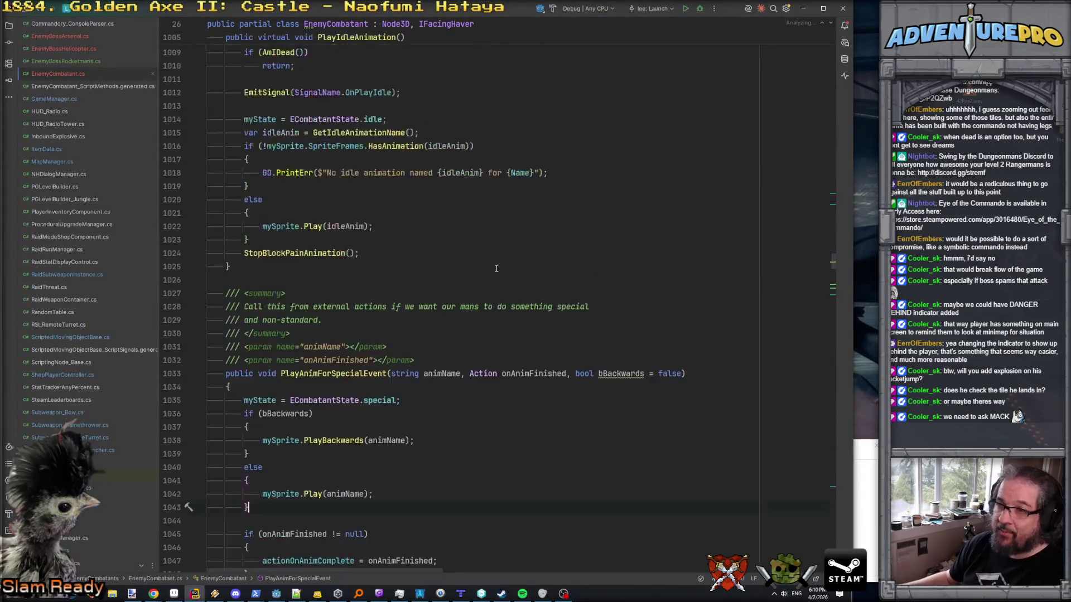
pyautogui.scroll(5, 496, 269)
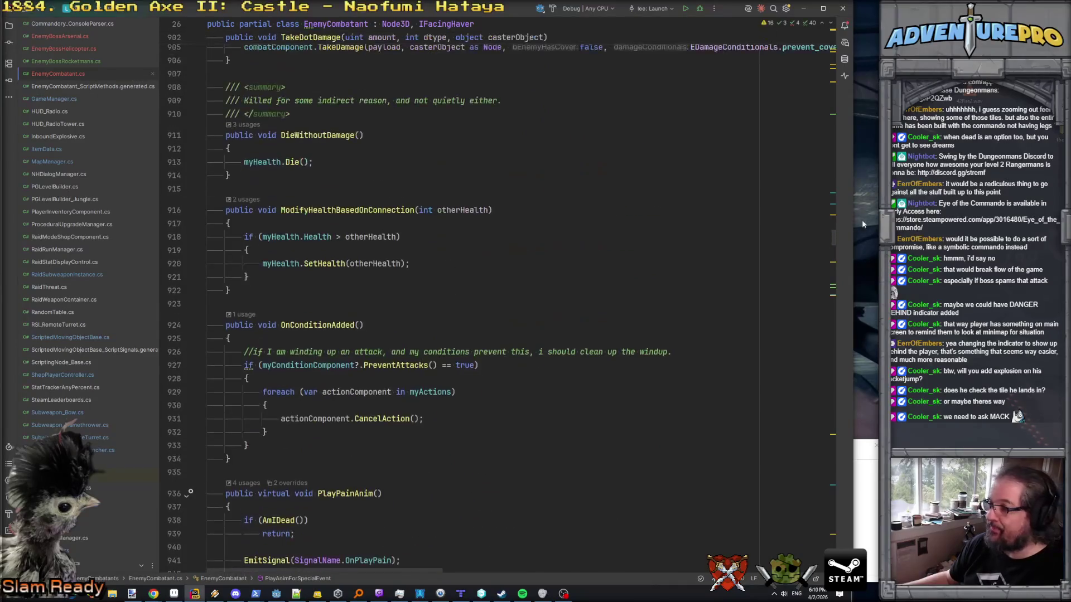
pyautogui.moveTo(834, 245); pyautogui.dragTo(831, 25)
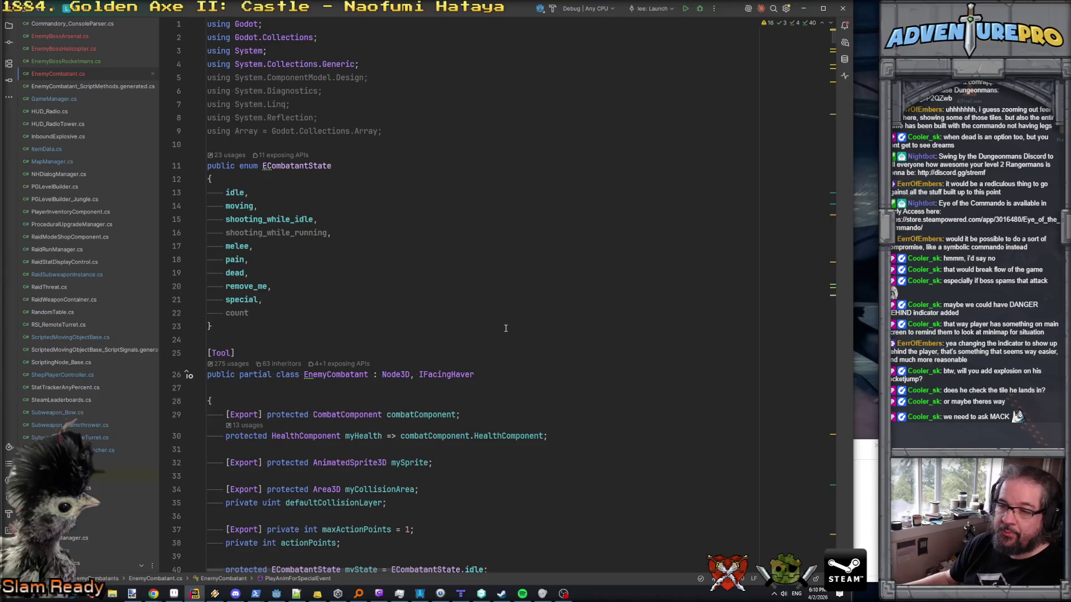
pyautogui.scroll(-7, 506, 329)
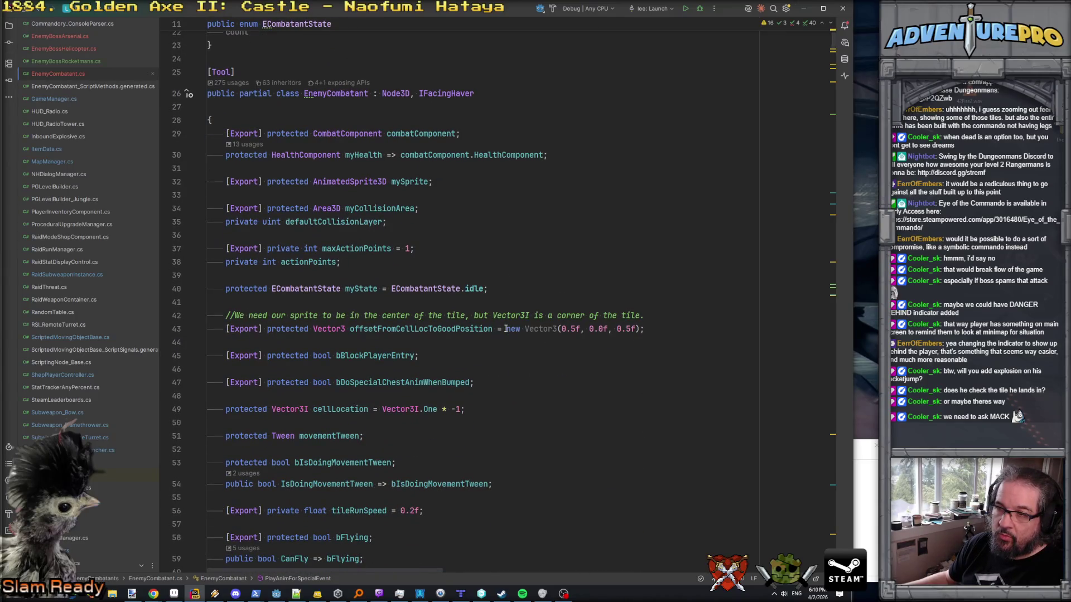
pyautogui.scroll(4, 506, 329)
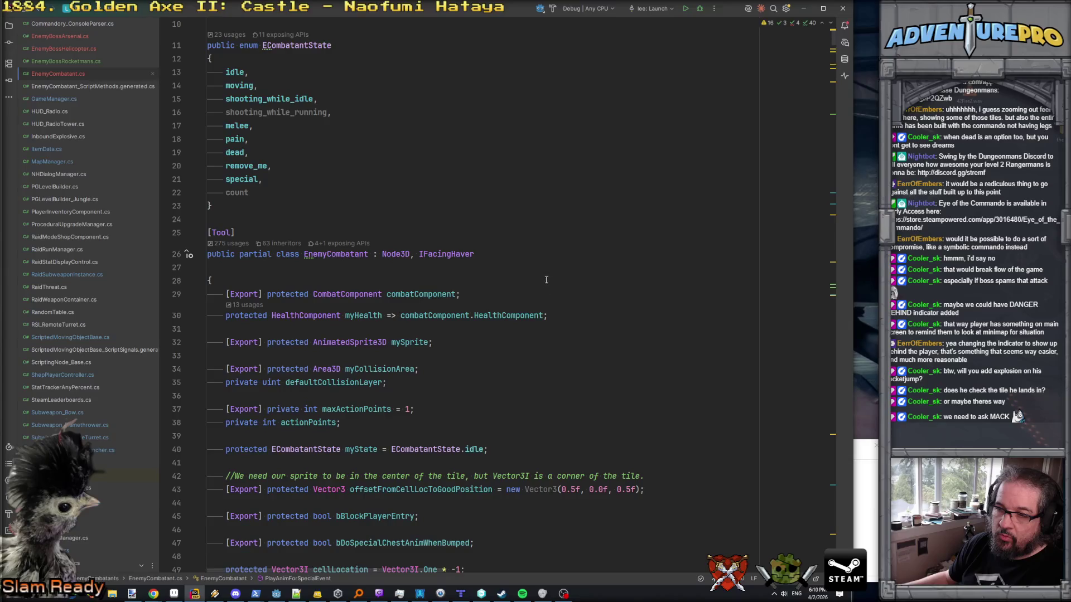
pyautogui.scroll(-7, 546, 280)
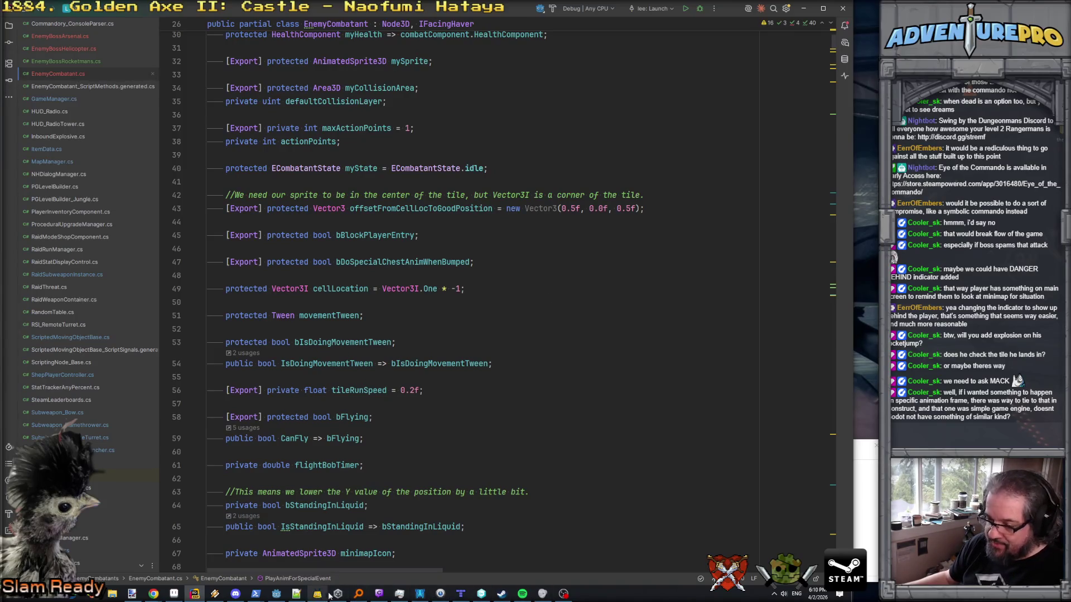
pyautogui.click(276, 595)
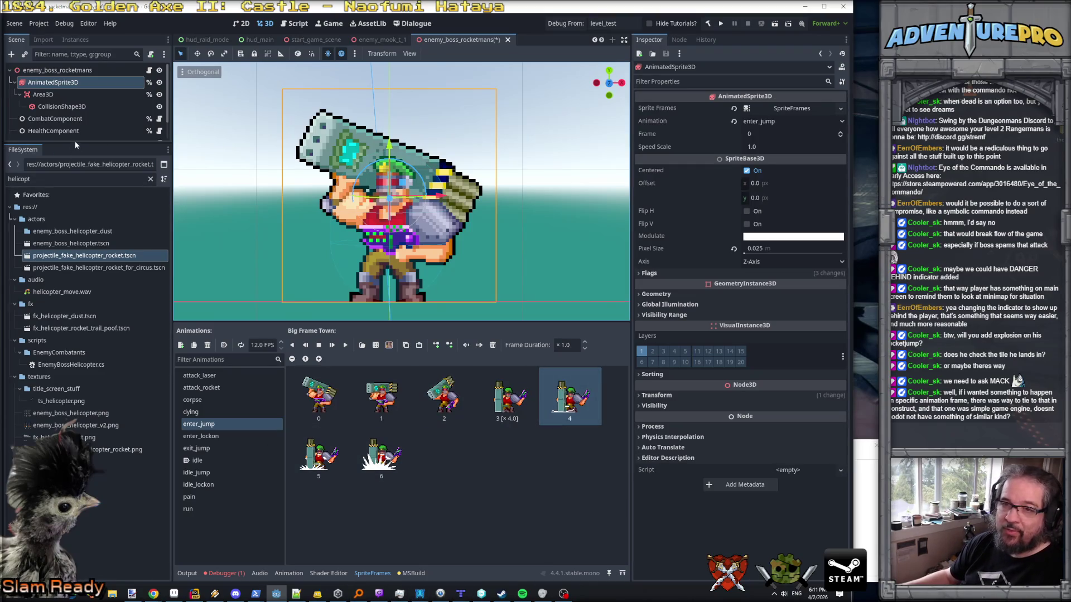
# - Filter the FileSystem dock for 'chest' and open fx_chest_open.tscn
pyautogui.moveTo(75, 144); pyautogui.dragTo(75, 216)
pyautogui.click(58, 251)
pyautogui.hotkey('ctrl', 'a')
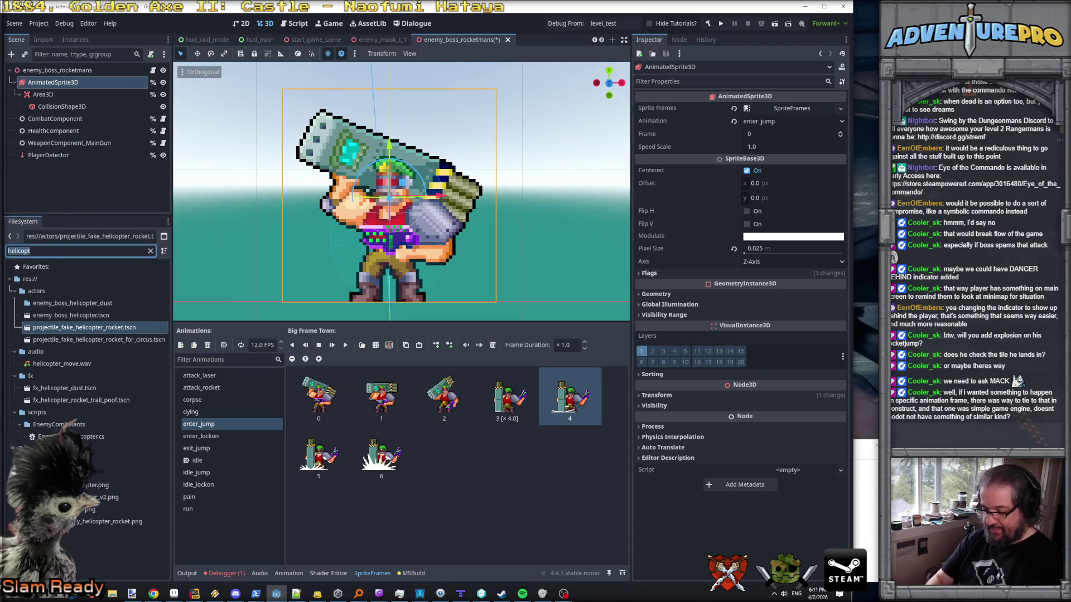
pyautogui.write('chest')
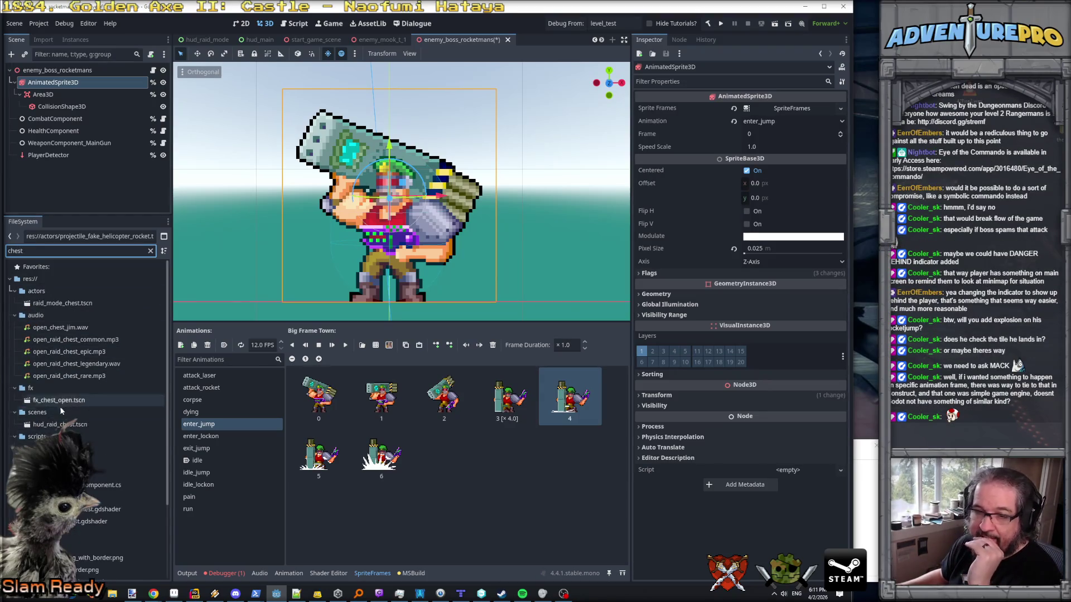
pyautogui.scroll(-4, 62, 411)
pyautogui.scroll(4, 67, 424)
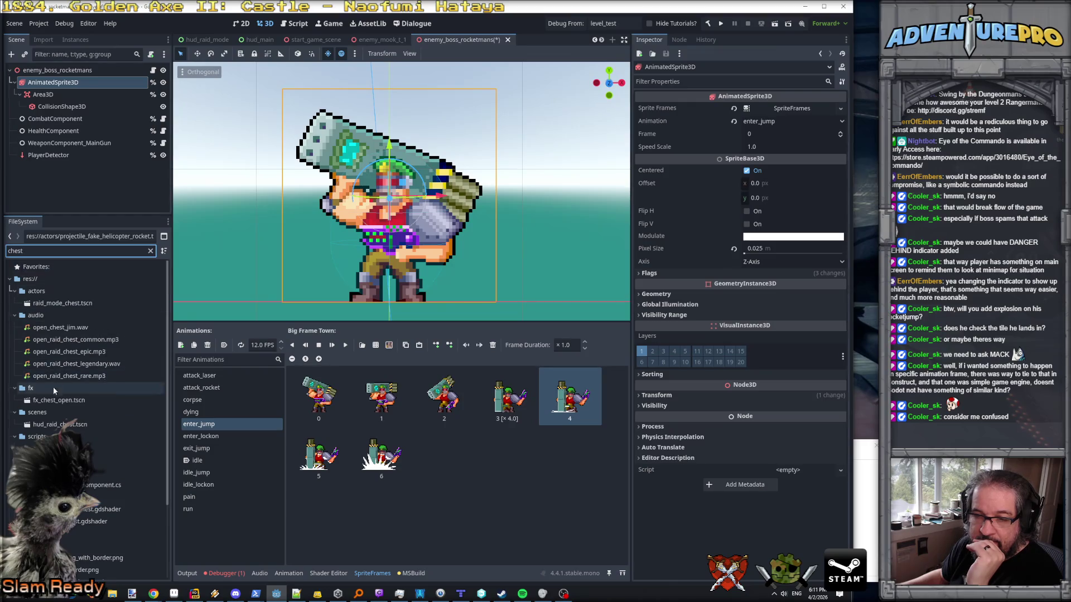
pyautogui.click(57, 401)
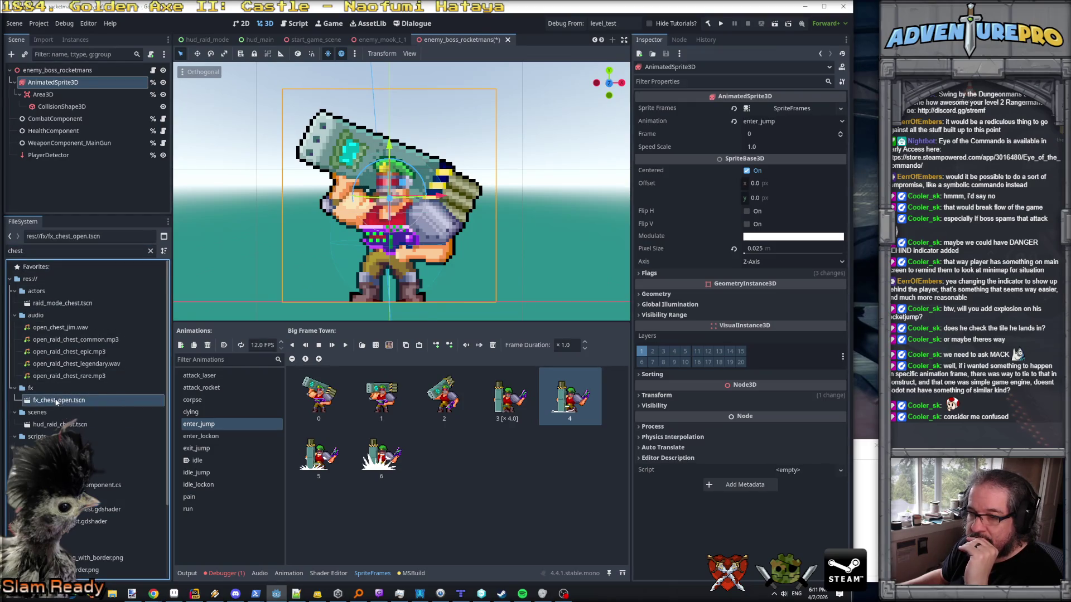
pyautogui.doubleClick(57, 401)
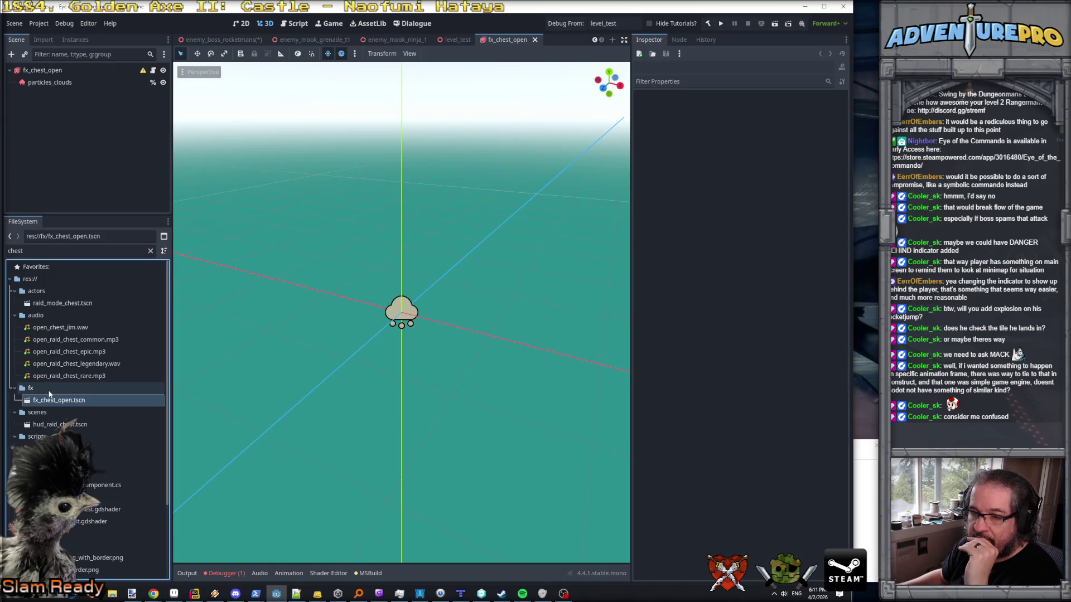
# - Change the file filter to 'crate' and open the weapon_crate_t1 scene
pyautogui.click(16, 251)
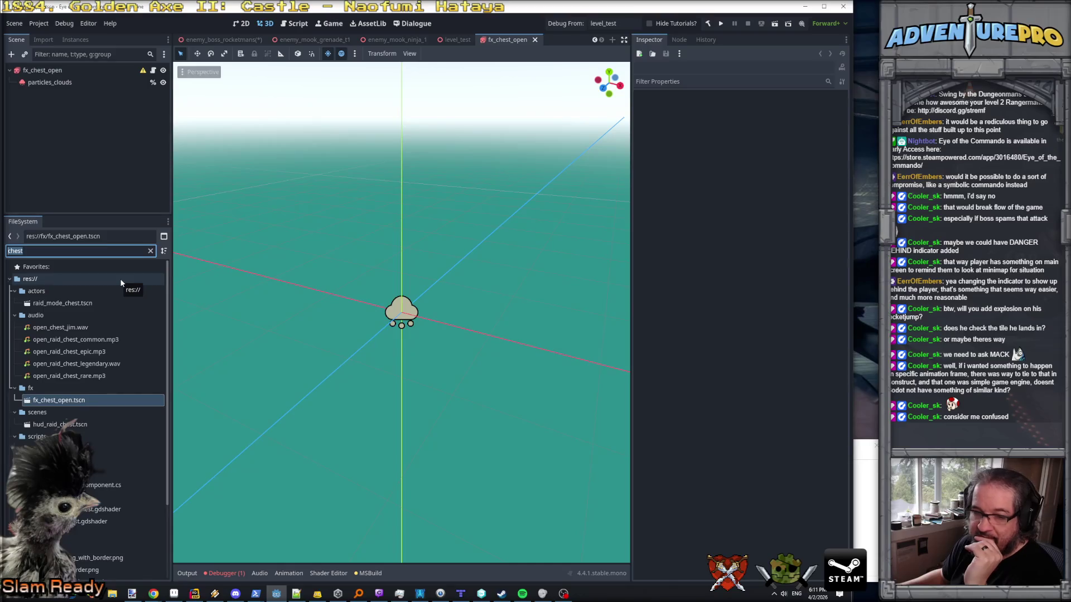
pyautogui.write('loot')
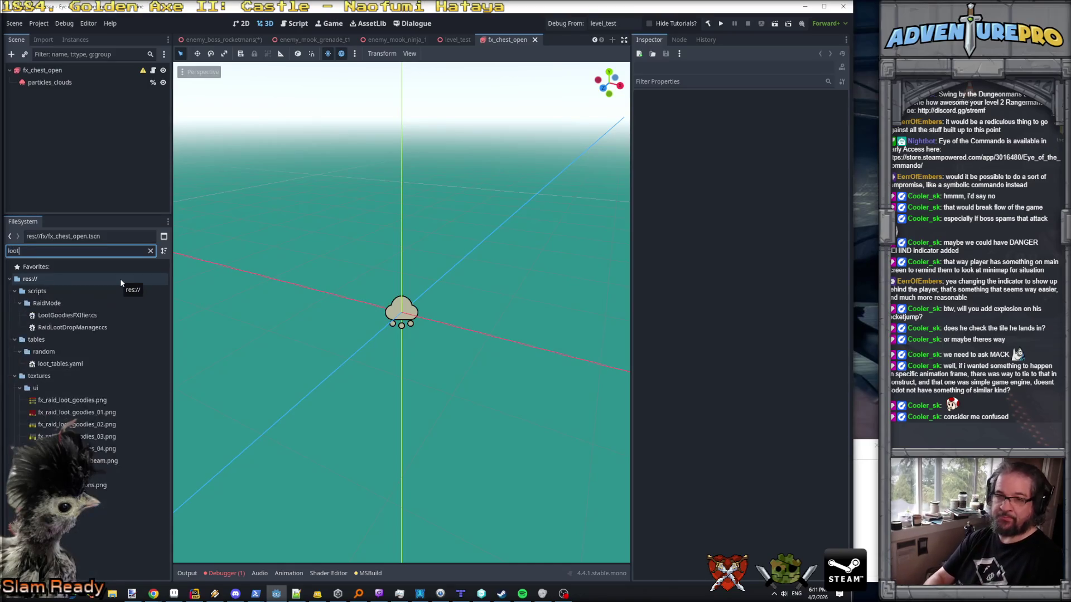
pyautogui.doubleClick(45, 251)
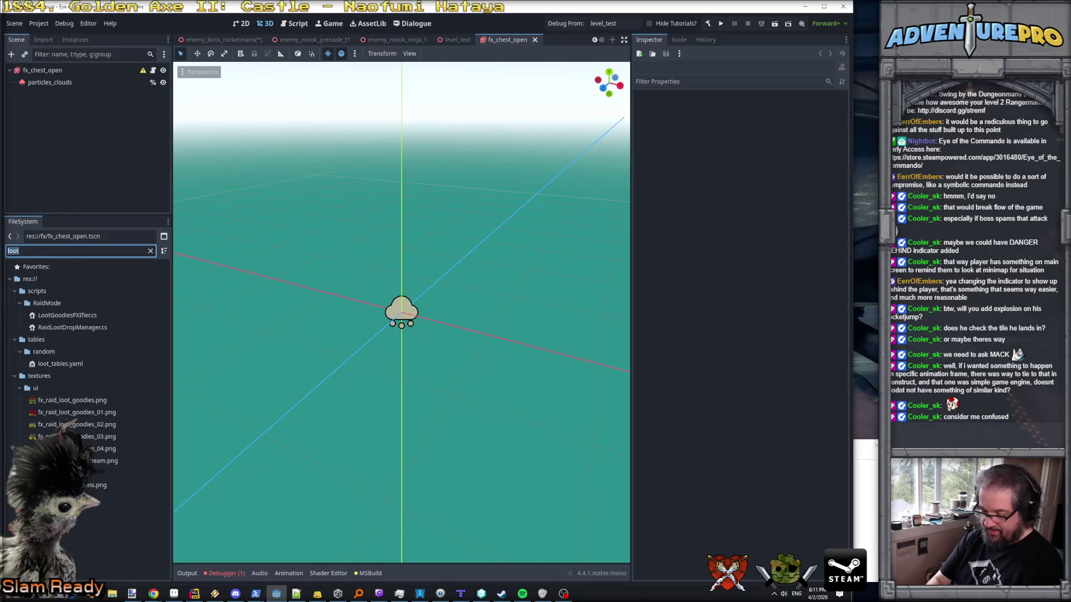
pyautogui.write('safe')
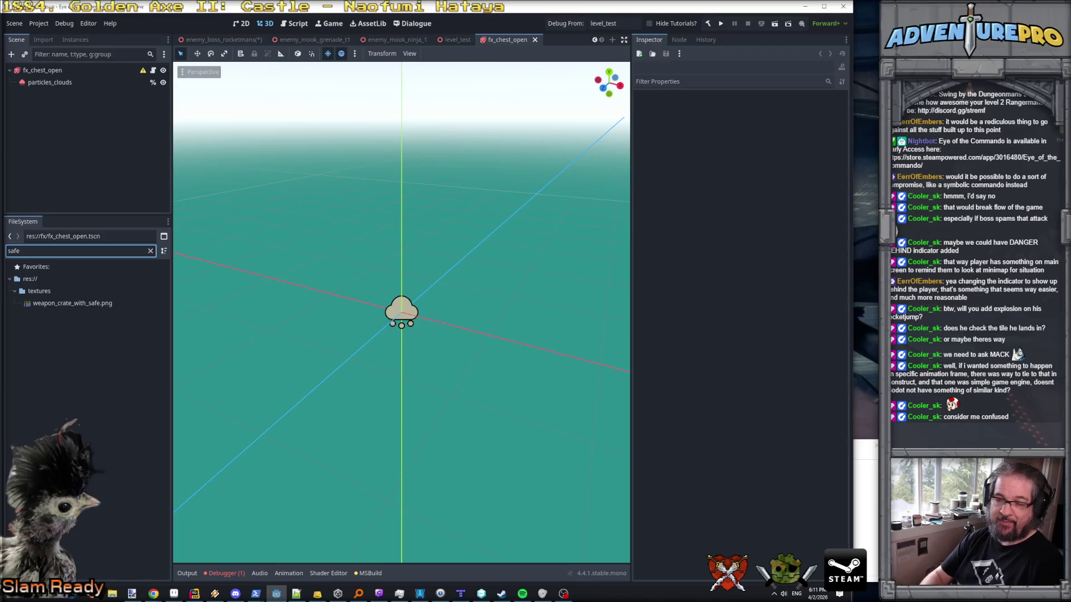
pyautogui.press('BackSpace')
pyautogui.press('BackSpace')
pyautogui.press('BackSpace')
pyautogui.write('creat')
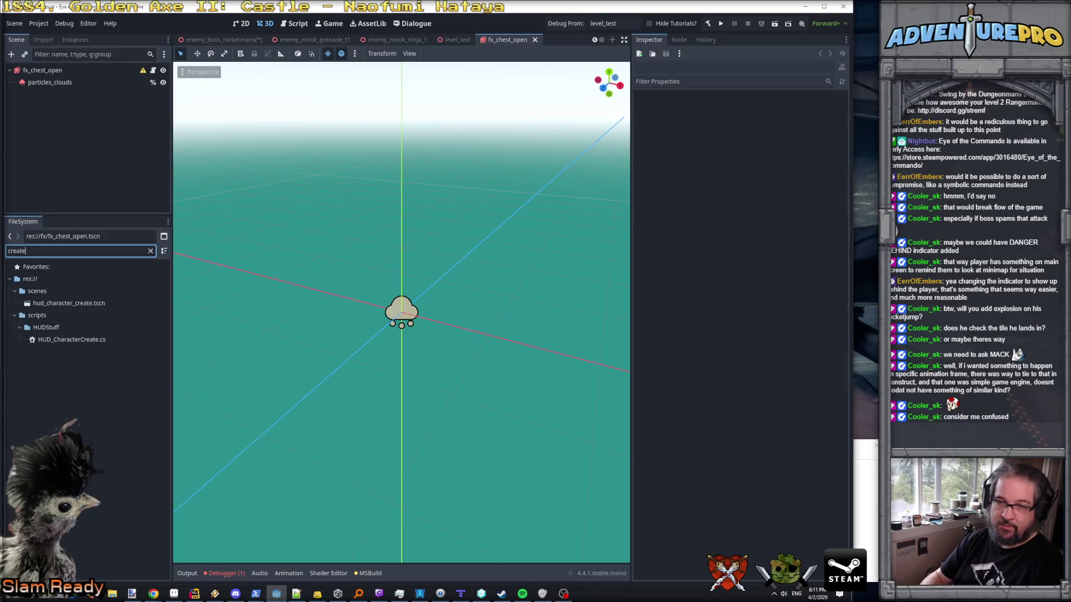
pyautogui.press('BackSpace')
pyautogui.press('BackSpace')
pyautogui.press('BackSpace')
pyautogui.write('at')
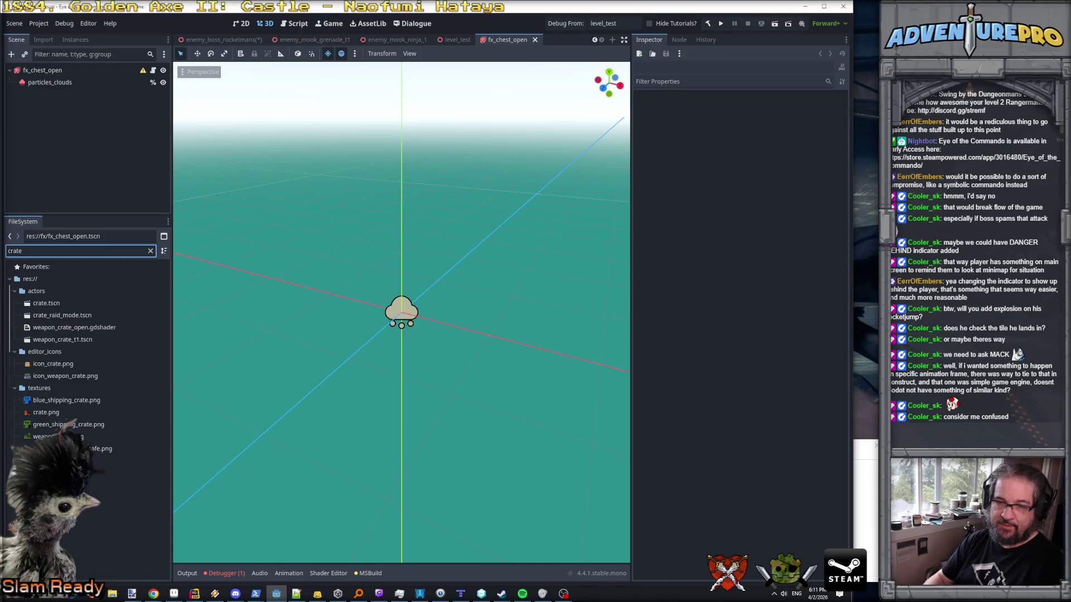
pyautogui.doubleClick(54, 343)
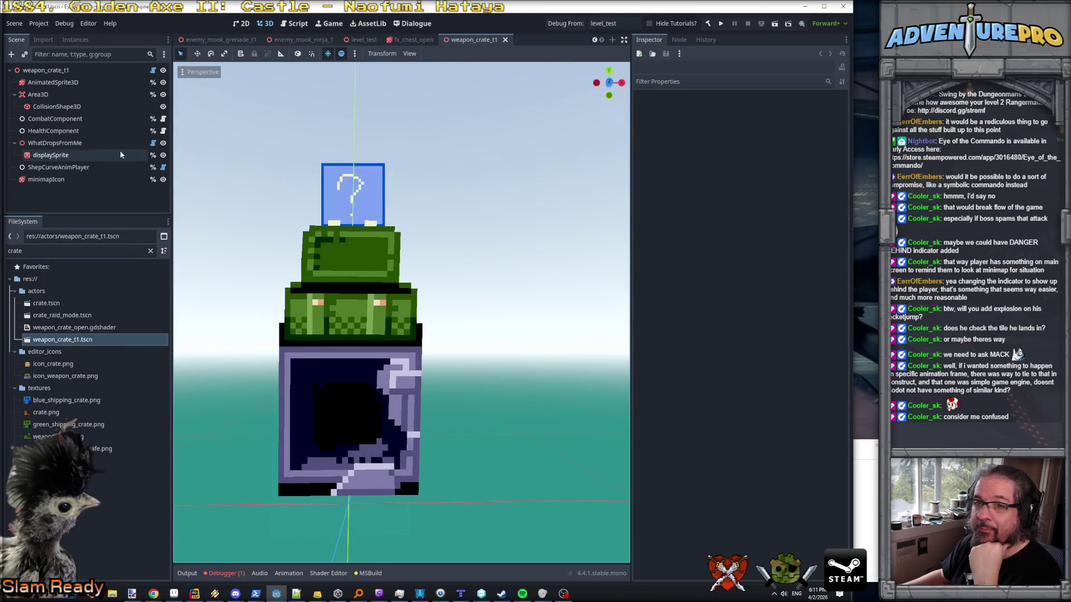
# - Inspect the AnimatedSprite3D and ShepCurveAnimPlayer nodes with a wider properties panel
pyautogui.click(53, 82)
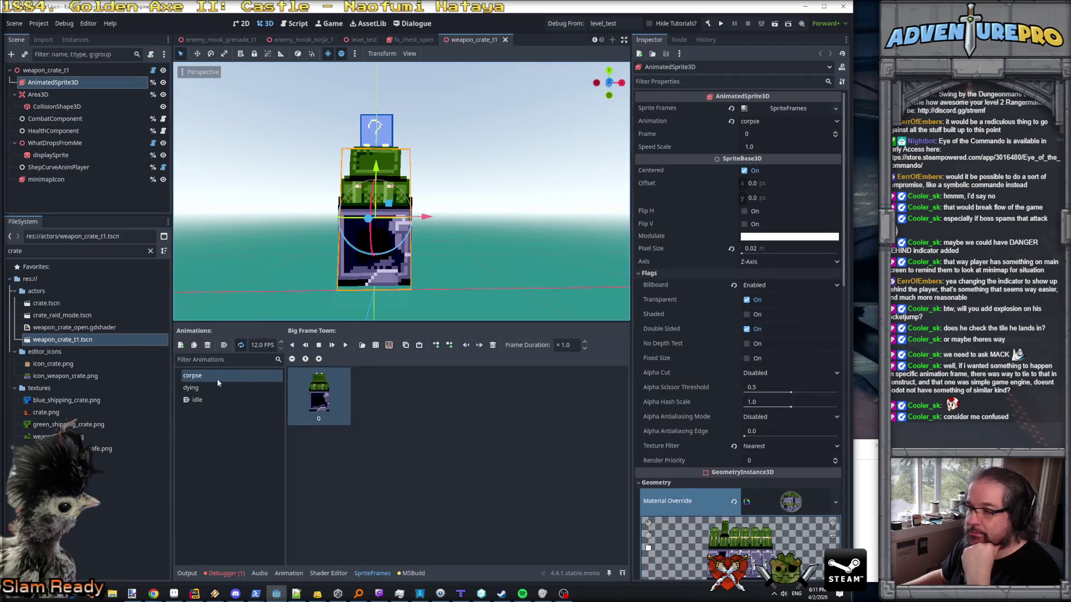
pyautogui.scroll(-10, 695, 447)
pyautogui.scroll(8, 698, 451)
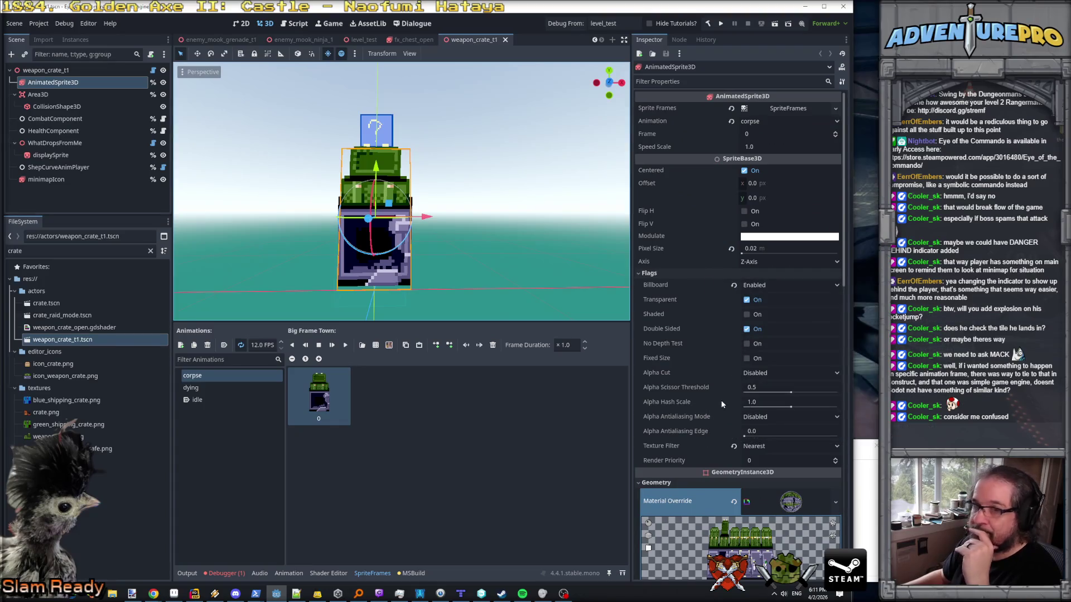
pyautogui.click(57, 168)
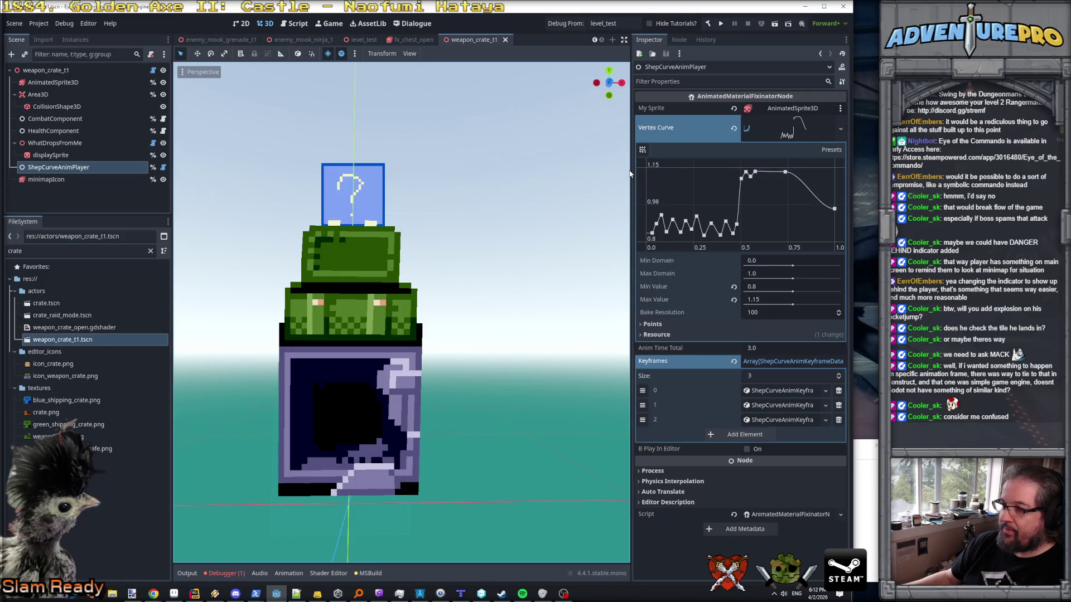
pyautogui.moveTo(631, 174); pyautogui.dragTo(494, 177)
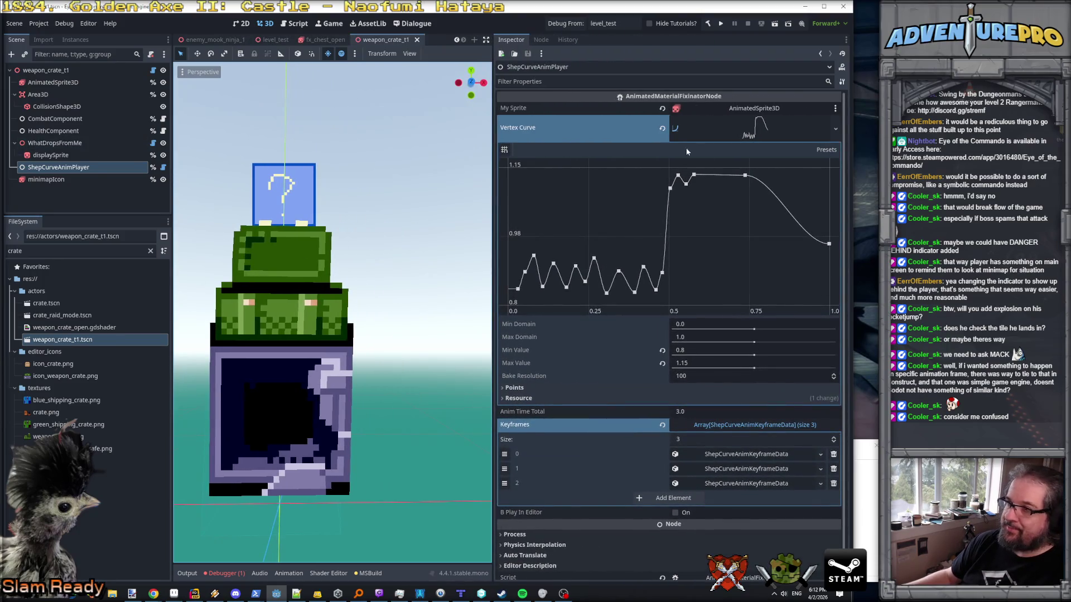
pyautogui.scroll(-2, 757, 363)
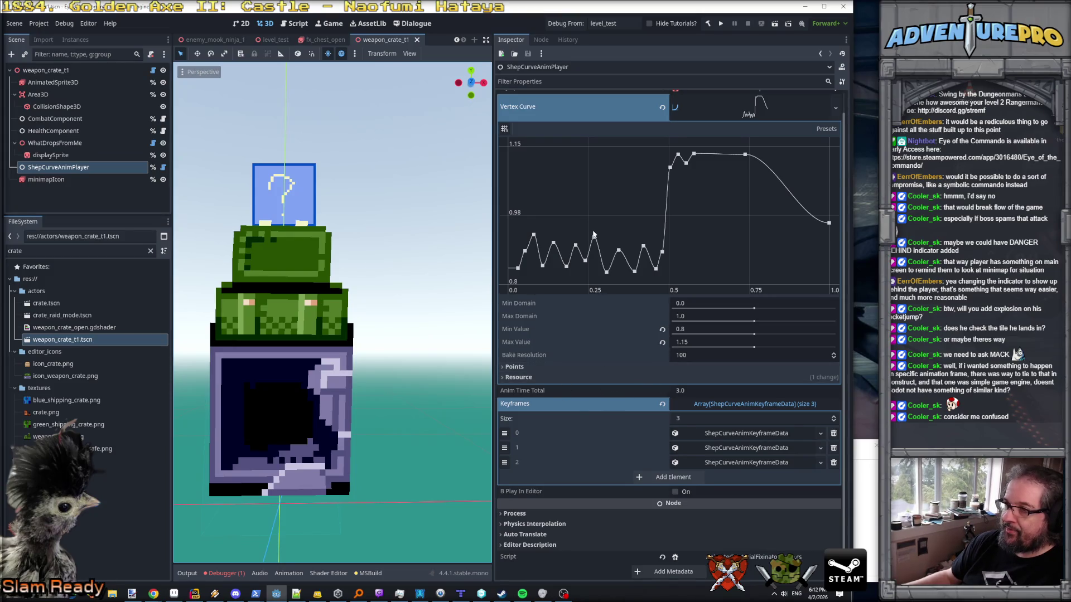
pyautogui.scroll(1, 594, 235)
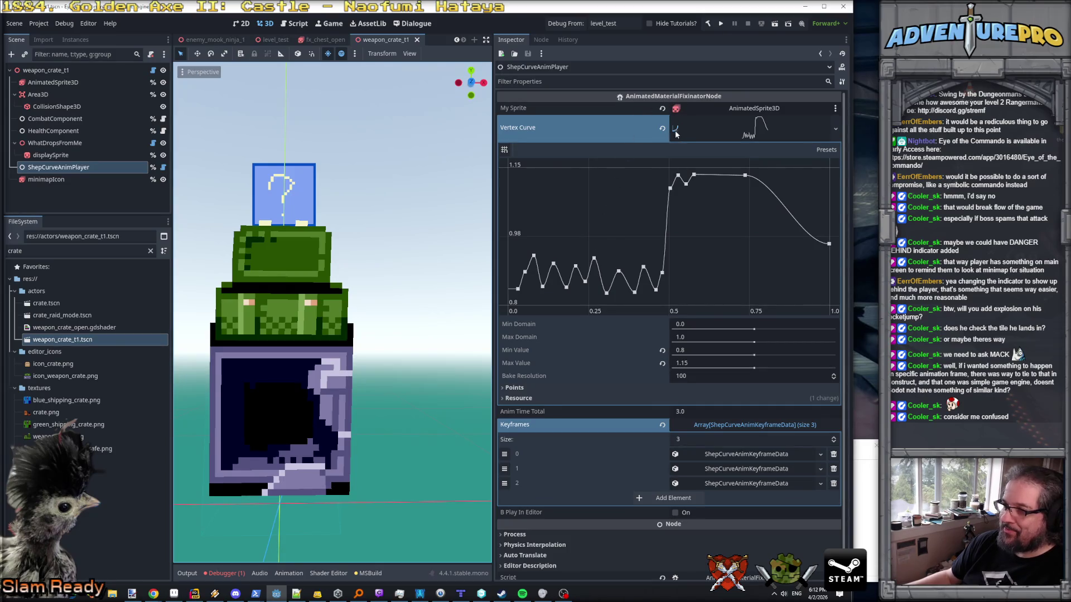
pyautogui.scroll(-1, 680, 248)
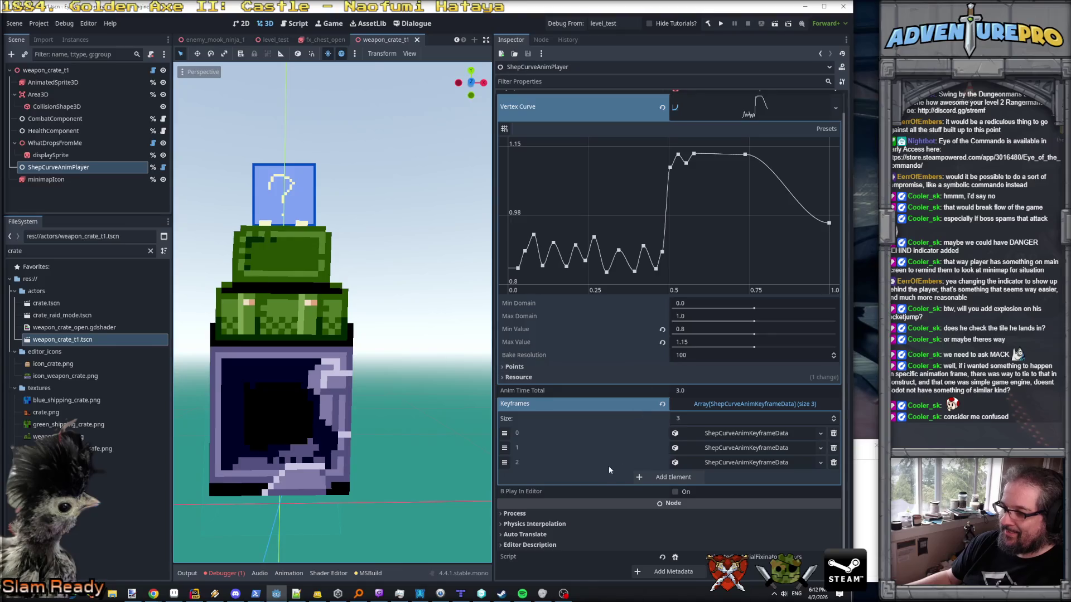
# - Expand keyframes 0, 1 and 2 of ShepCurveAnimPlayer to review their data
pyautogui.click(733, 465)
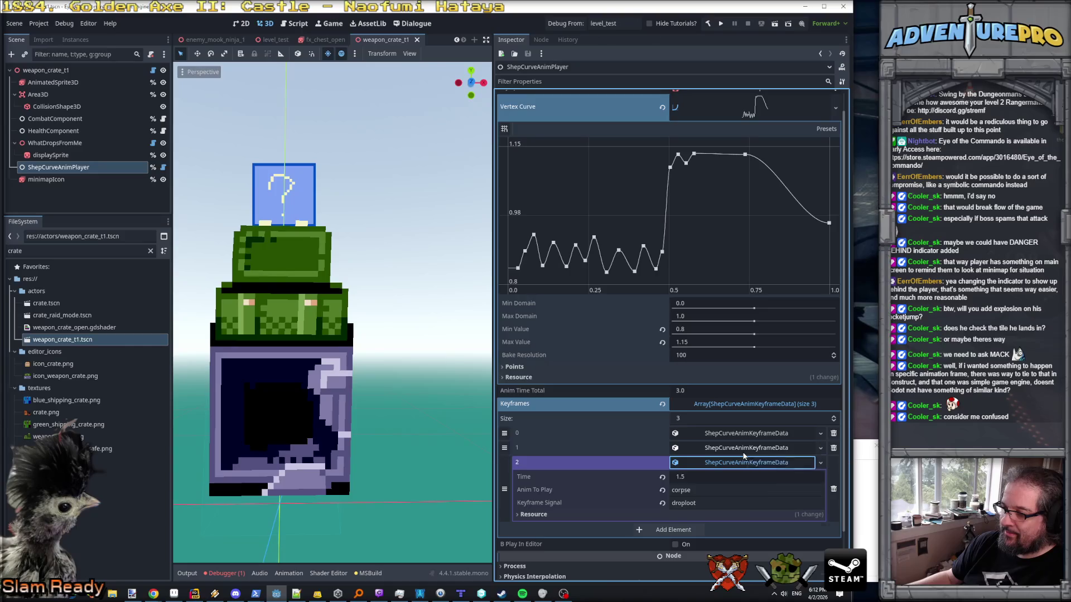
pyautogui.click(746, 448)
pyautogui.click(745, 446)
pyautogui.scroll(-3, 745, 446)
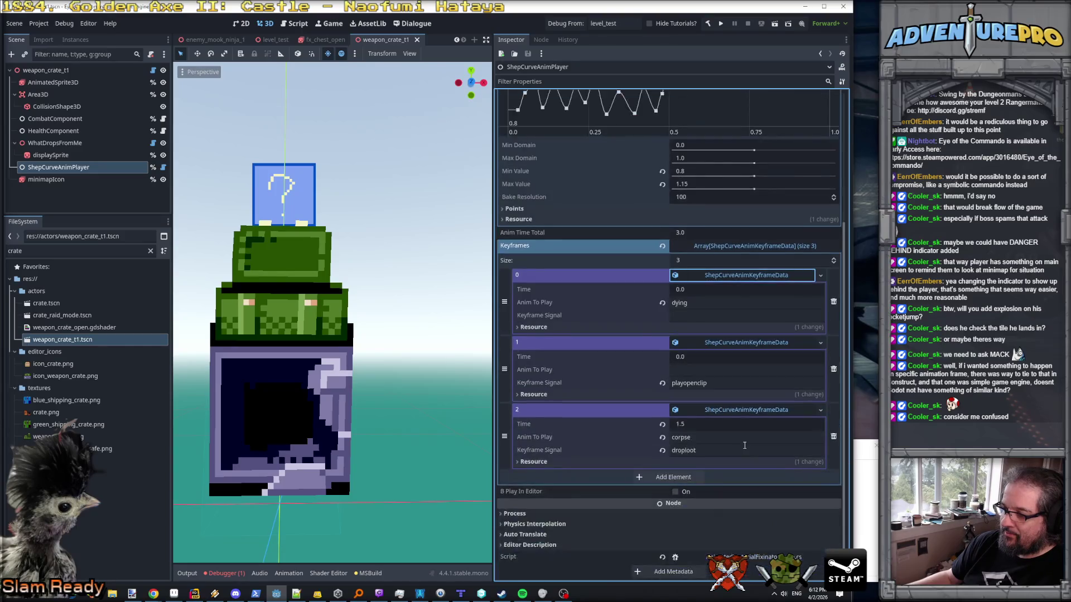
pyautogui.scroll(3, 744, 446)
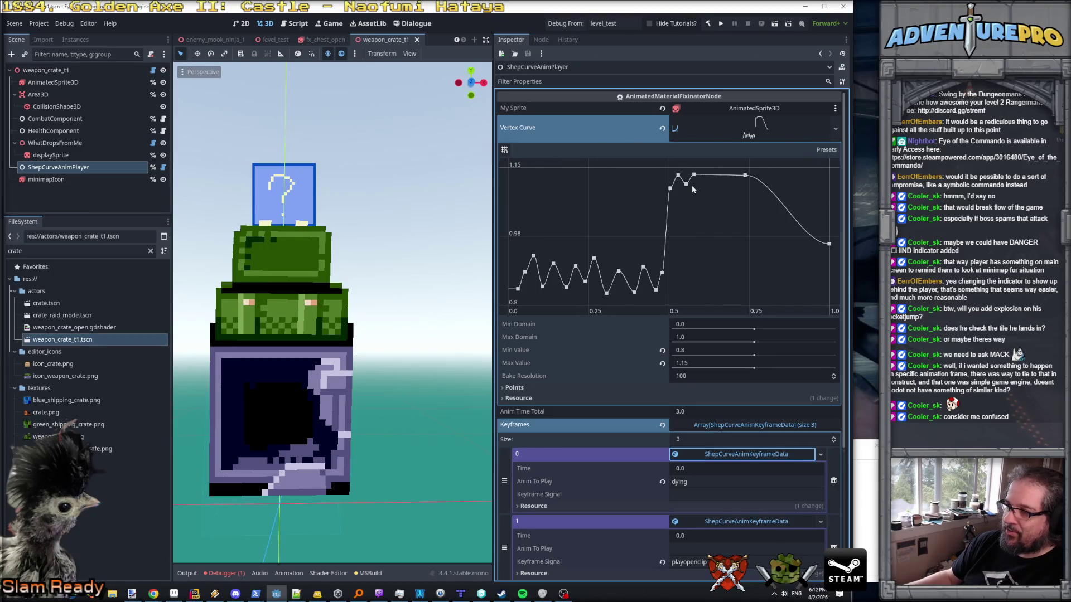
pyautogui.scroll(-3, 565, 493)
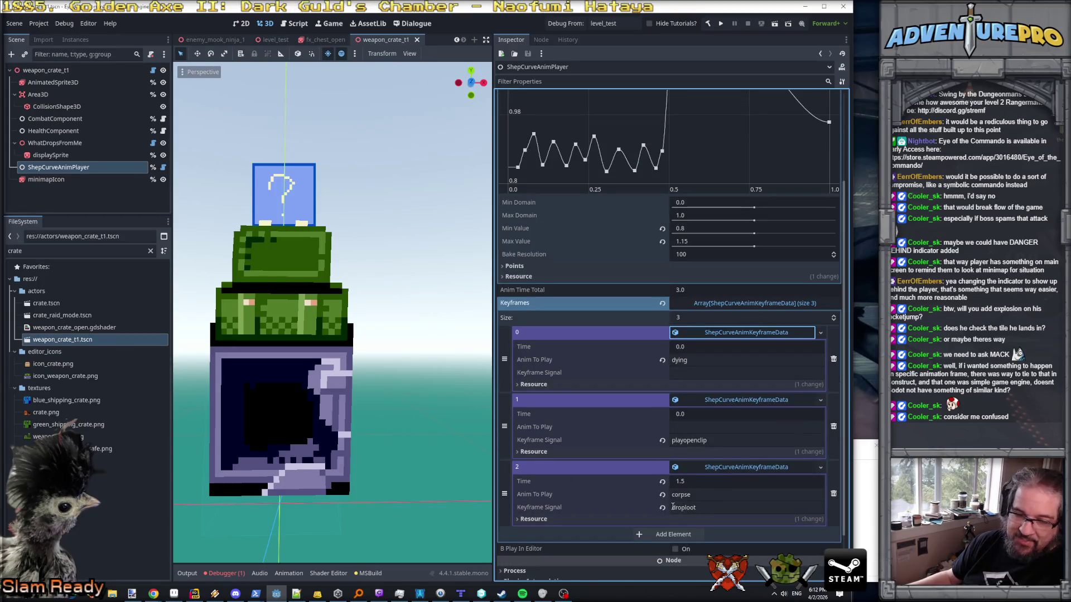
pyautogui.scroll(3, 642, 418)
pyautogui.scroll(-3, 585, 263)
pyautogui.scroll(3, 585, 263)
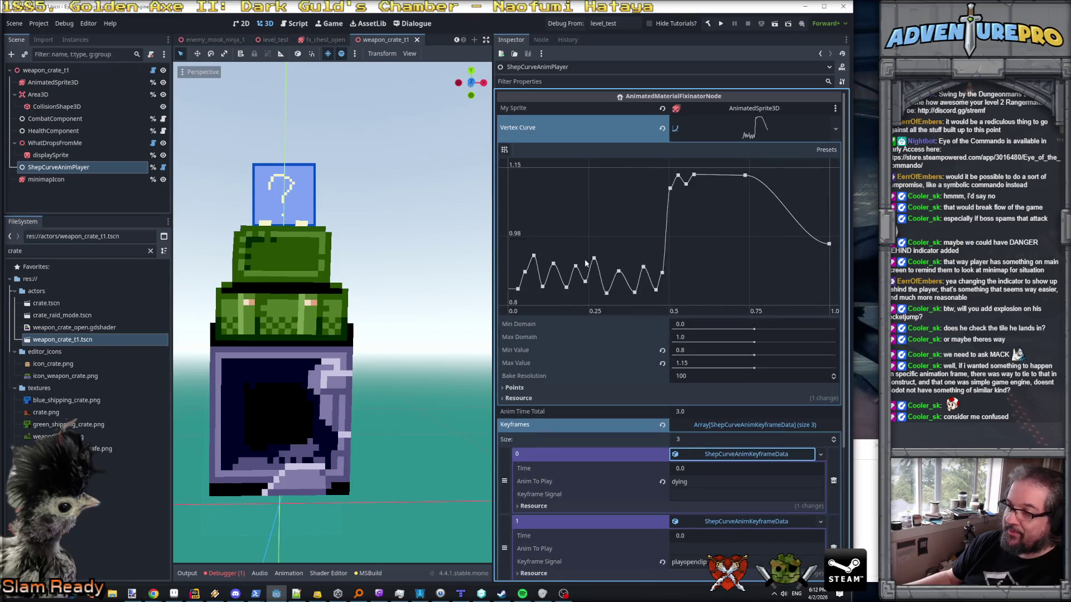
# - Try raising a point on the vertex curve, then undo the change
pyautogui.click(541, 338)
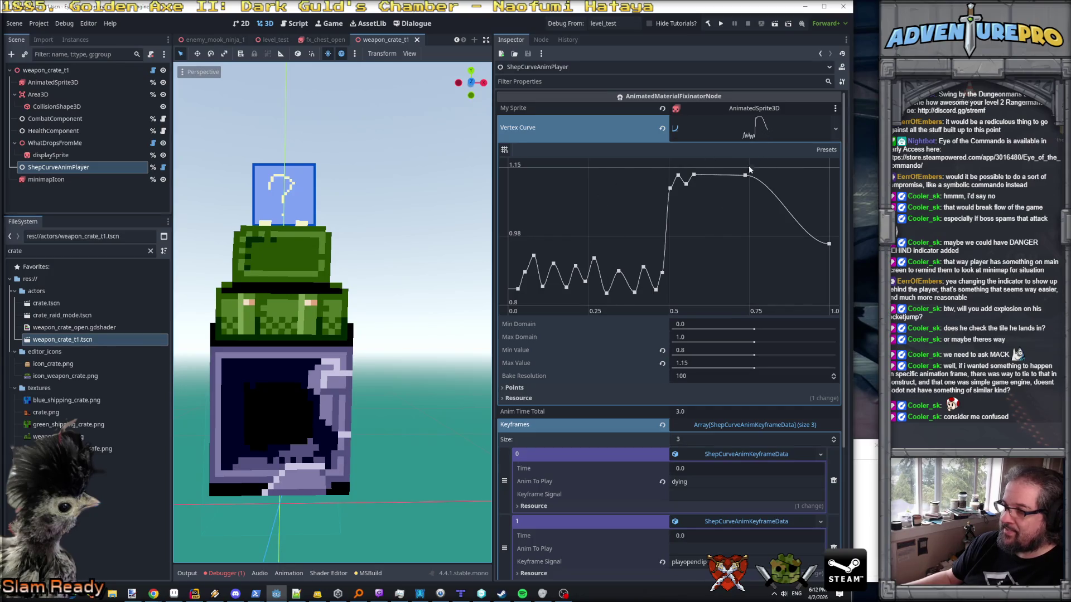
pyautogui.click(533, 389)
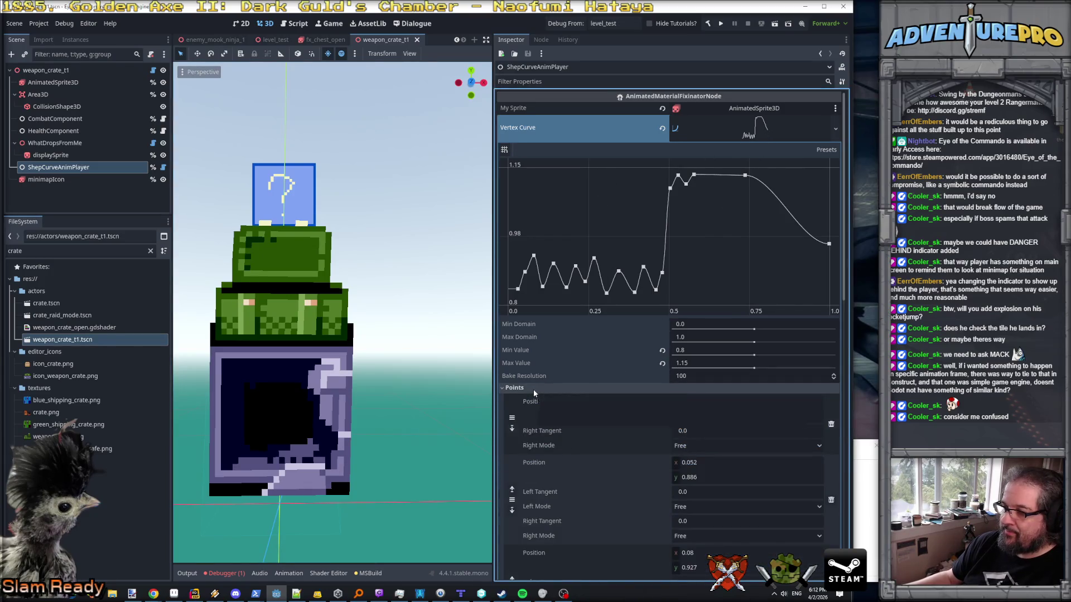
pyautogui.click(534, 391)
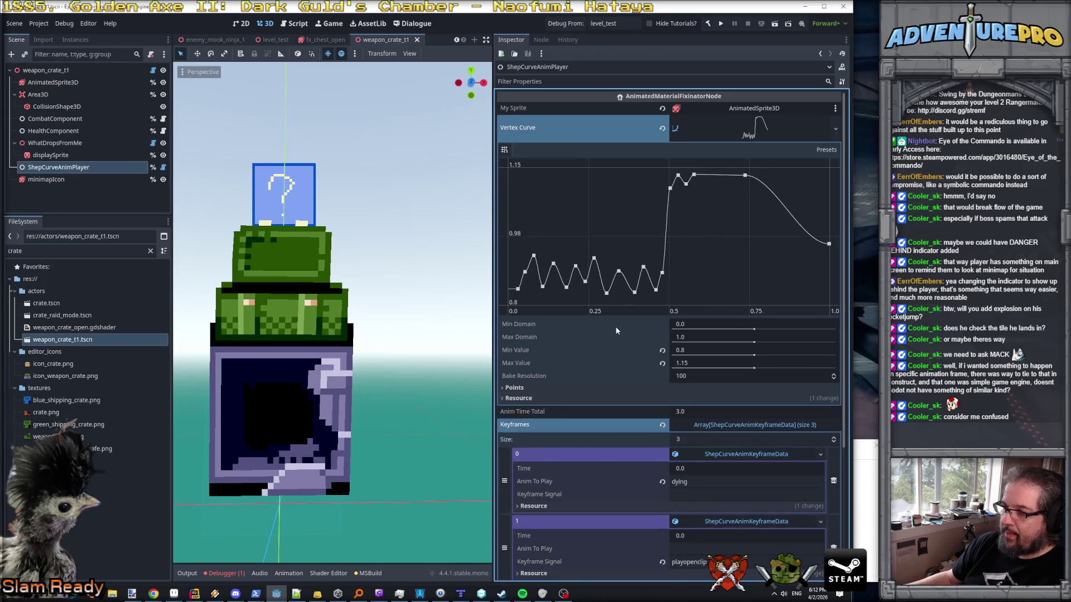
pyautogui.moveTo(530, 265); pyautogui.dragTo(539, 222)
pyautogui.hotkey('ctrl', 'z')
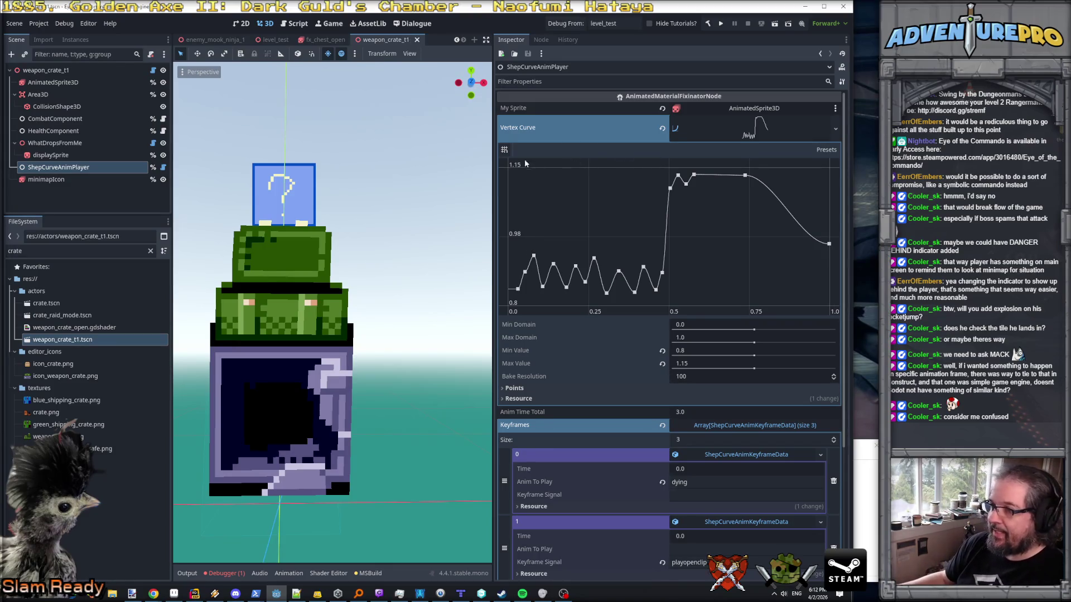
# - Turn on B Play In Editor for ShepCurveAnimPlayer
pyautogui.scroll(-3, 584, 155)
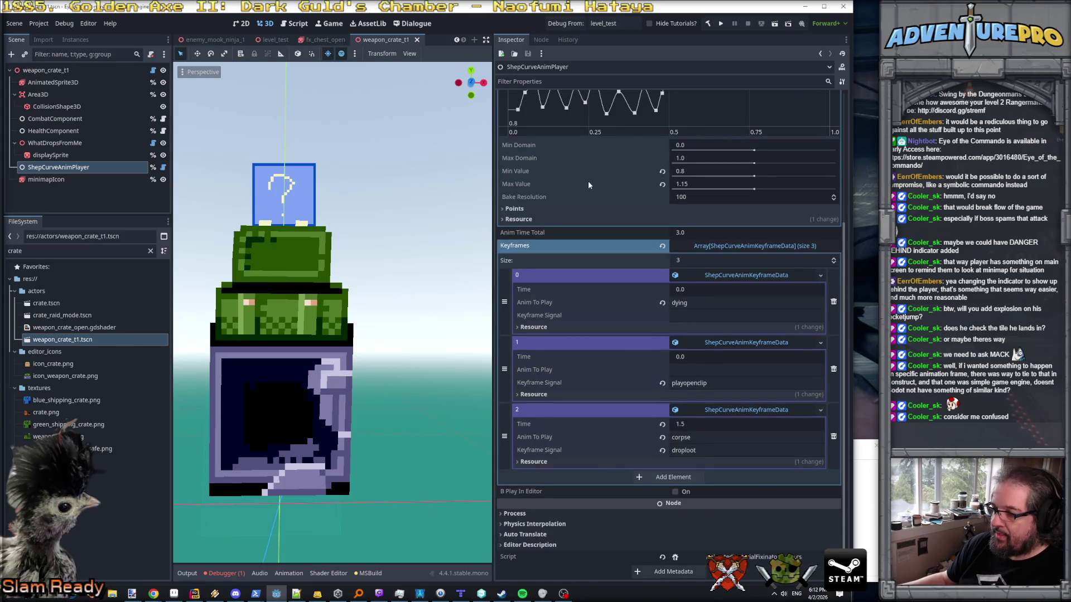
pyautogui.click(675, 491)
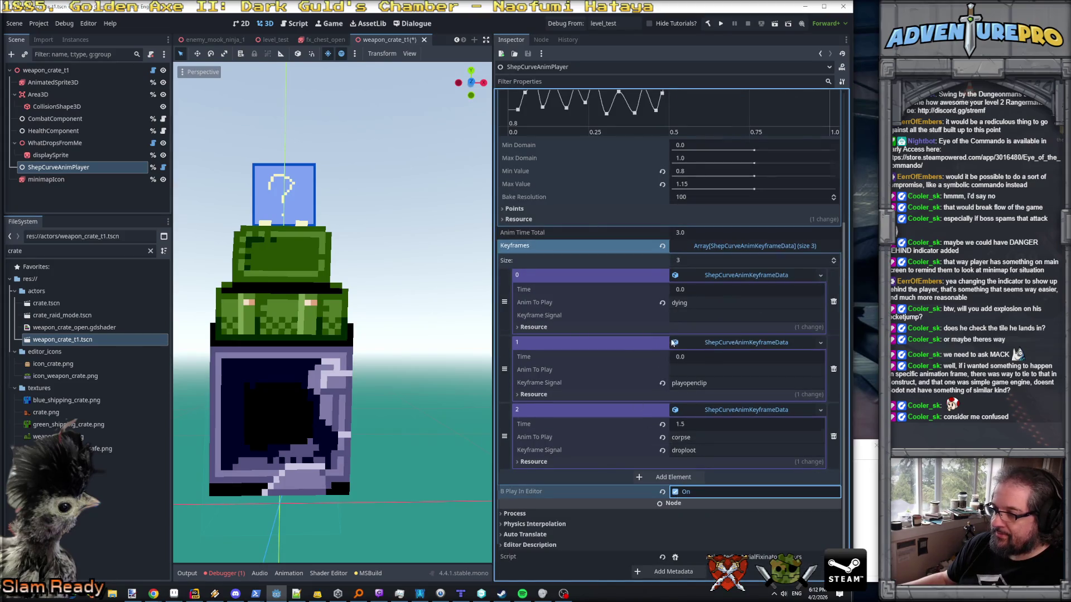
pyautogui.scroll(3, 669, 262)
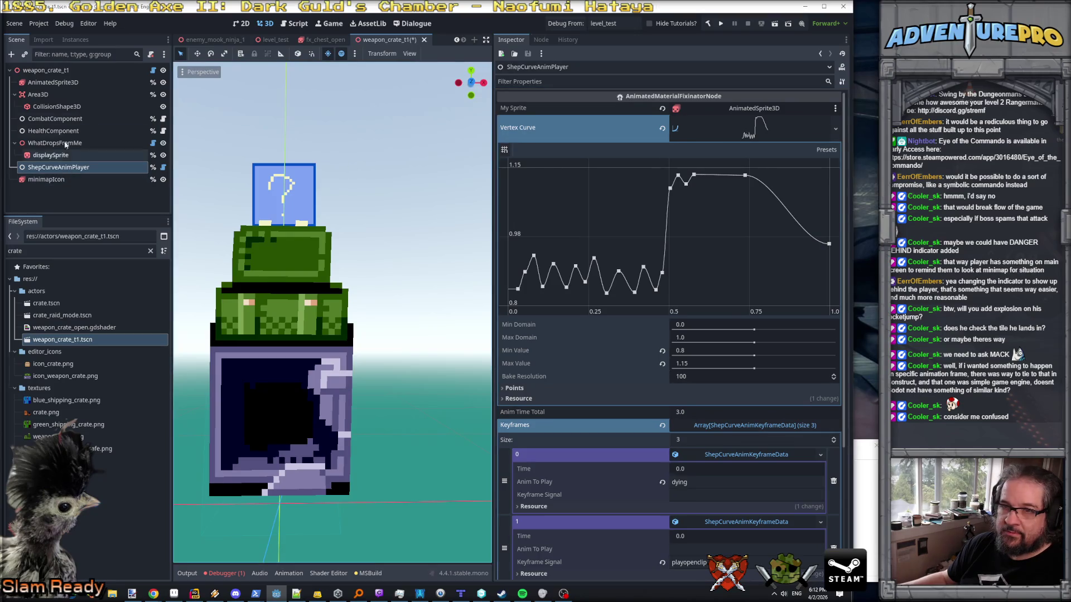
pyautogui.click(58, 83)
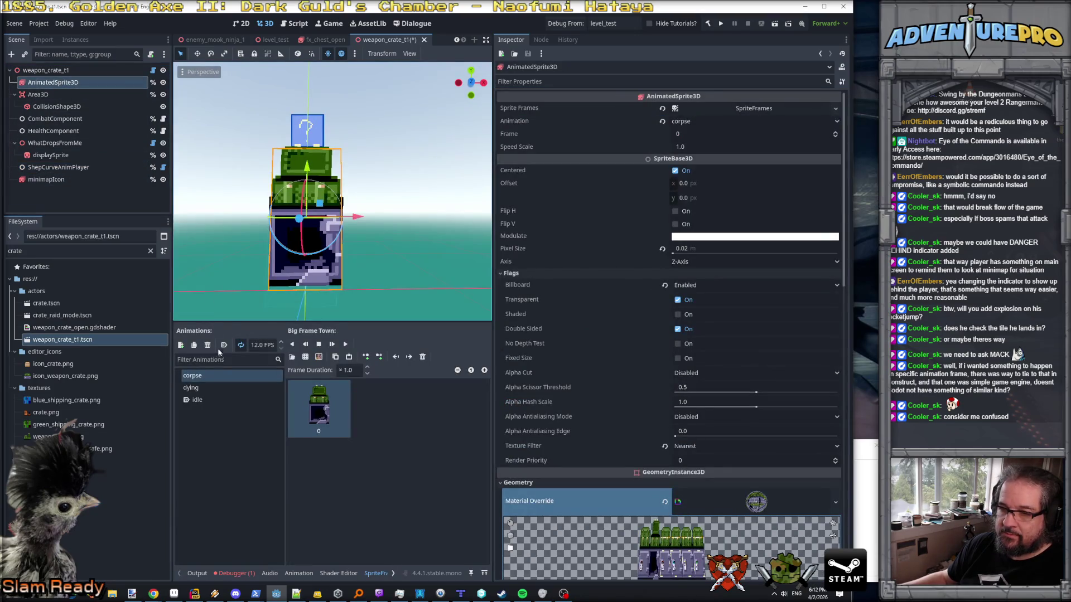
# - Set the crate's AnimatedSprite3D to the idle animation
pyautogui.click(211, 391)
pyautogui.click(211, 378)
pyautogui.click(209, 400)
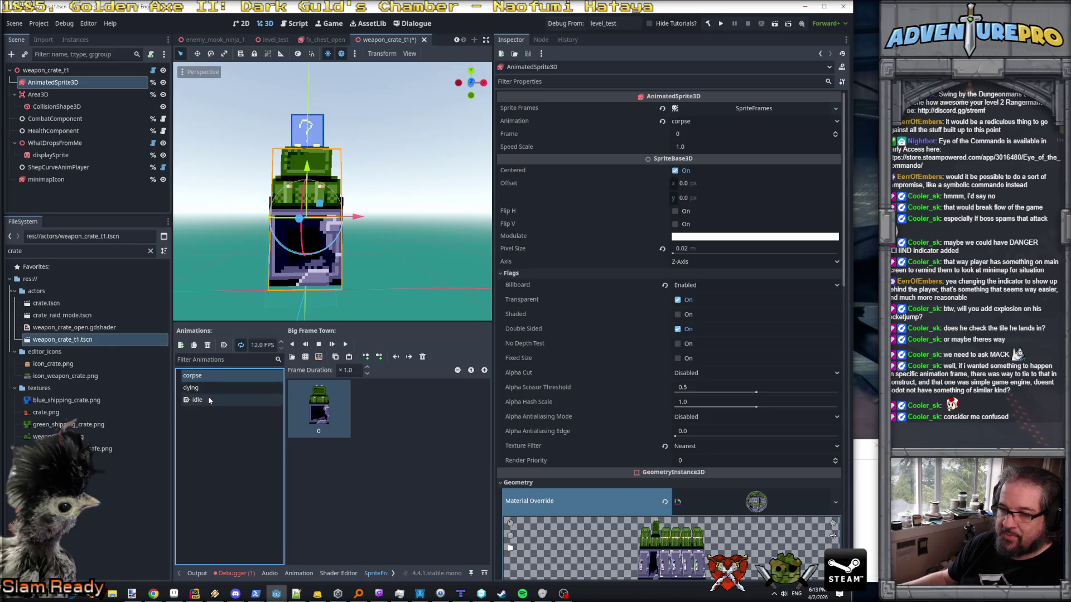
# - Review ShepCurveAnimPlayer, save weapon_crate_t1 with Ctrl+S, and widen the 3D viewport
pyautogui.click(56, 167)
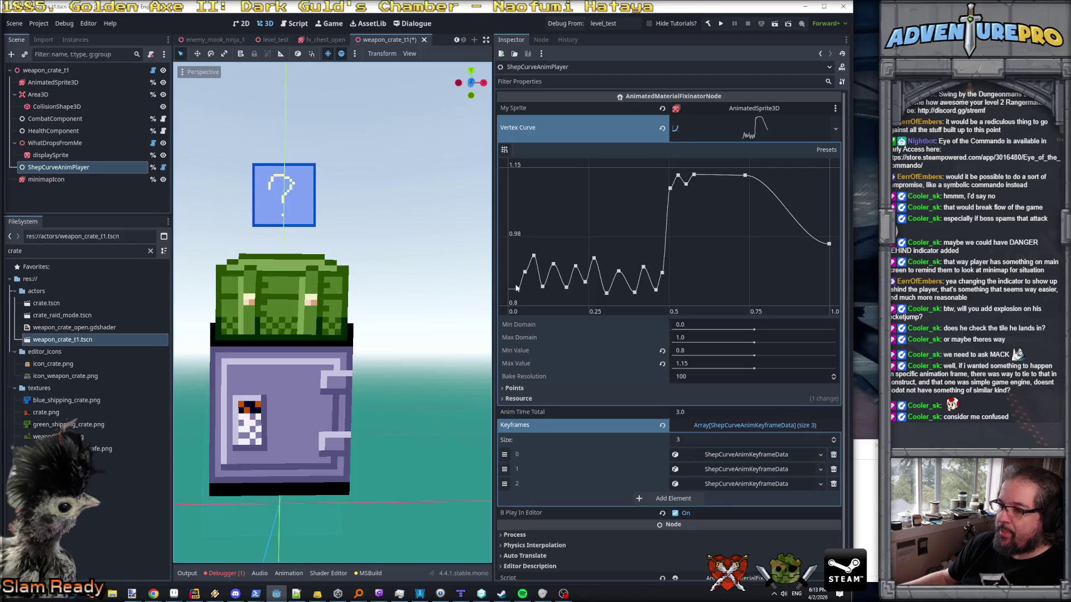
pyautogui.scroll(-1, 603, 364)
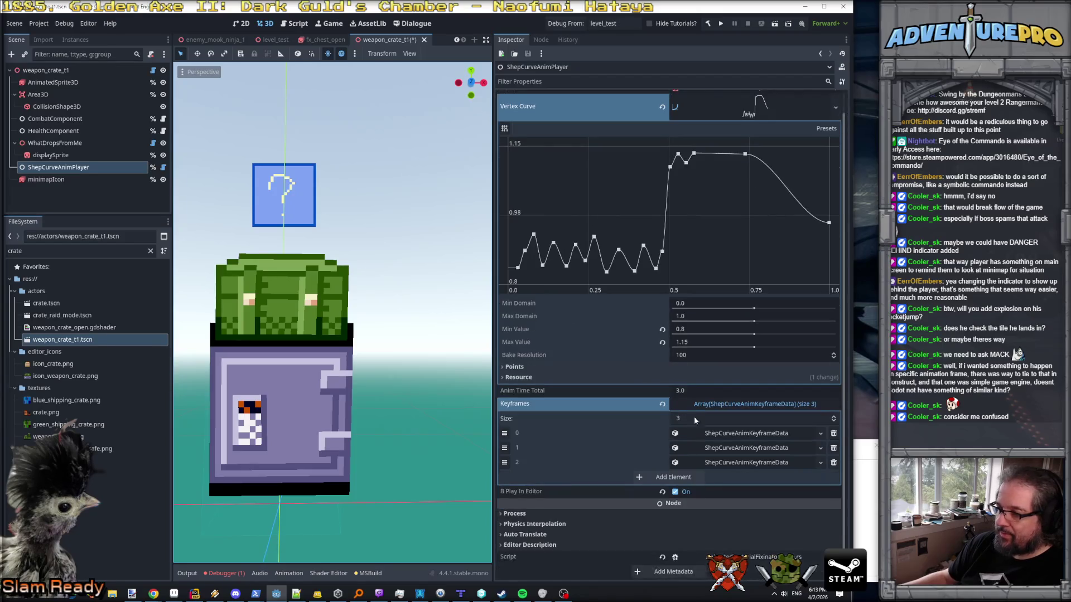
pyautogui.scroll(-5, 257, 322)
pyautogui.scroll(5, 257, 321)
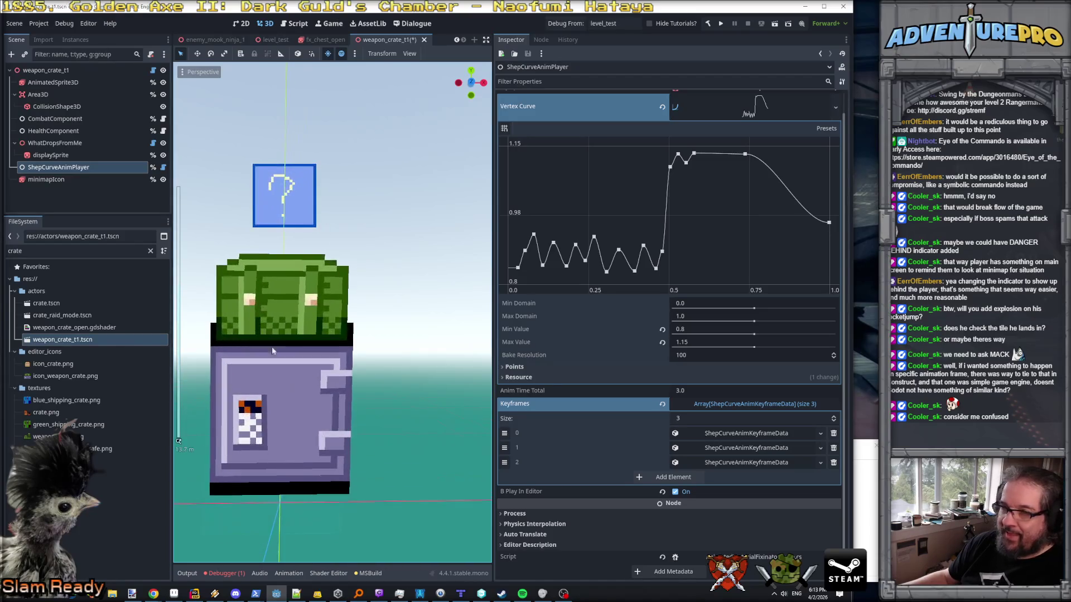
pyautogui.click(55, 72)
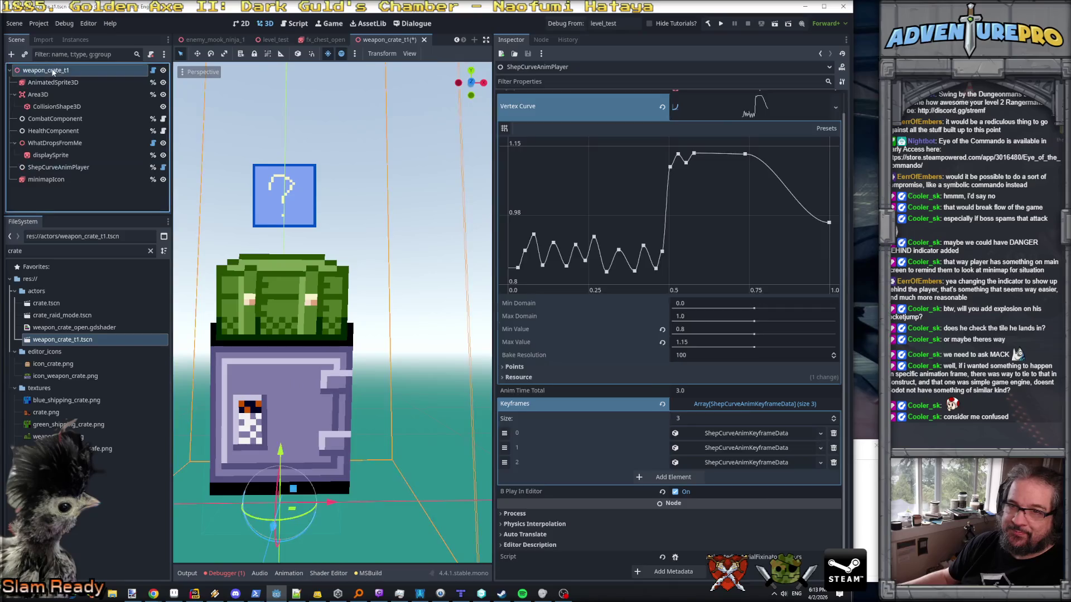
pyautogui.scroll(-5, 597, 344)
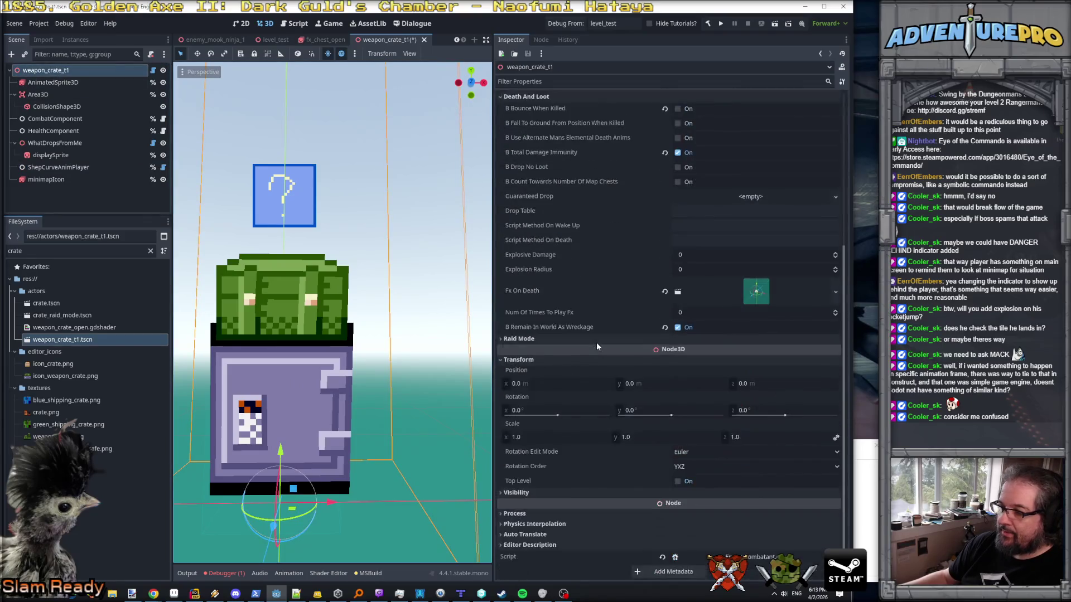
pyautogui.click(58, 167)
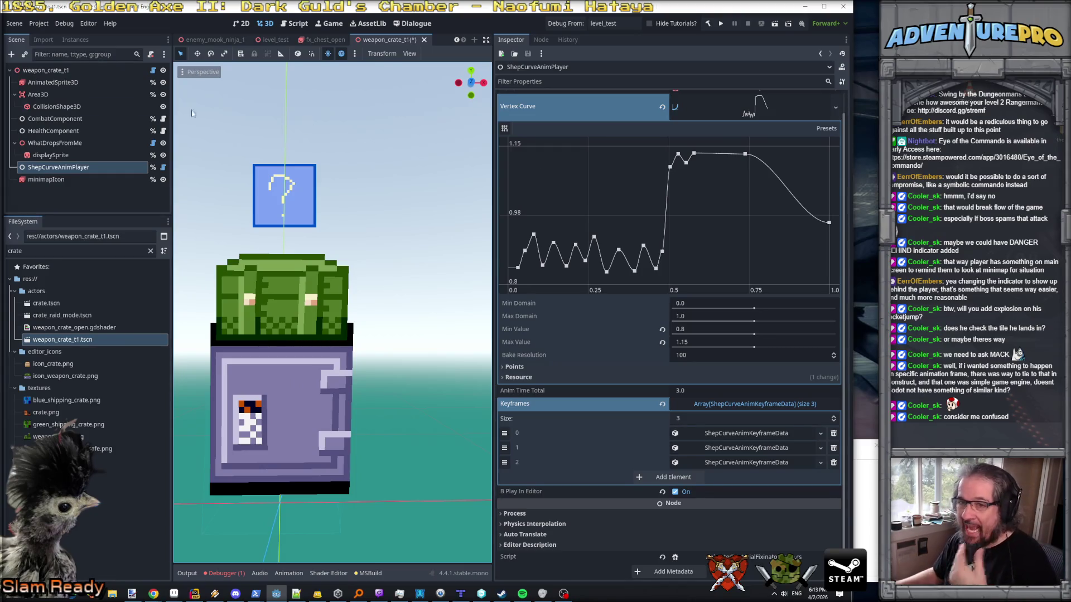
pyautogui.hotkey('ctrl', 's')
pyautogui.moveTo(493, 111); pyautogui.dragTo(696, 111)
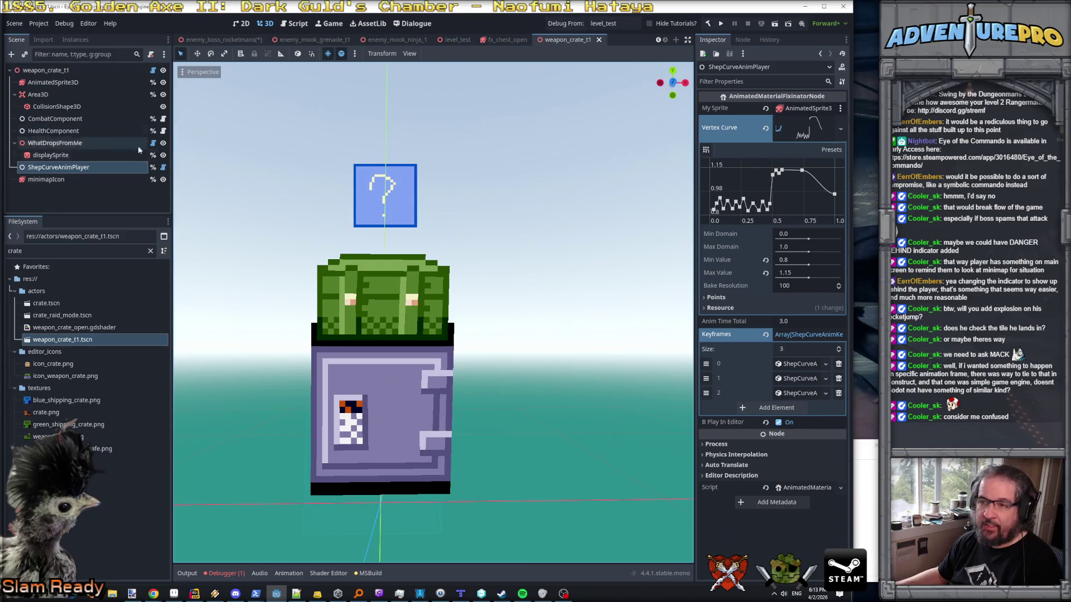
# - In Rider's project tree, collapse the other folders and expand TrigerMountain
pyautogui.click(195, 593)
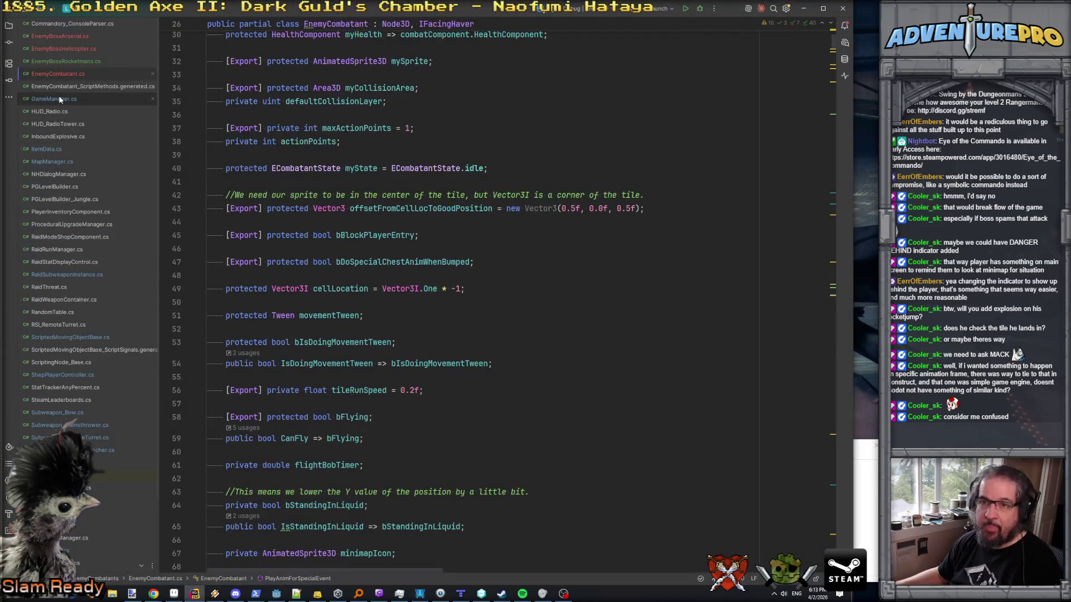
pyautogui.click(9, 25)
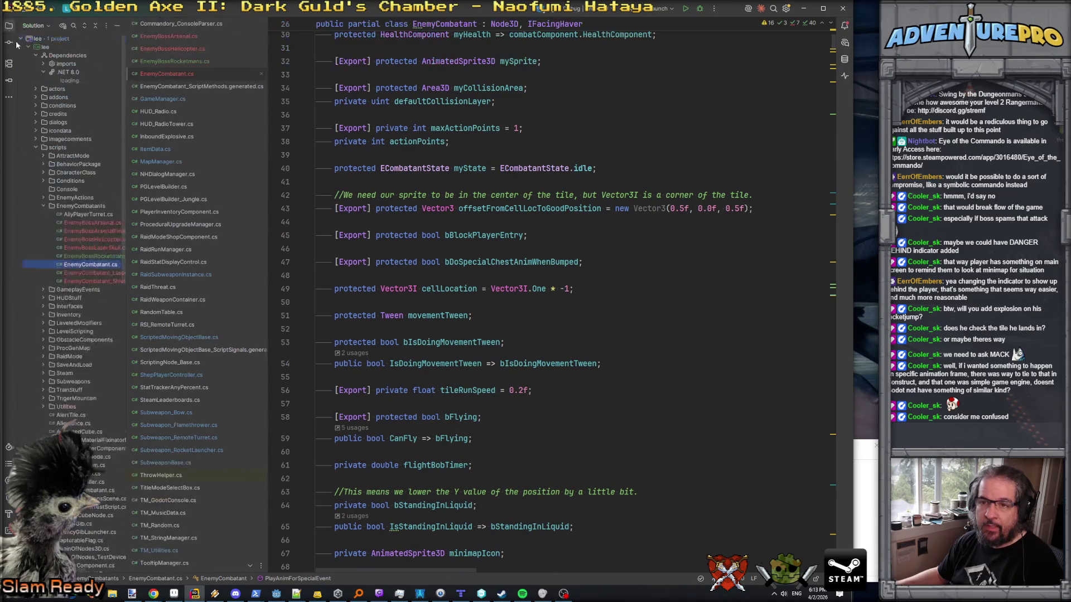
pyautogui.click(43, 73)
pyautogui.click(41, 155)
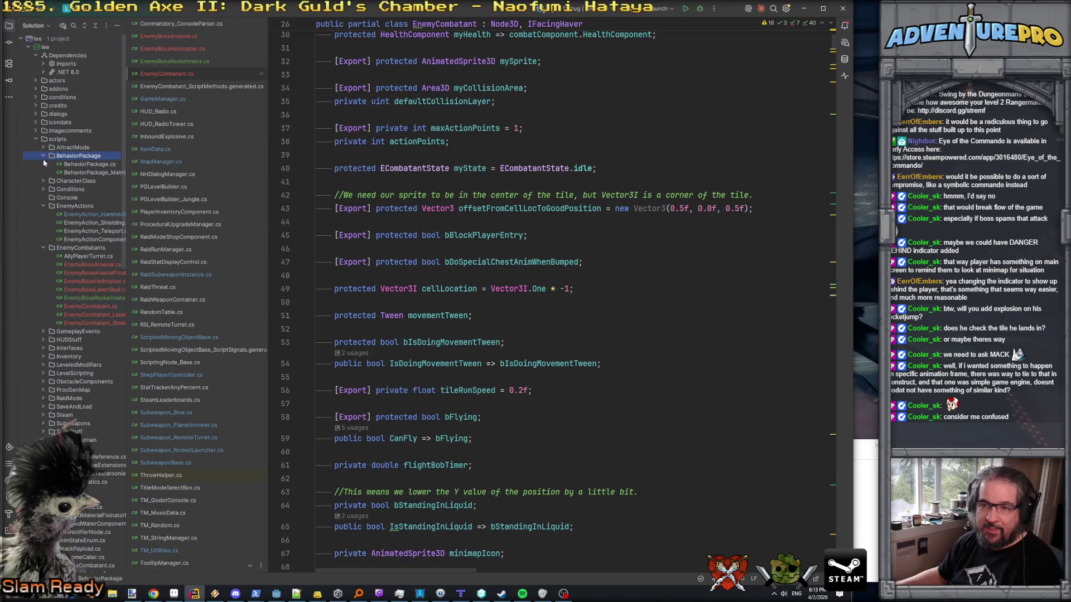
pyautogui.click(43, 189)
pyautogui.click(43, 198)
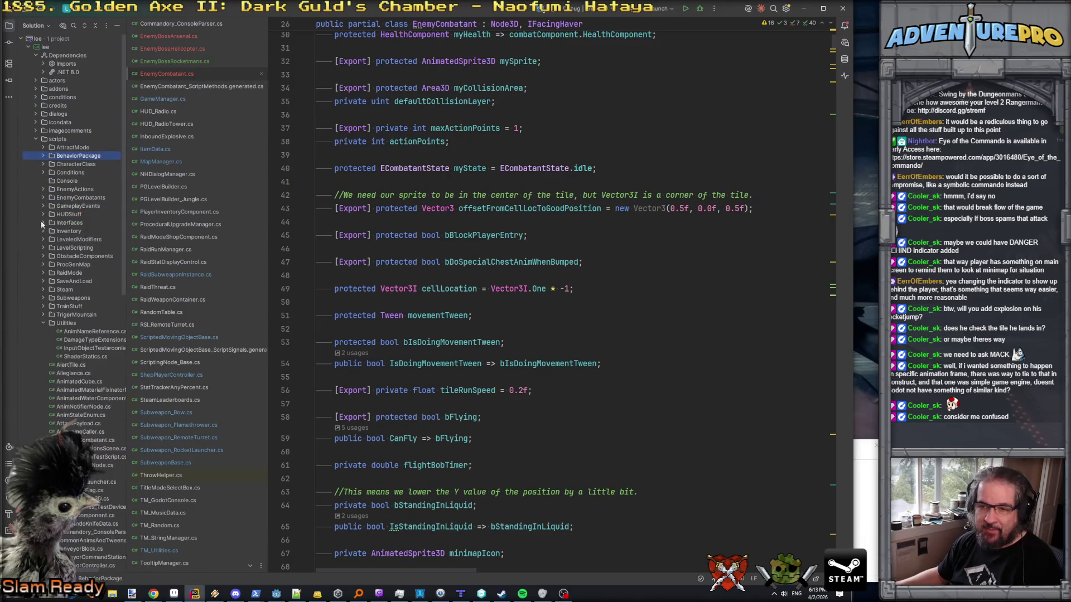
pyautogui.click(44, 314)
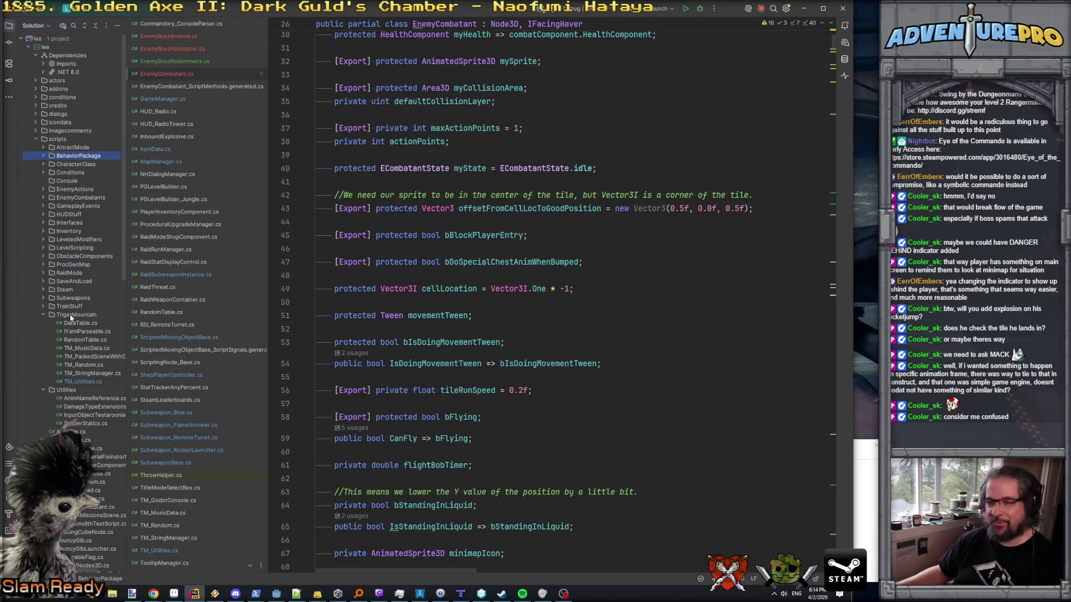
# - Add a new C# class named TM_AnimNotifierGodot in TrigerMountain
pyautogui.rightClick(69, 315)
pyautogui.moveTo(99, 318)
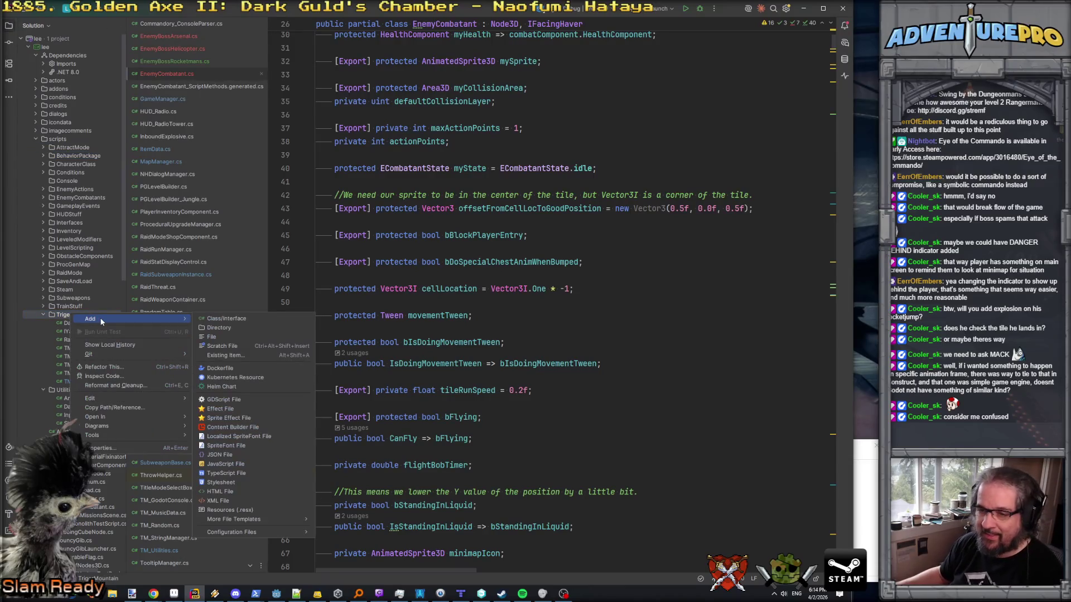
pyautogui.click(259, 318)
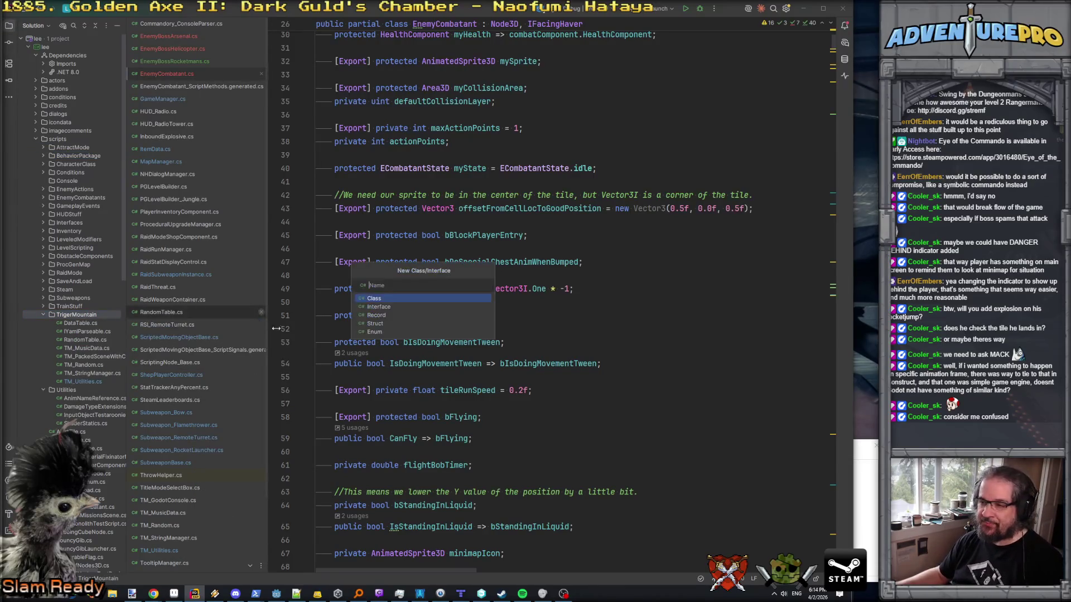
pyautogui.write('TM_AnimNotifier')
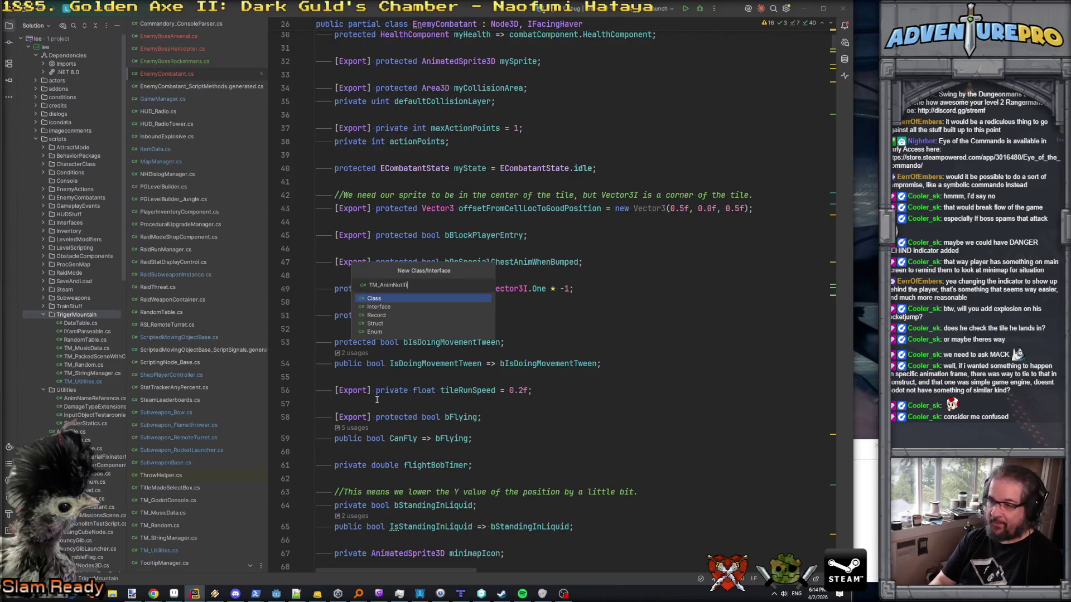
pyautogui.write('Godot')
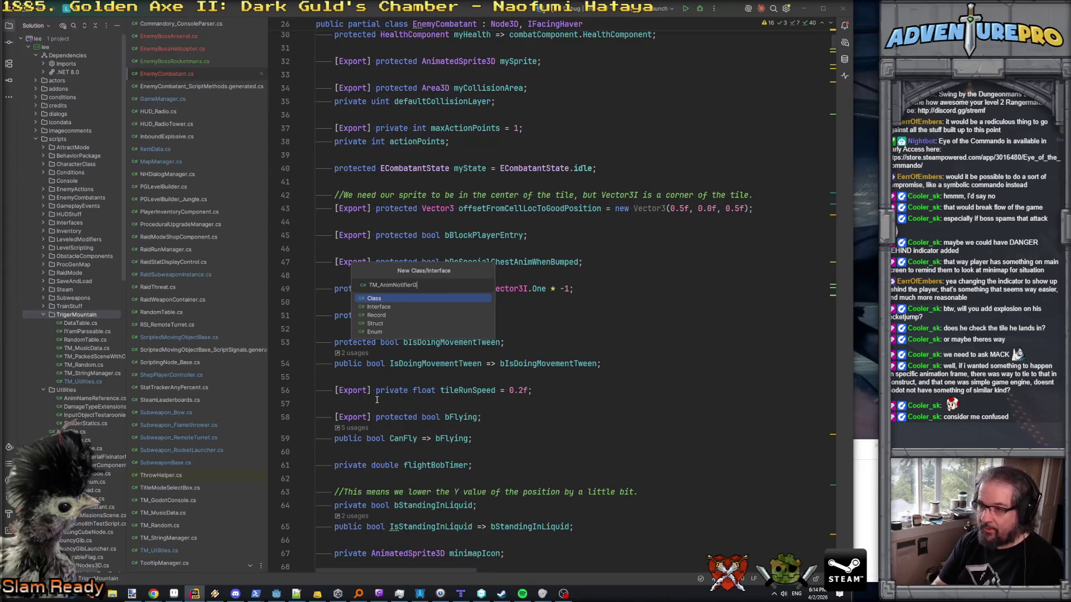
pyautogui.press('Return')
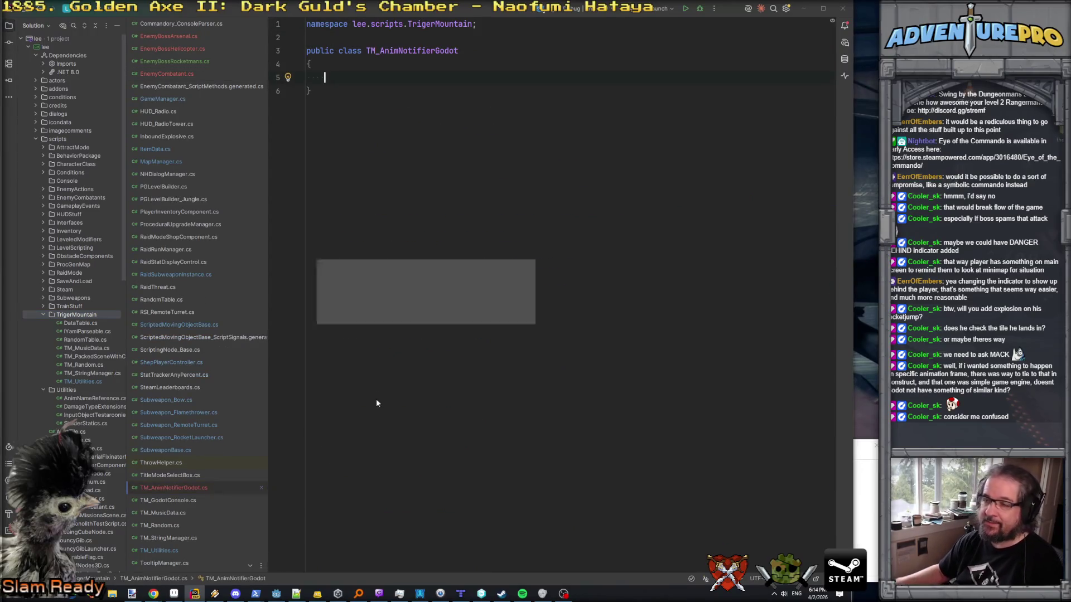
# - Add the new file to version control and make the class partial
pyautogui.click(483, 312)
pyautogui.doubleClick(350, 50)
pyautogui.write('rode')
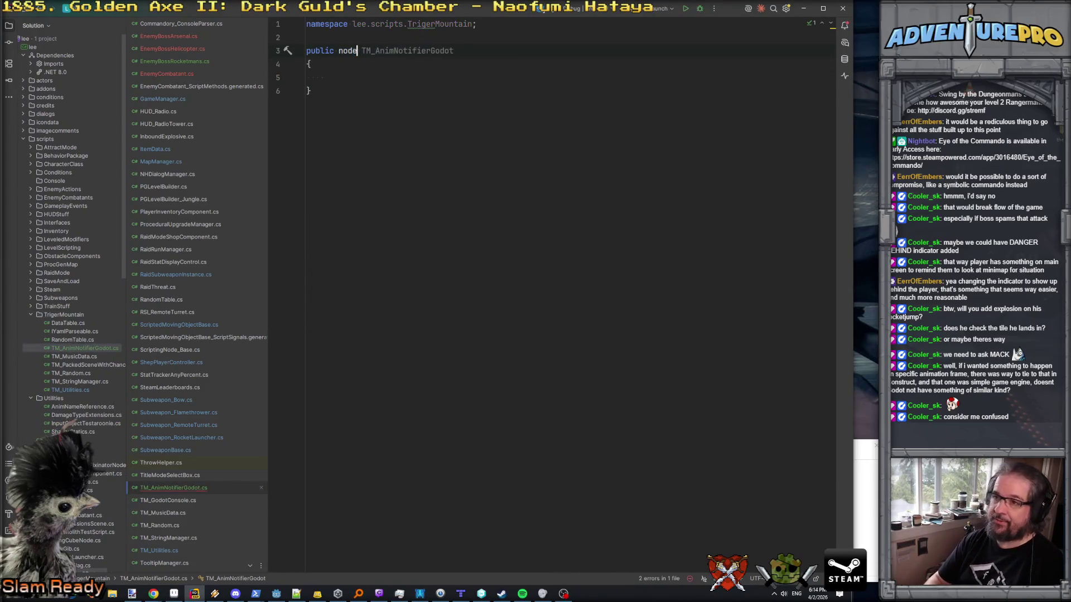
pyautogui.write('partial')
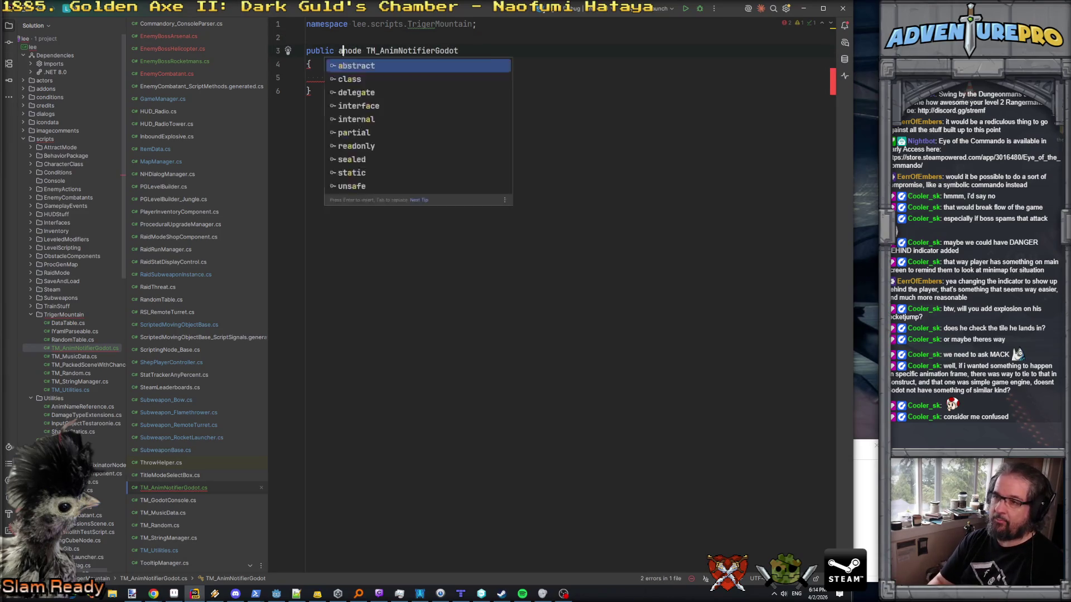
pyautogui.press('Delete')
pyautogui.write('N')
# - Replace the namespace line with using Godot;
pyautogui.press('Escape')
pyautogui.press('Up')
pyautogui.press('Up')
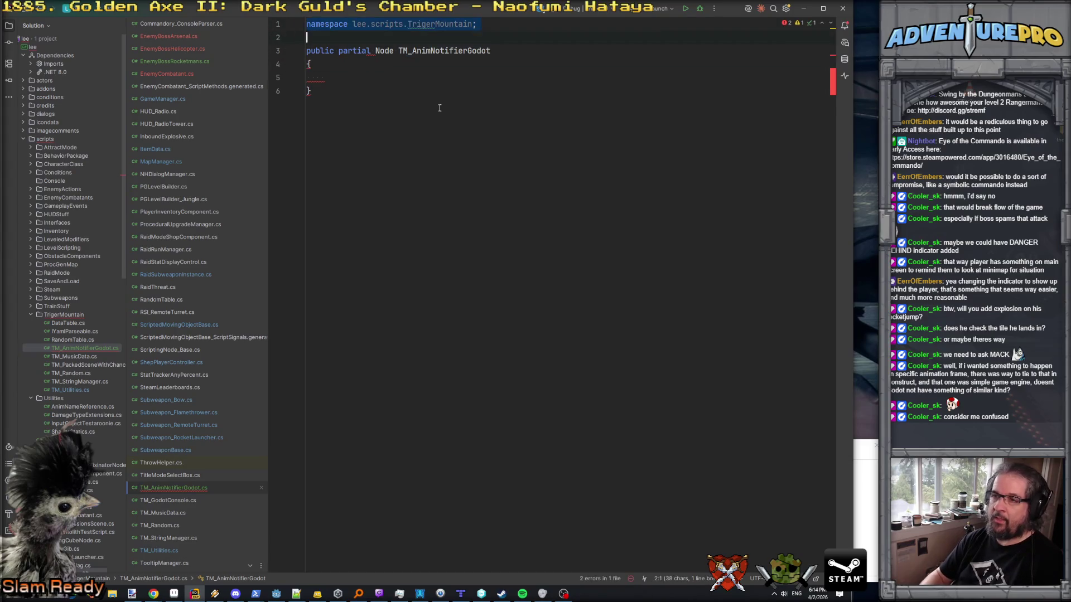
pyautogui.hotkey('ctrl', 'x')
pyautogui.press('Return')
pyautogui.press('Up')
pyautogui.write('usin')
pyautogui.press('Return')
pyautogui.write('G')
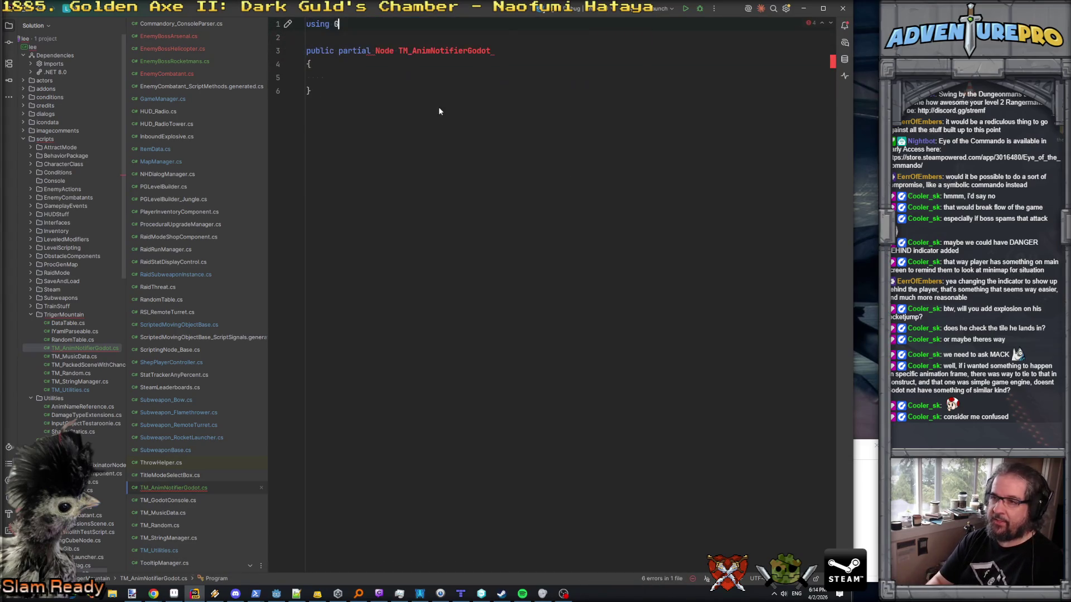
pyautogui.press('Return')
pyautogui.write(';')
# - Fix the declaration to public partial class TM_AnimNotifierGodot : Node
pyautogui.press('Down')
pyautogui.press('Down')
pyautogui.press('Down')
pyautogui.press('Down')
pyautogui.click(377, 51)
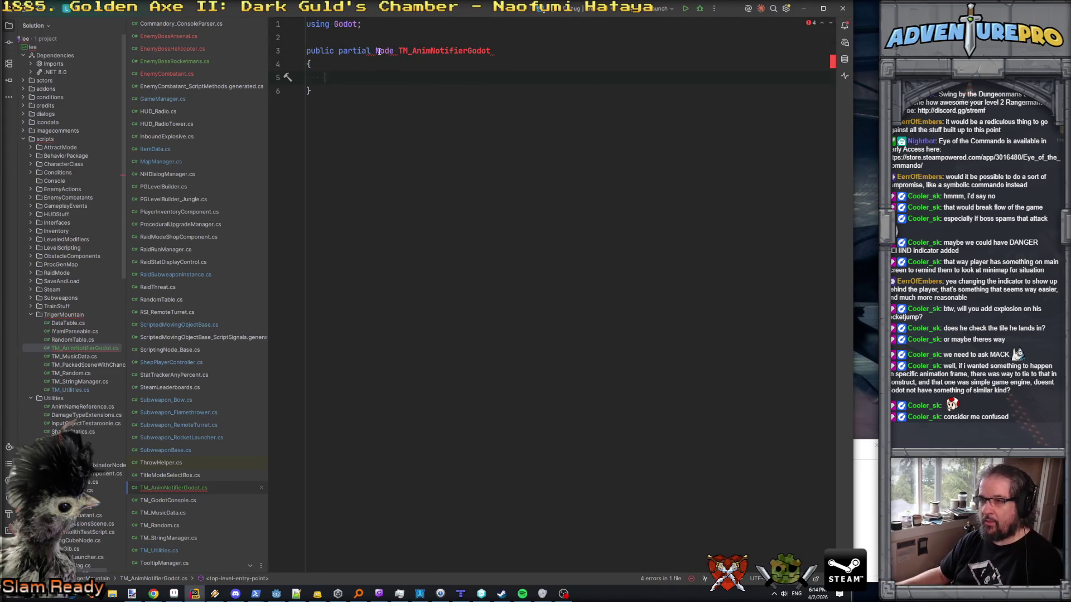
pyautogui.click(517, 54)
pyautogui.click(393, 83)
pyautogui.click(511, 51)
pyautogui.write(';')
pyautogui.press('BackSpace')
pyautogui.click(375, 51)
pyautogui.hotkey('ctrl', 'shift', 'Right')
pyautogui.press('BackSpace')
pyautogui.write('class')
pyautogui.press('End')
pyautogui.write(': Node')
pyautogui.press('Down')
pyautogui.press('Down')
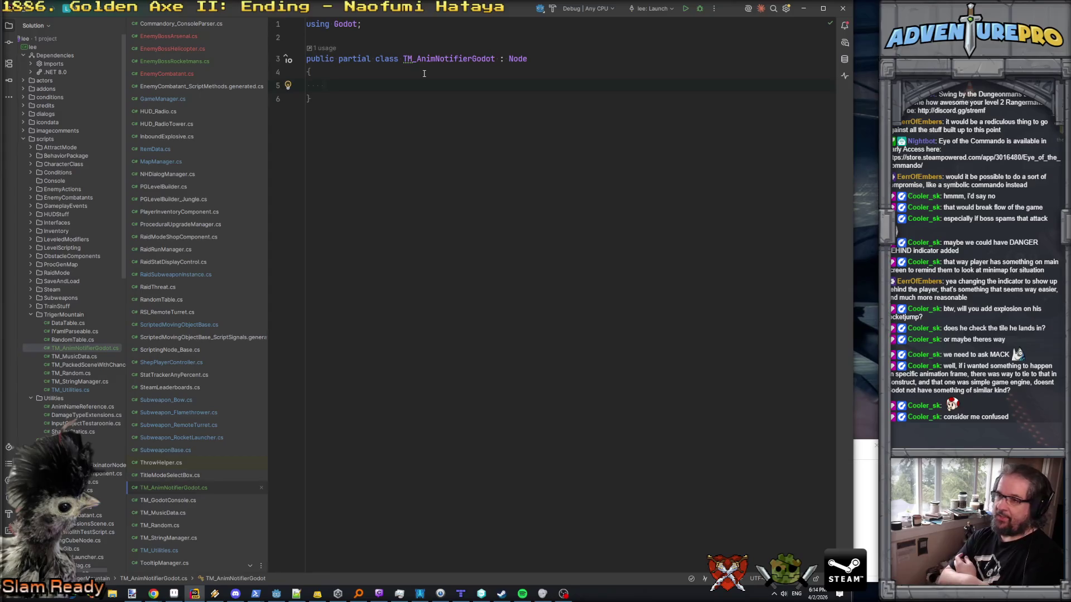
# - Start an exported field: [Export] protected AnimatedSprite3D
pyautogui.write('[Expor')
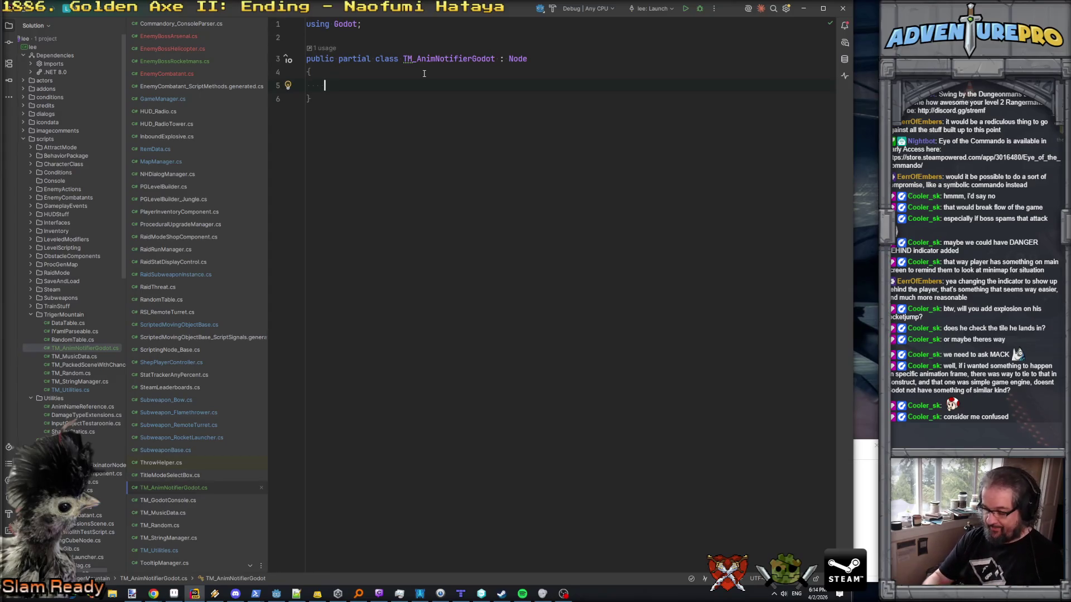
pyautogui.write('t]')
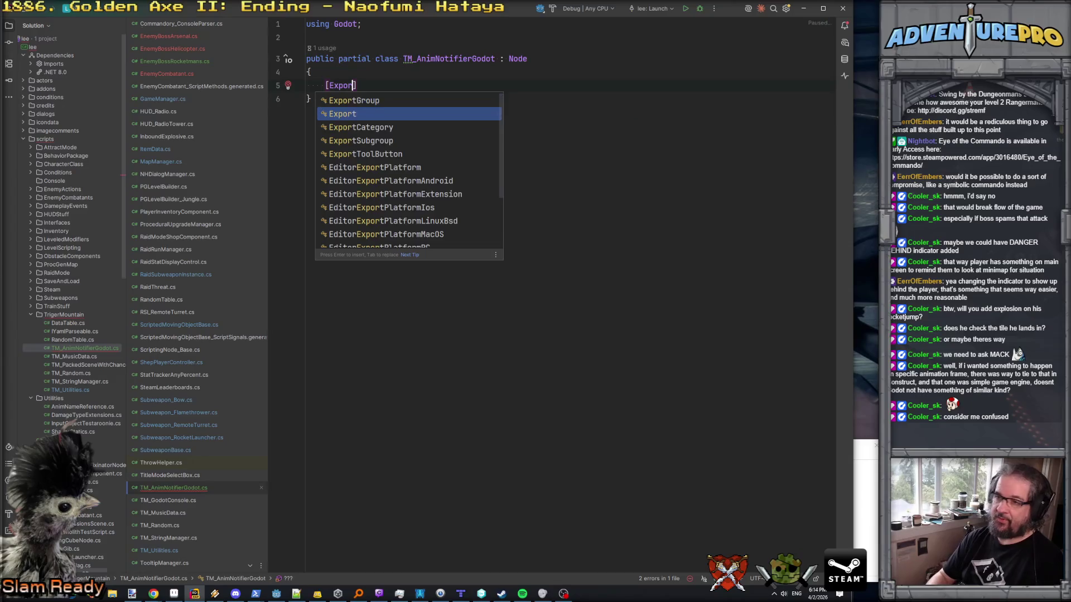
pyautogui.write(' pr')
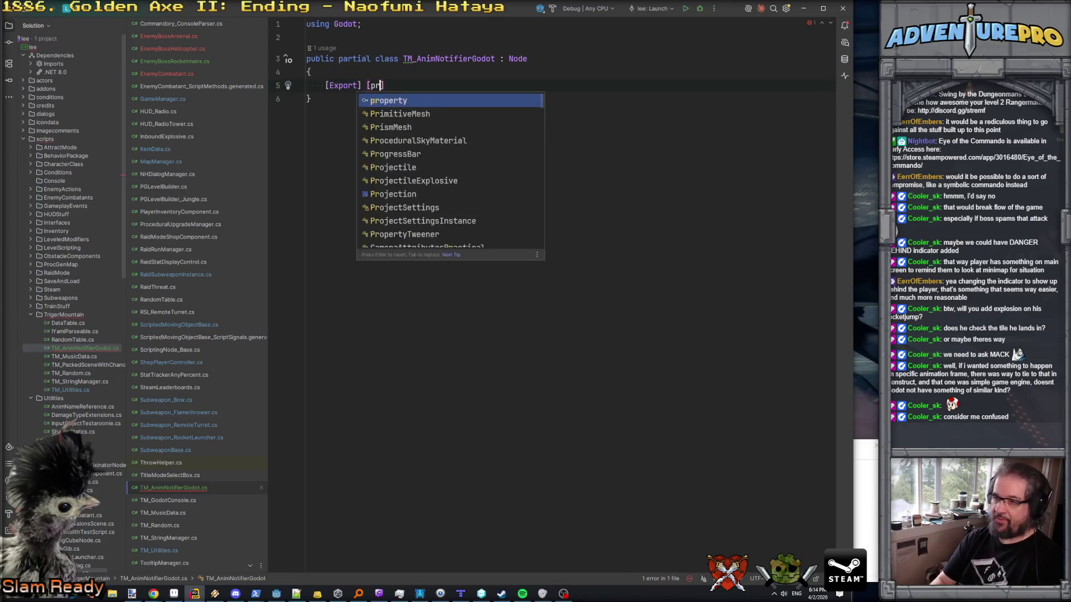
pyautogui.press('Return')
pyautogui.write('AnimatedSp')
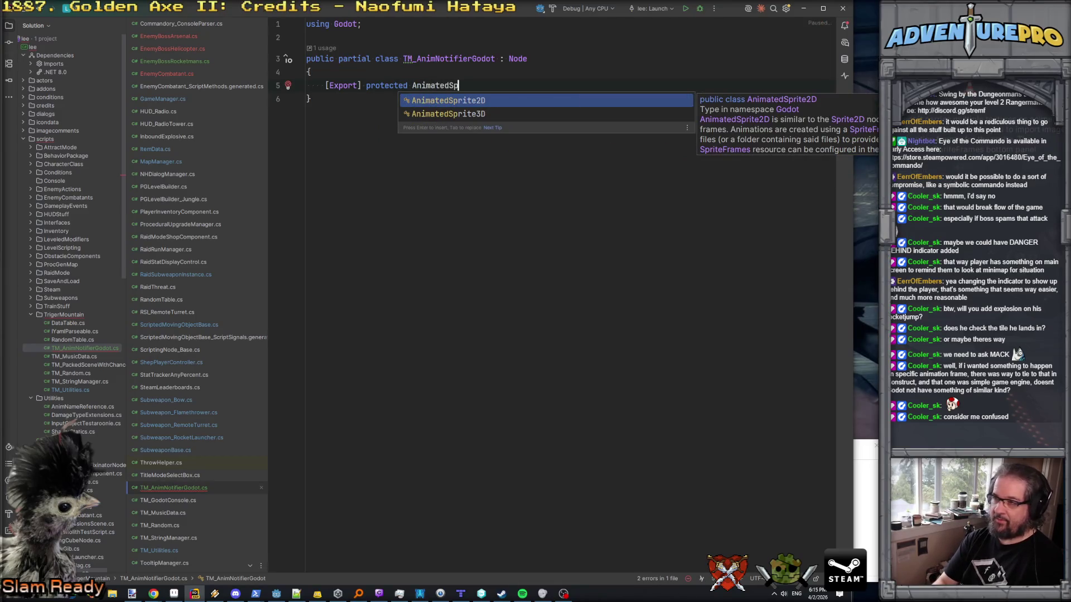
pyautogui.press('Down')
pyautogui.press('Return')
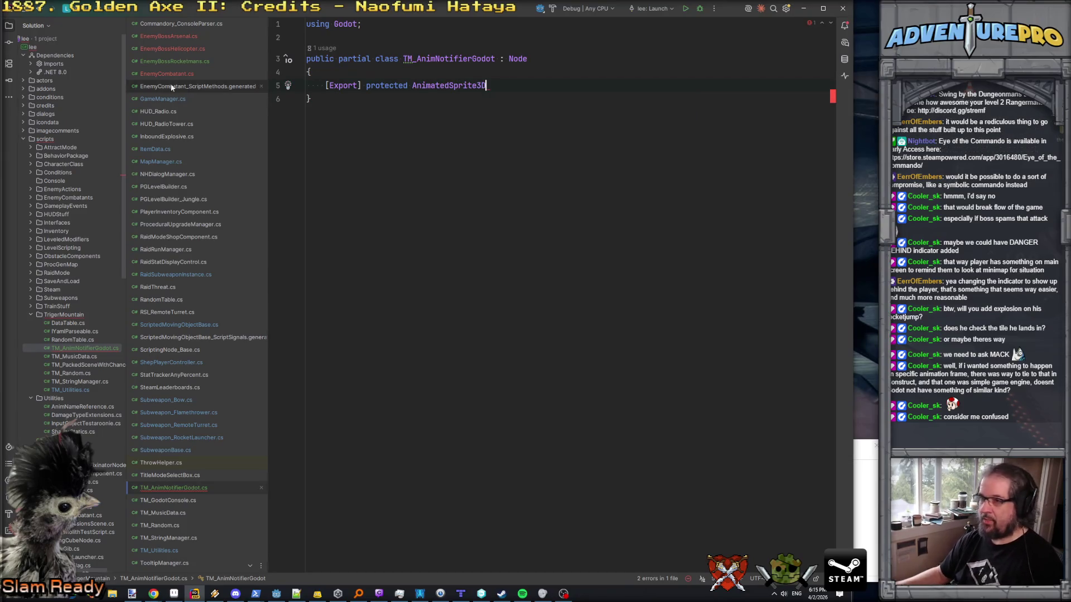
pyautogui.keyDown('ctrl'); pyautogui.click(437, 85); pyautogui.keyUp('ctrl')
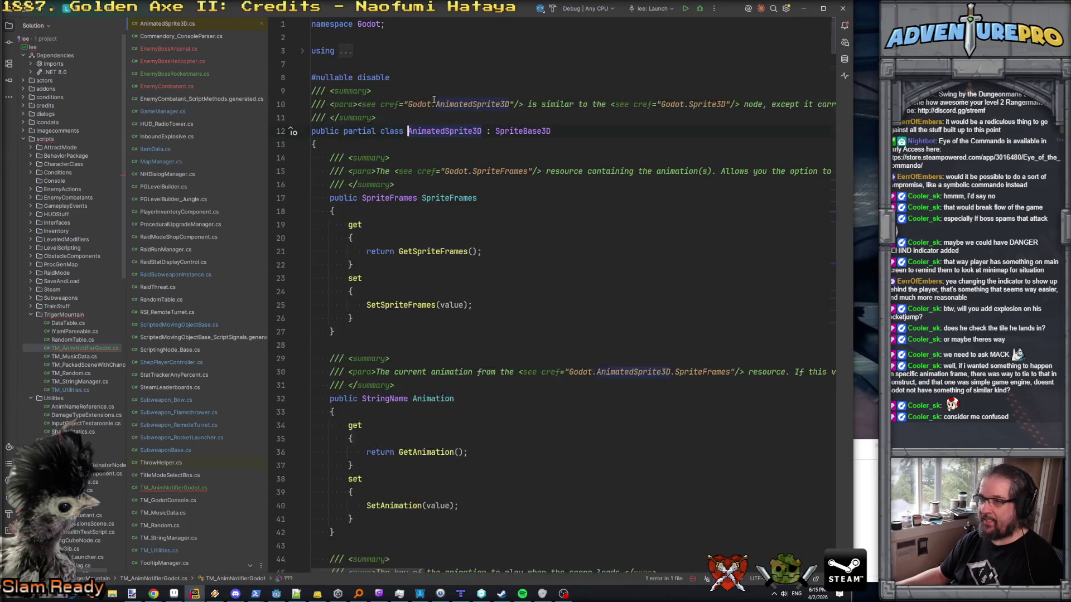
pyautogui.click(517, 133)
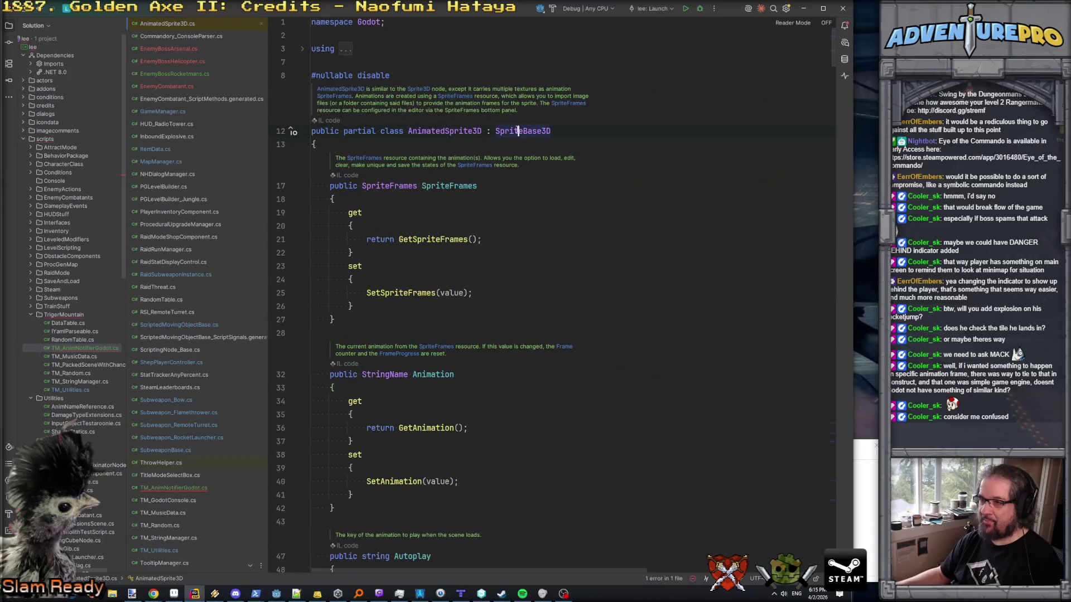
pyautogui.keyDown('ctrl'); pyautogui.click(509, 130); pyautogui.keyUp('ctrl')
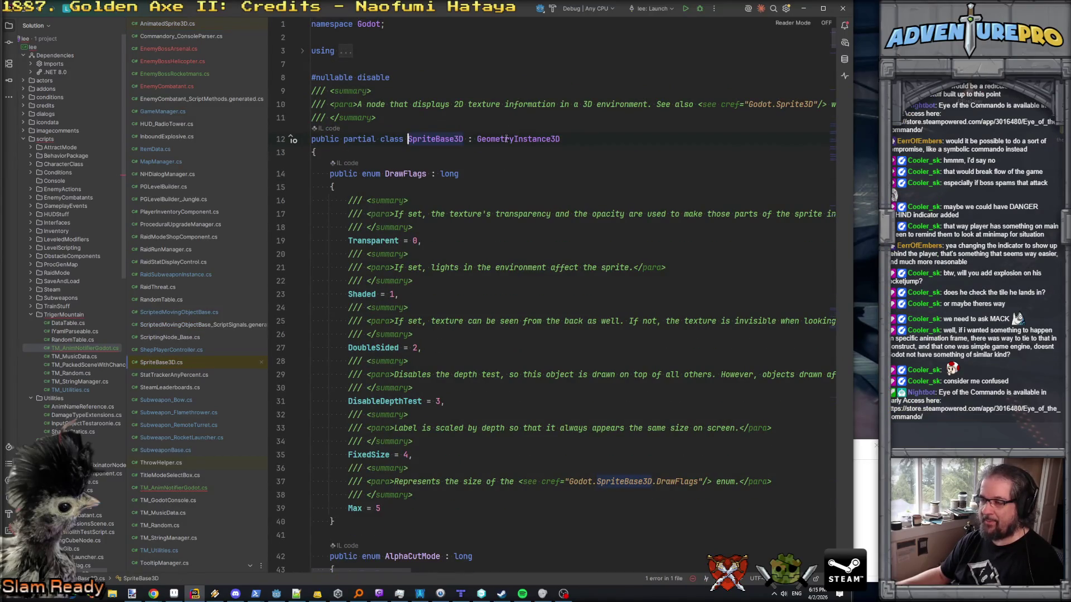
pyautogui.hotkey('ctrl', 'alt', 'Left')
pyautogui.hotkey('ctrl', 'alt', 'Left')
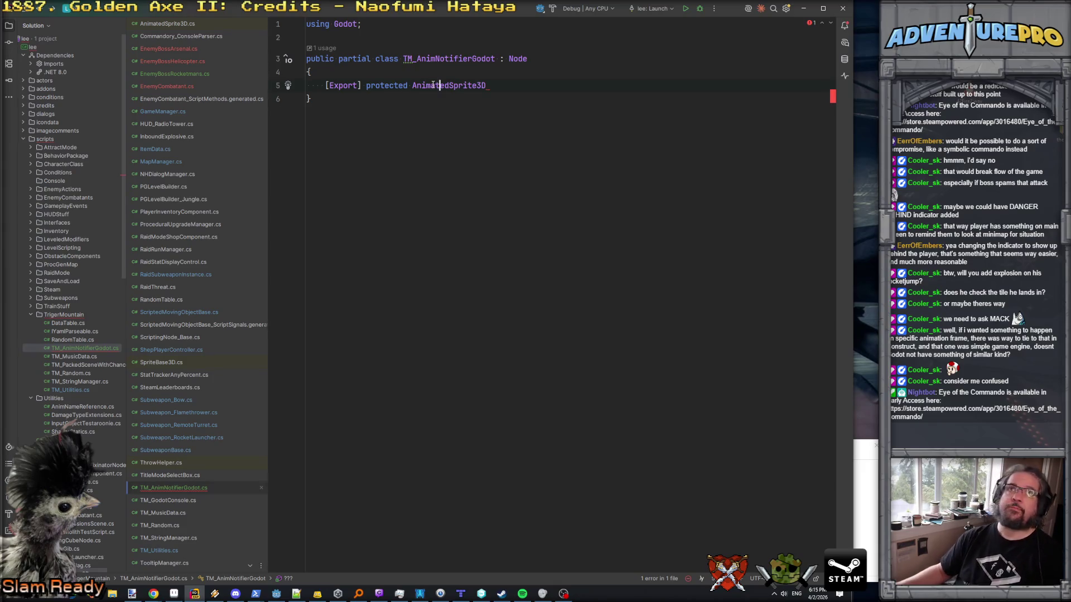
pyautogui.moveTo(433, 86)
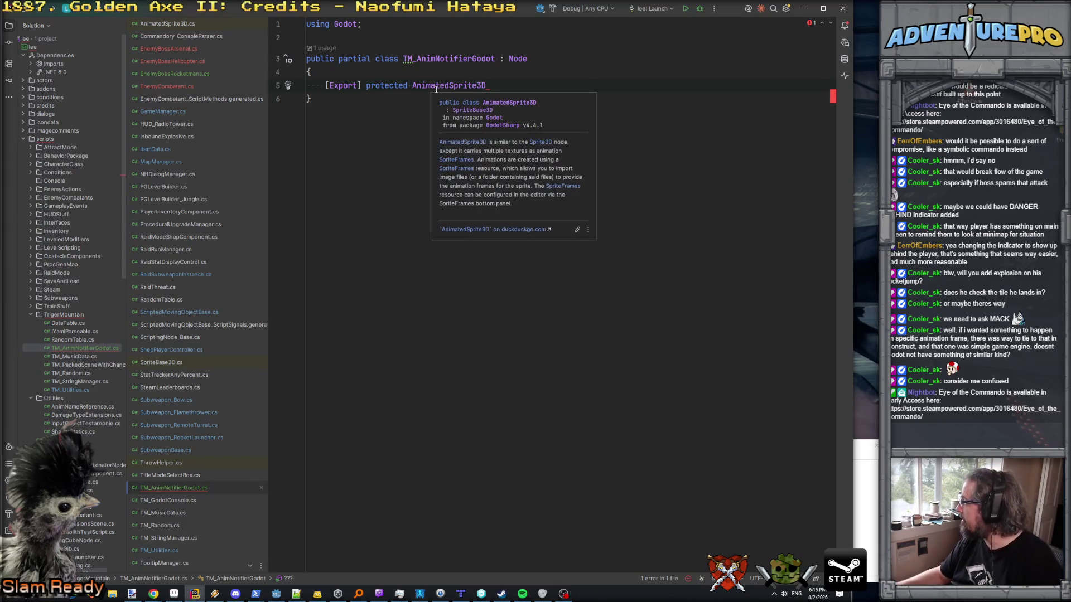
pyautogui.click(437, 88)
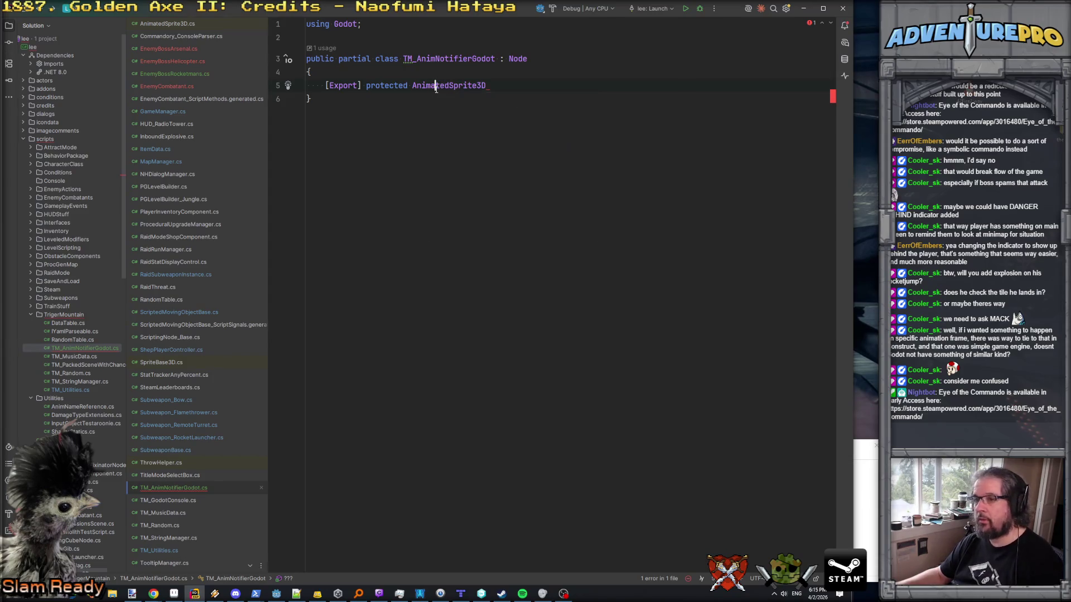
pyautogui.click(494, 86)
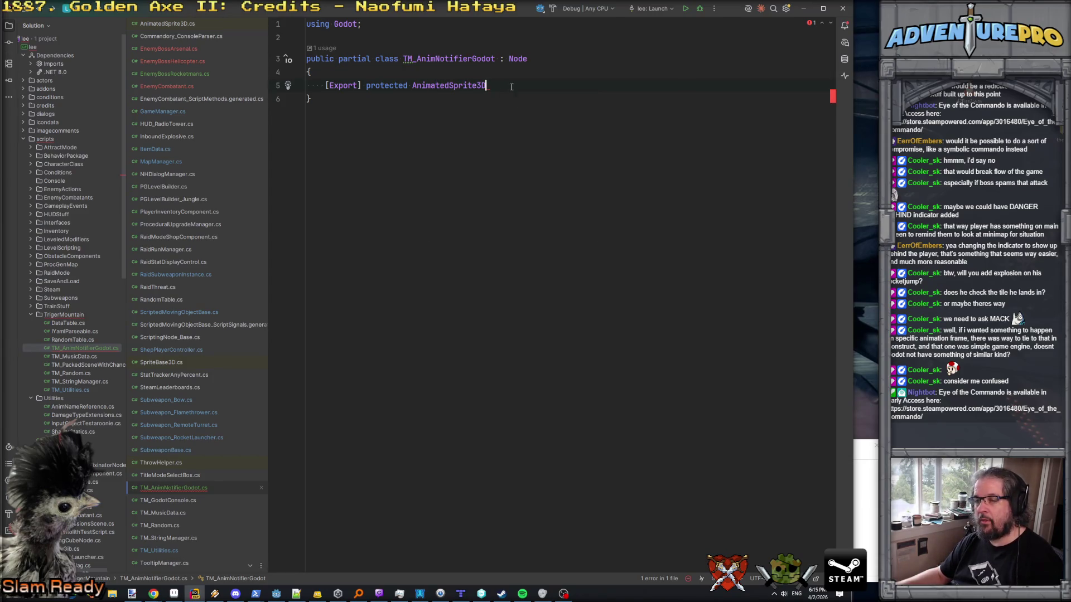
# - Name the field mySprite3D; and start a new line
pyautogui.write(' myS')
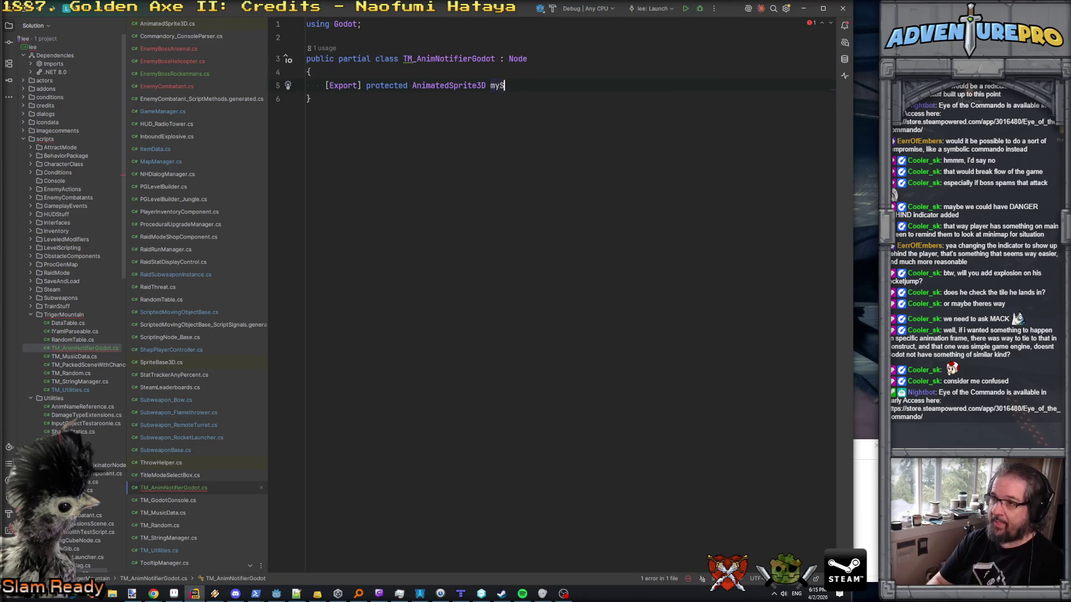
pyautogui.write('prite3D;')
pyautogui.press('Return')
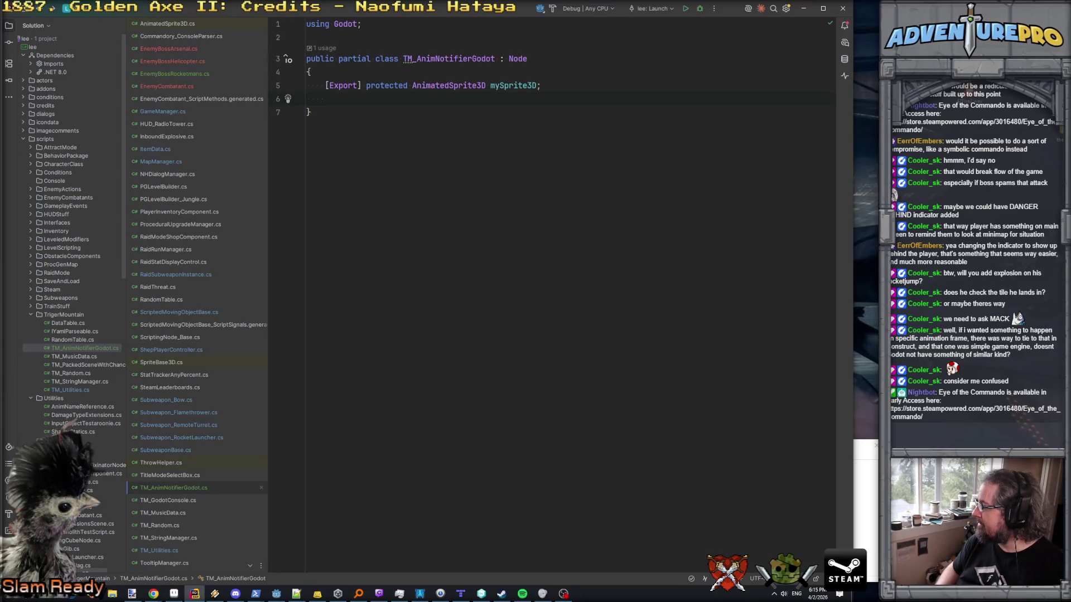
# - Write public delegate OnAnimNotifyEventHandler; on line 8, then open EnemyCombatant.cs for reference
pyautogui.press('Return')
pyautogui.press('Return')
pyautogui.write('public')
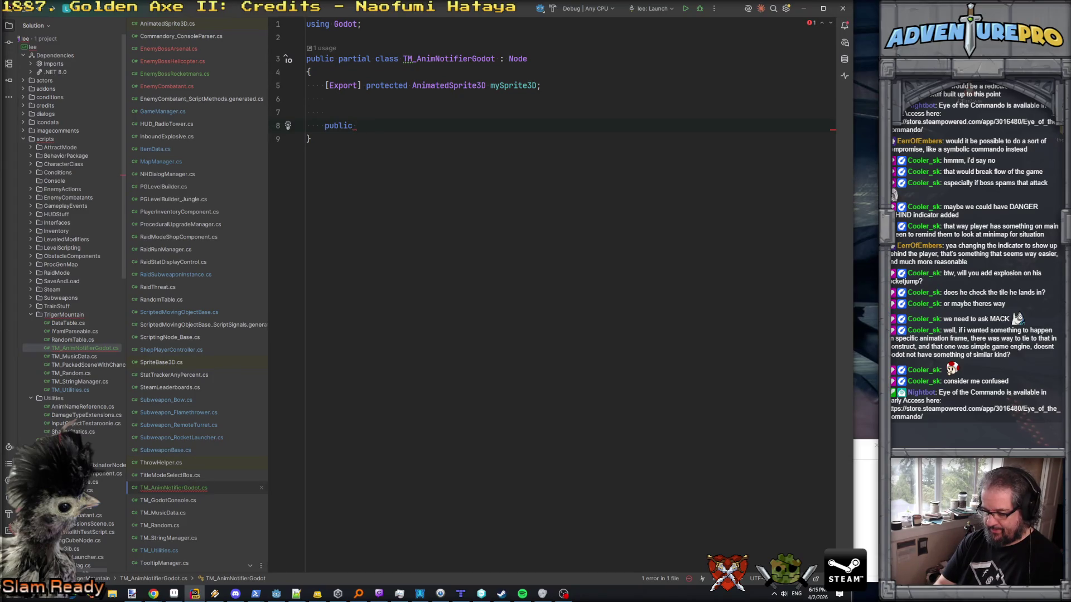
pyautogui.write('delegate')
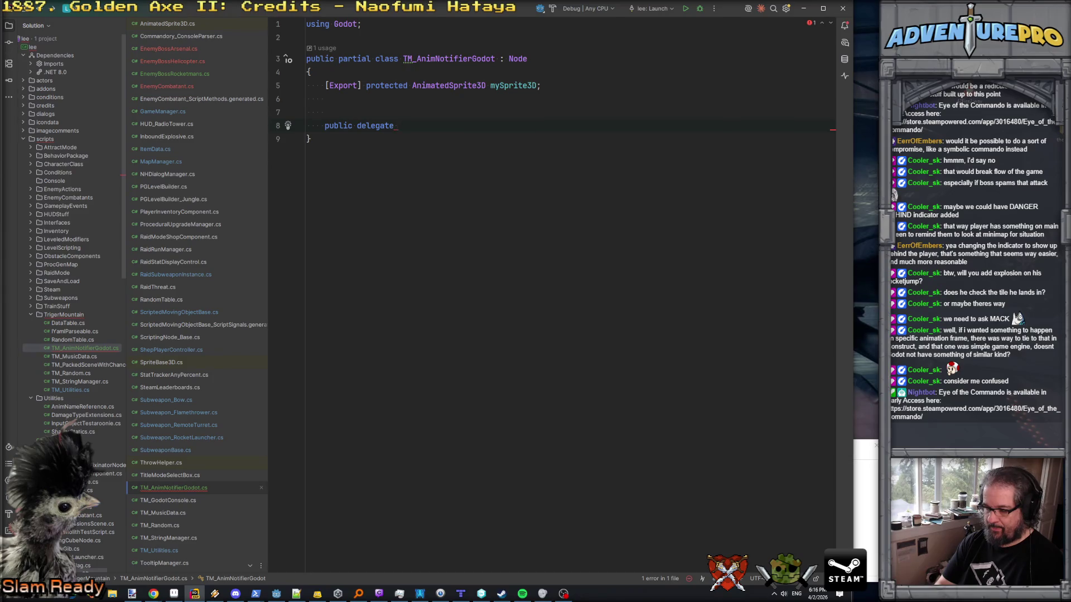
pyautogui.write(' On')
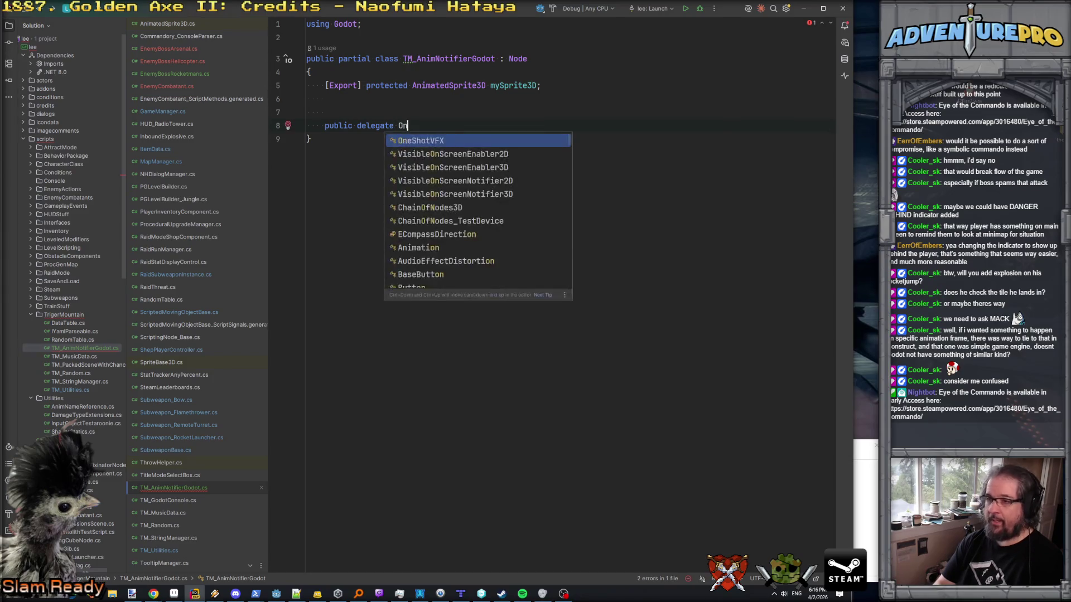
pyautogui.write('AnimNotify')
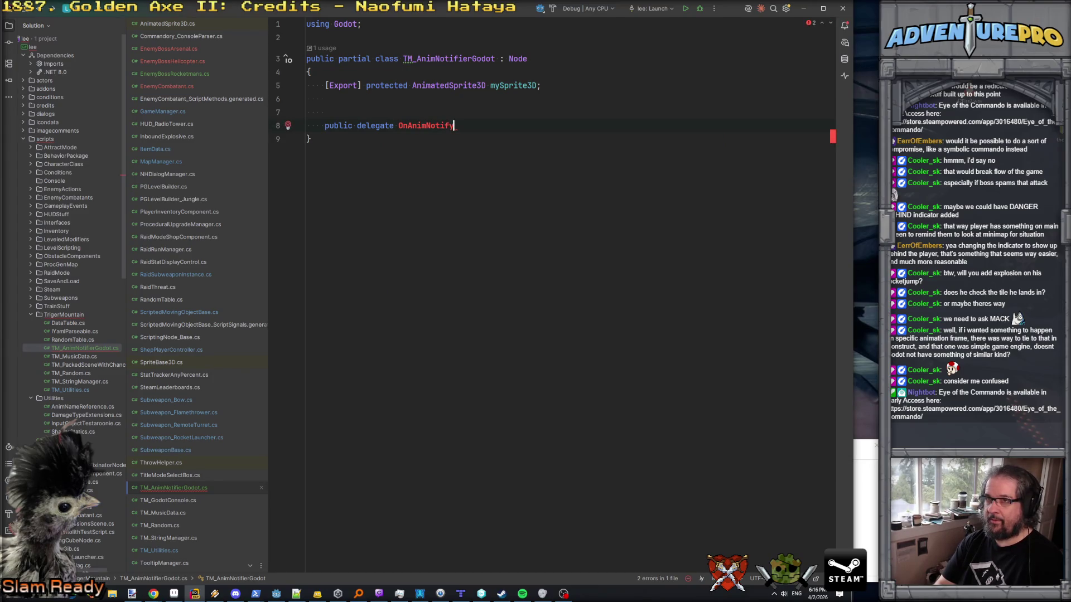
pyautogui.write('EventHandler;')
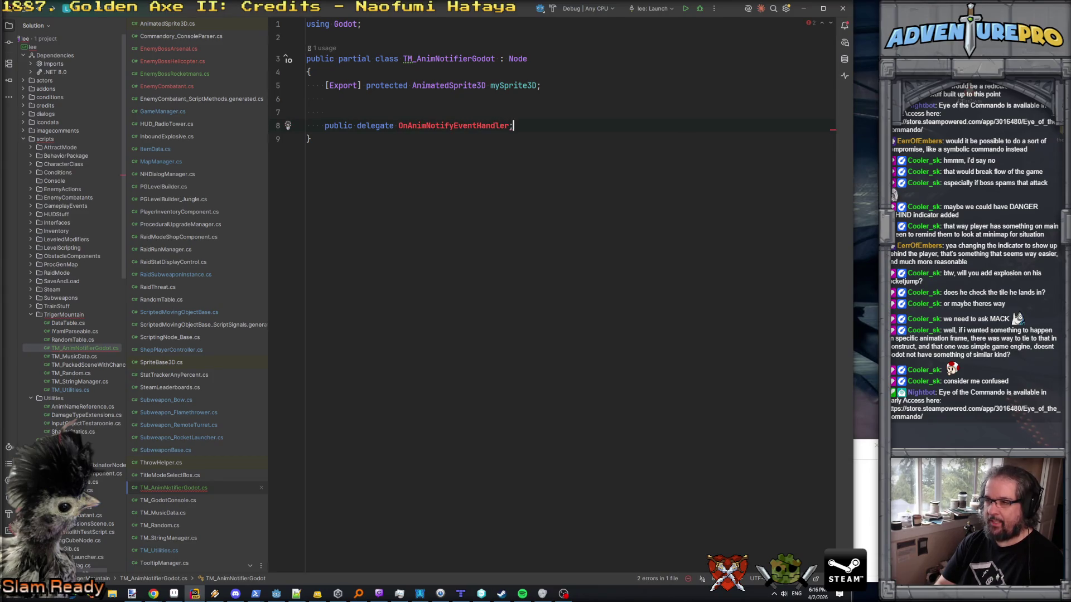
pyautogui.click(167, 86)
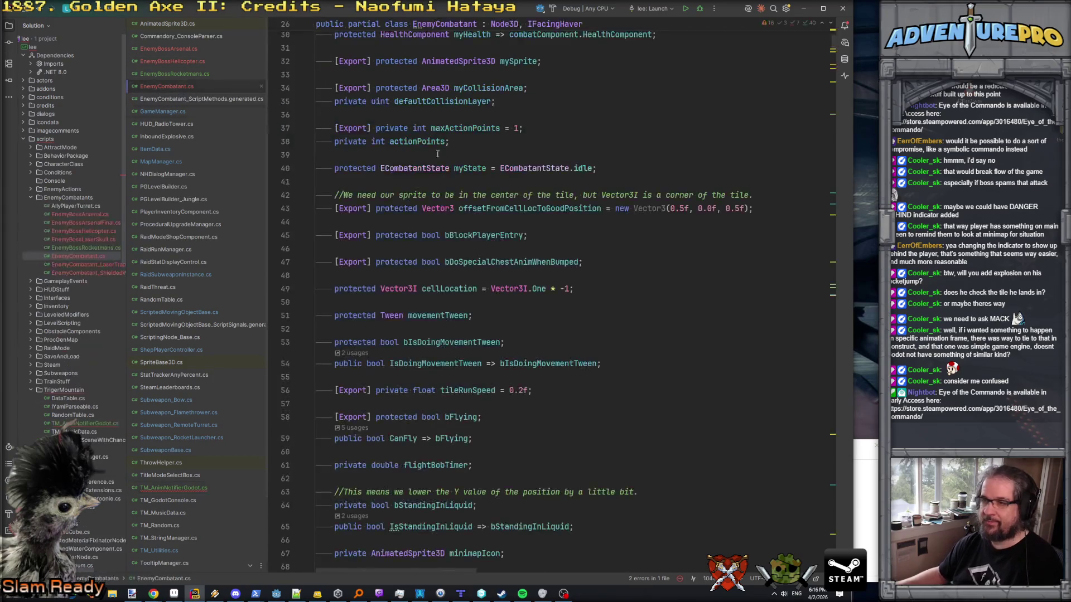
# - Copy the [Signal] delegate declaration from EnemyCombatant.cs into TM_AnimNotifierGodot.cs above the draft delegate
pyautogui.scroll(-10, 534, 197)
pyautogui.scroll(-7, 535, 197)
pyautogui.hotkey('ctrl', 'f')
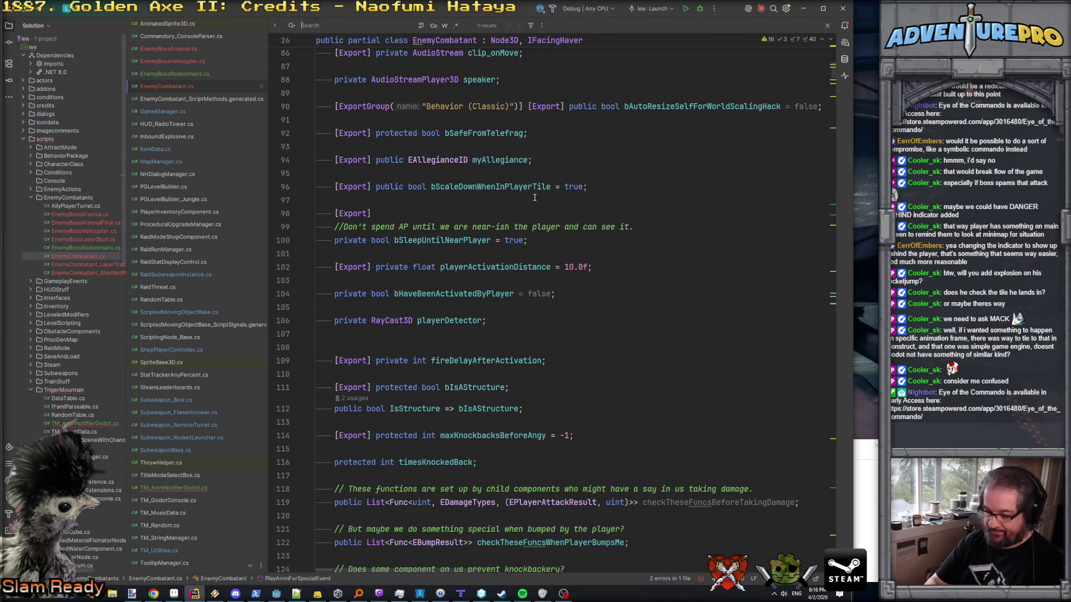
pyautogui.write('signal')
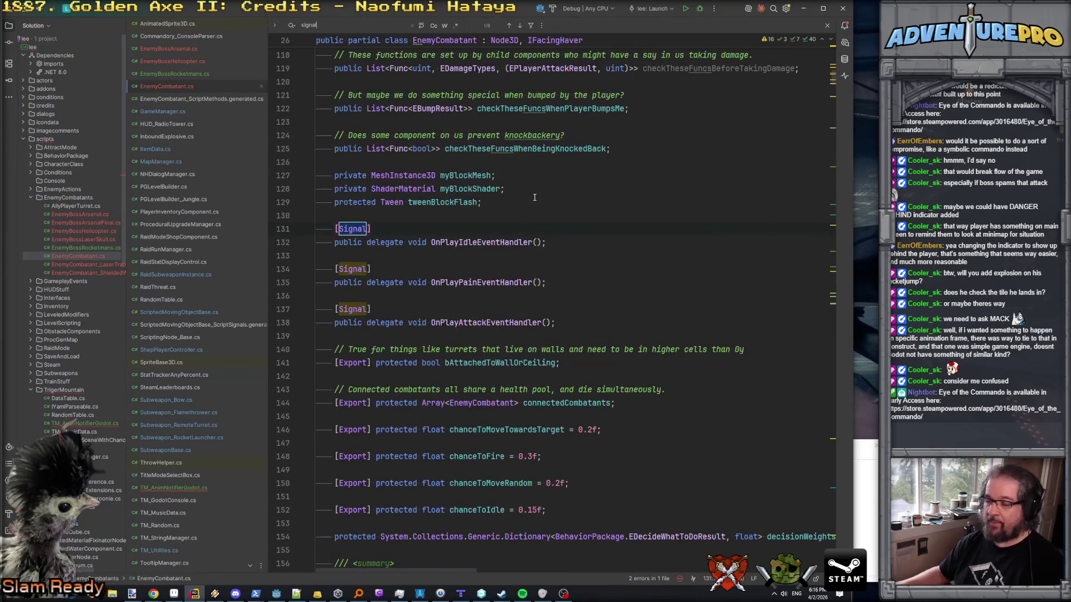
pyautogui.moveTo(545, 242); pyautogui.dragTo(316, 229)
pyautogui.hotkey('ctrl', 'c')
pyautogui.hotkey('ctrl', 'Tab')
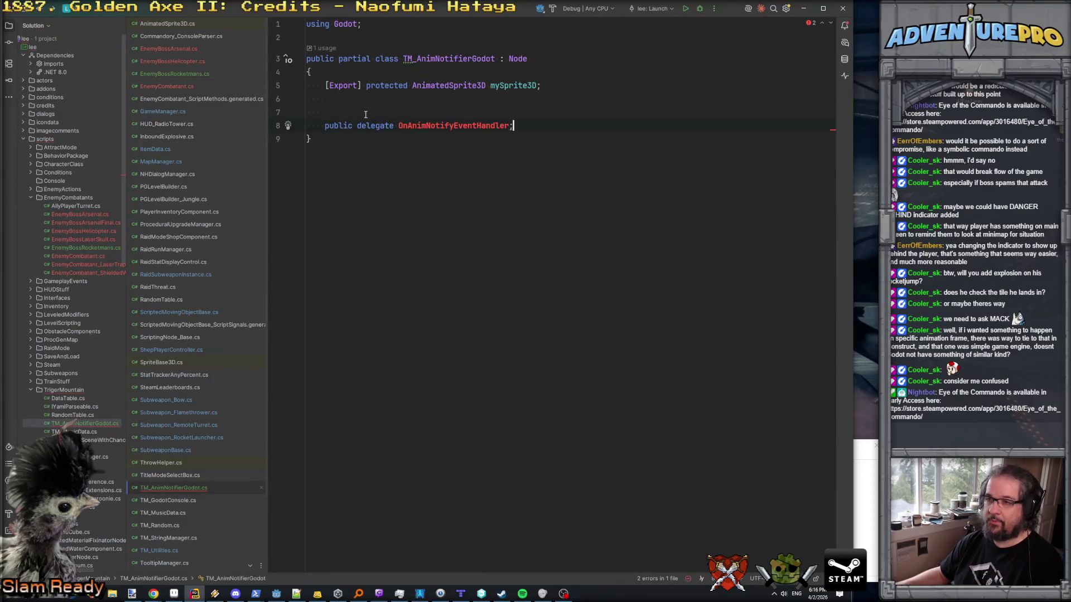
pyautogui.click(365, 114)
pyautogui.hotkey('ctrl', 'v')
# - Rename the pasted OnPlayIdleEventHandler signal delegate to OnAnimNotifyEventHandler
pyautogui.doubleClick(453, 139)
pyautogui.hotkey('ctrl', 'c')
pyautogui.doubleClick(474, 126)
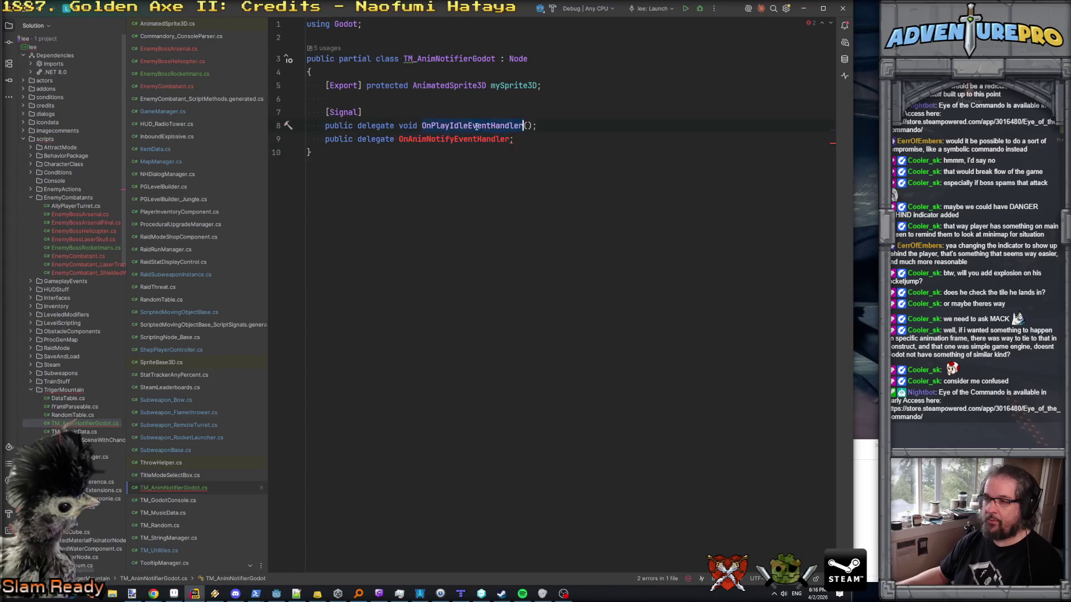
pyautogui.hotkey('ctrl', 'v')
pyautogui.click(550, 125)
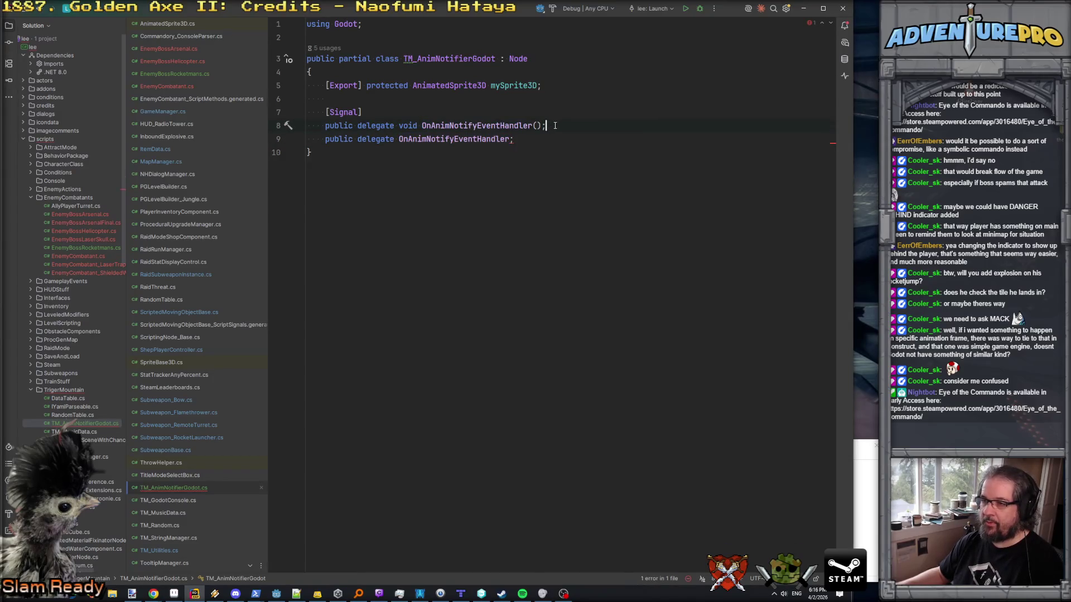
pyautogui.hotkey('ctrl', 'z')
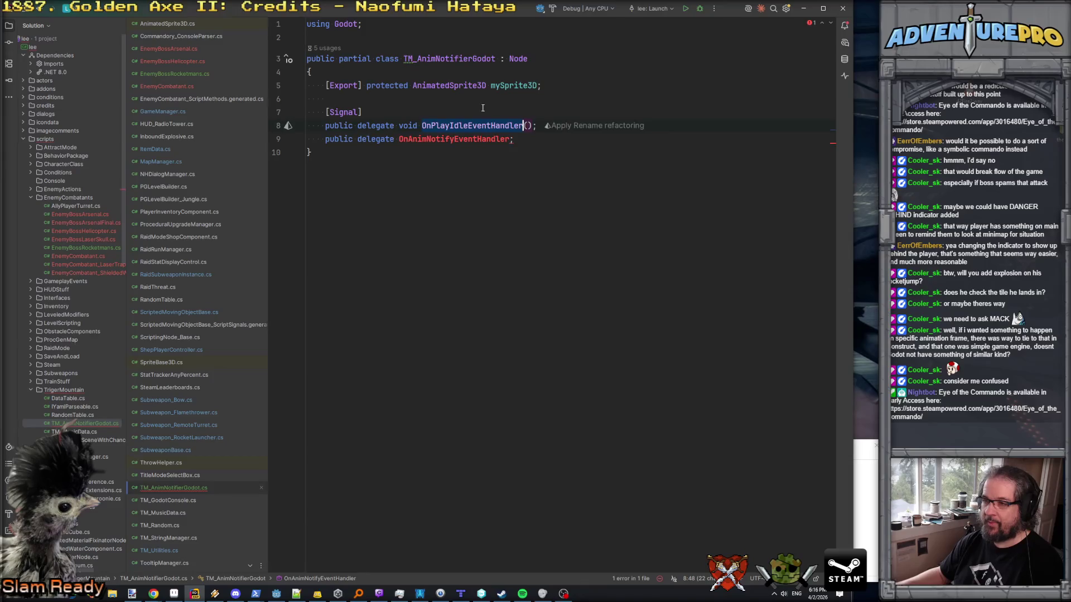
pyautogui.press('Down')
pyautogui.press('Home')
pyautogui.press('Home')
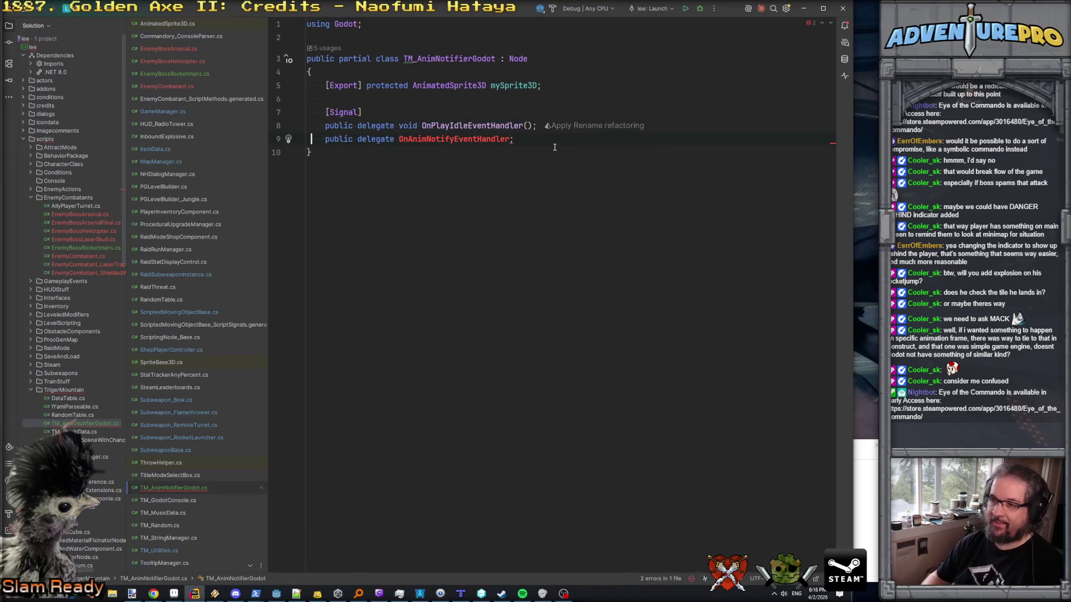
pyautogui.hotkey('shift', 'Down')
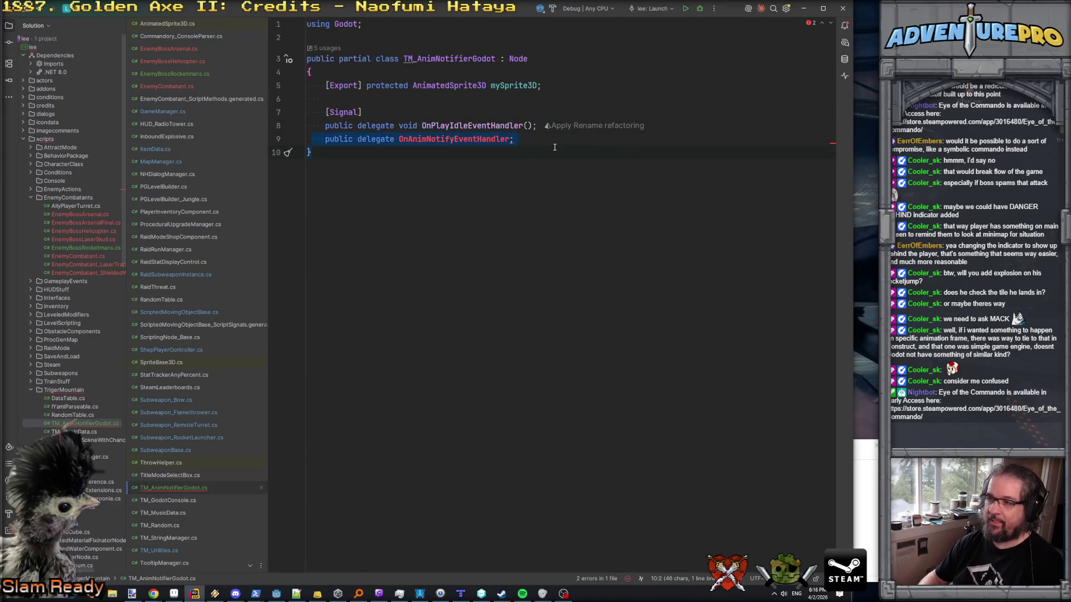
pyautogui.doubleClick(472, 126)
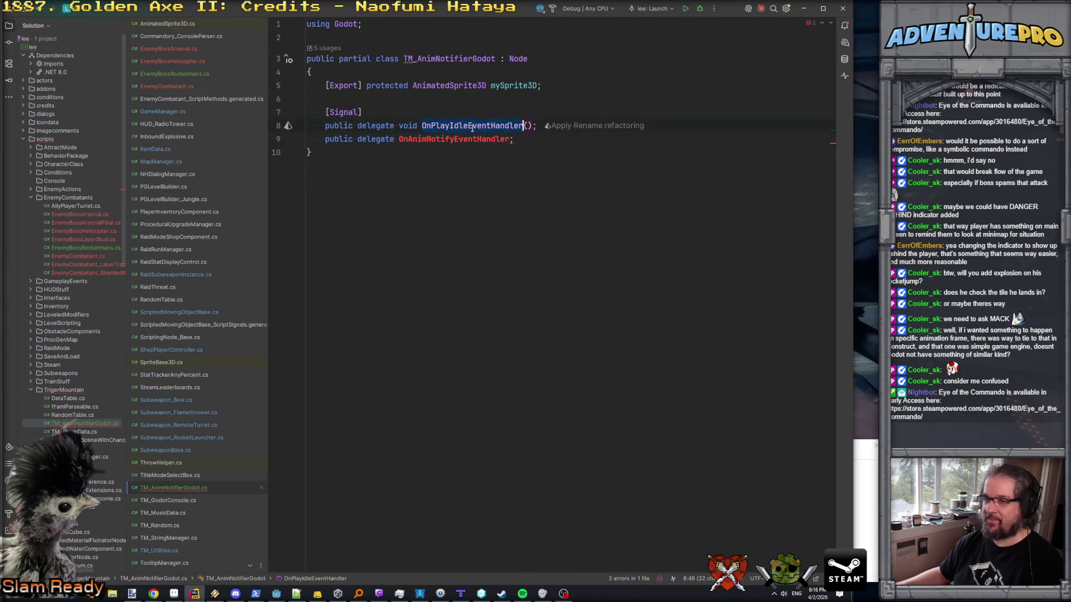
# - Delete the leftover draft delegate line and leave blank lines below the signal
pyautogui.click(177, 87)
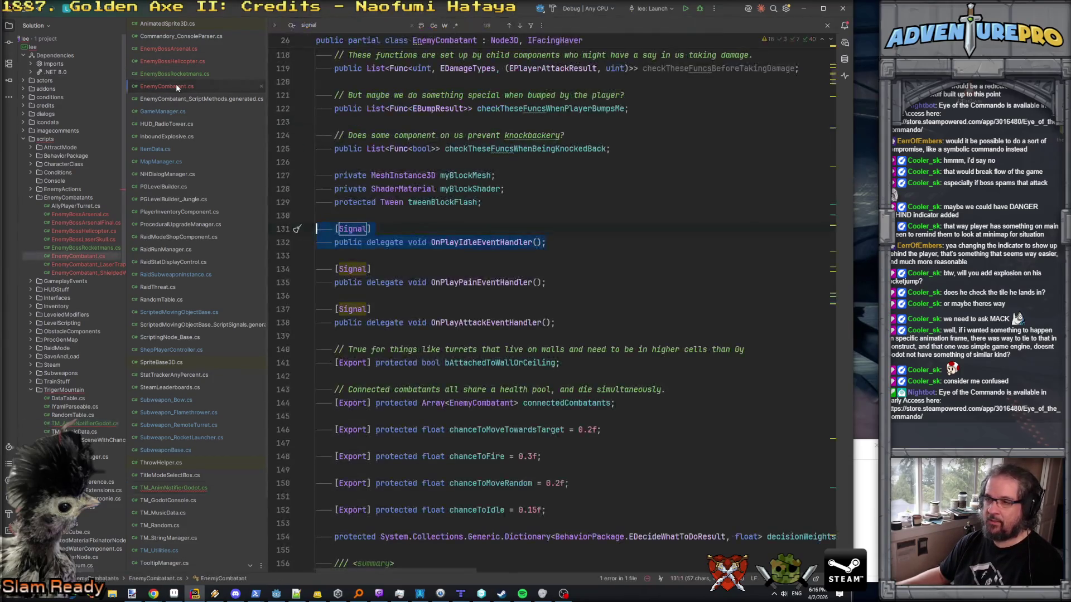
pyautogui.hotkey('ctrl', 'Tab')
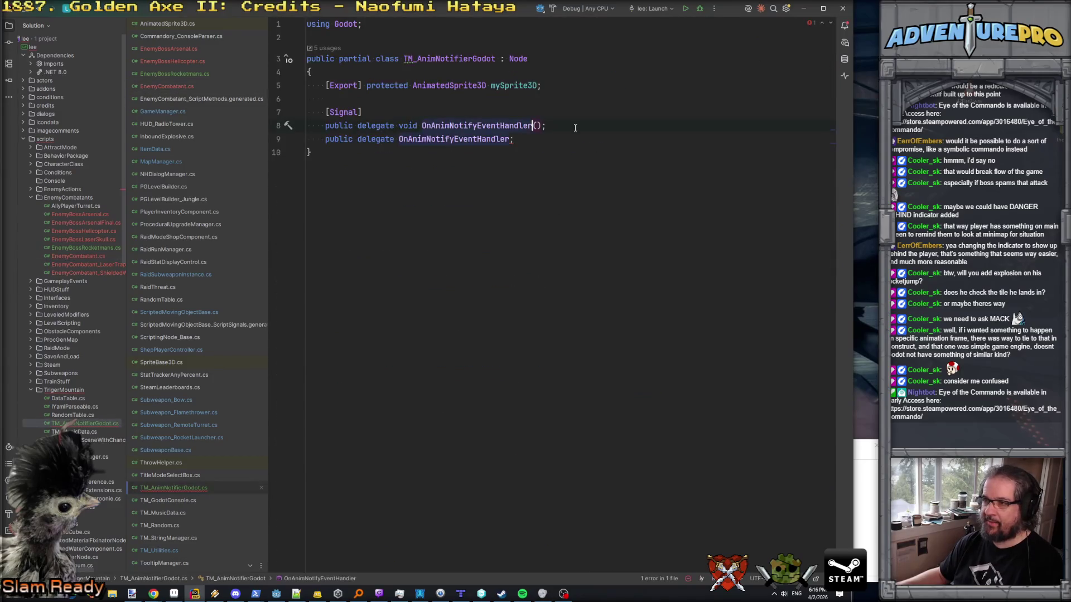
pyautogui.hotkey('shift', 'End')
pyautogui.press('Delete')
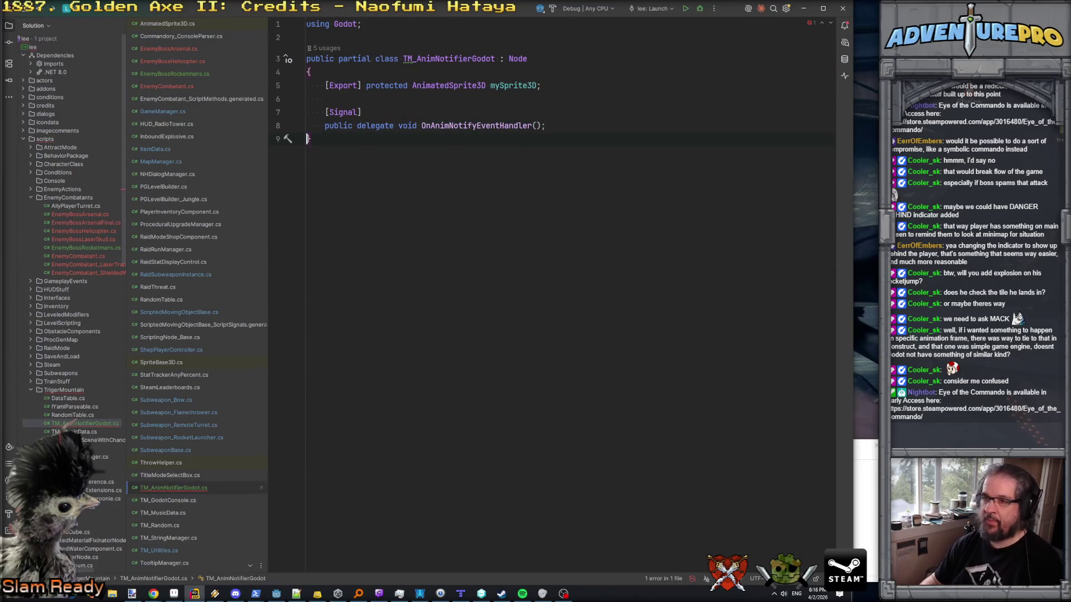
pyautogui.press('Return')
pyautogui.press('Return')
pyautogui.press('Up')
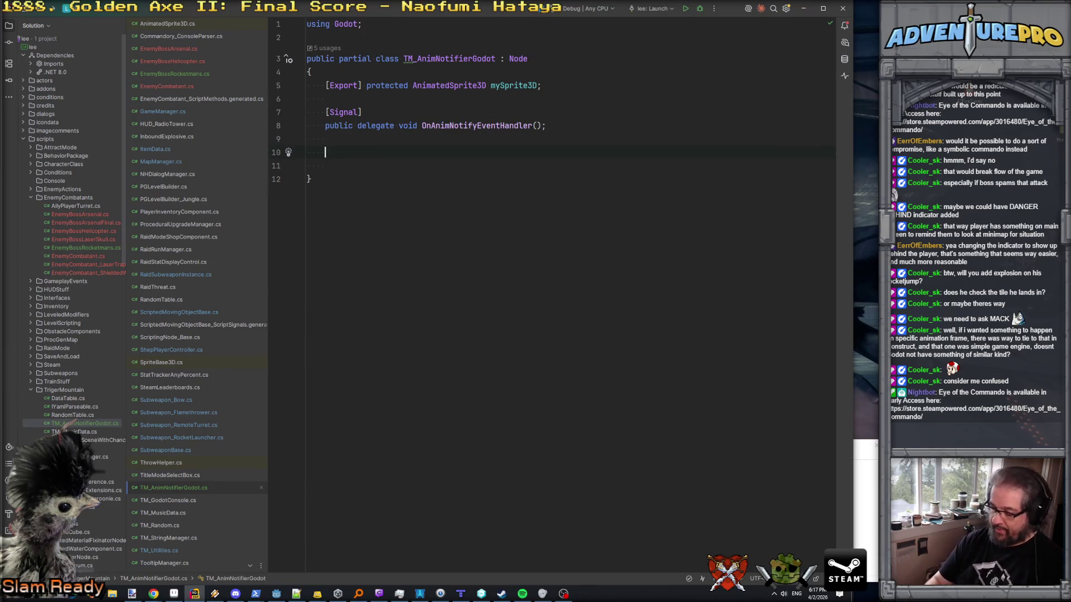
# - Declare 'protected string animName;' and 'protected int animFrame;' below the signal delegate
pyautogui.write('protected string anim')
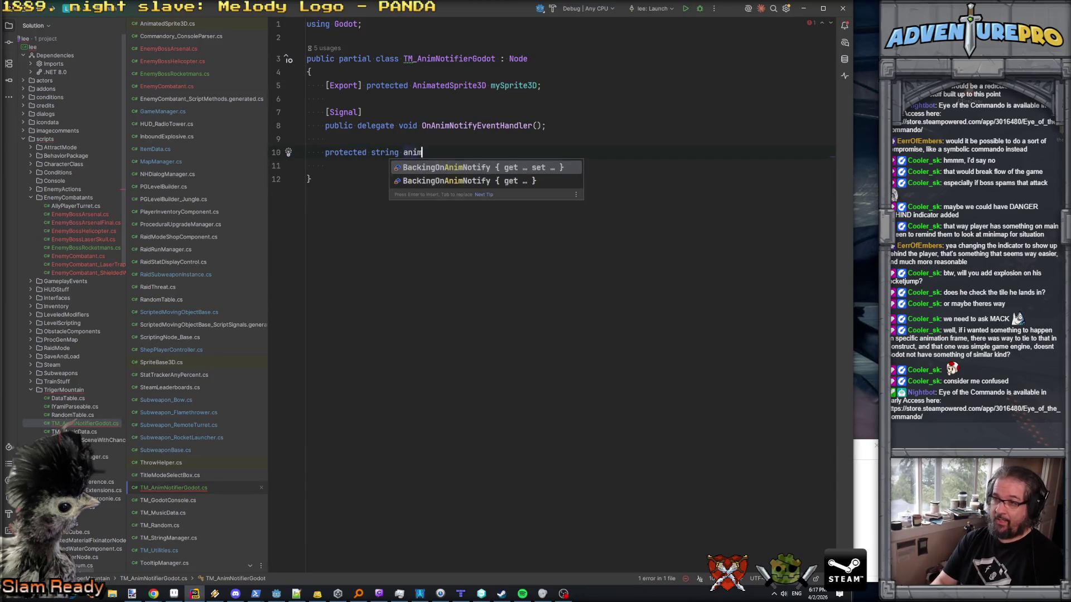
pyautogui.write('Name;')
pyautogui.press('Return')
pyautogui.write('pr')
pyautogui.press('Return')
pyautogui.write('int animFrame;')
pyautogui.press('Return')
pyautogui.press('Return')
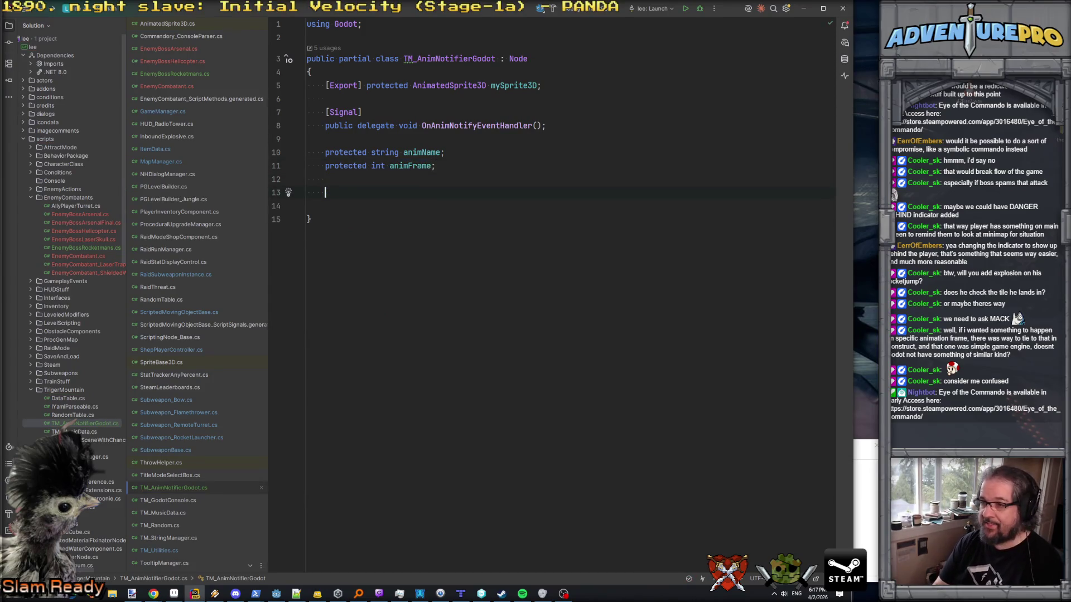
pyautogui.write('process')
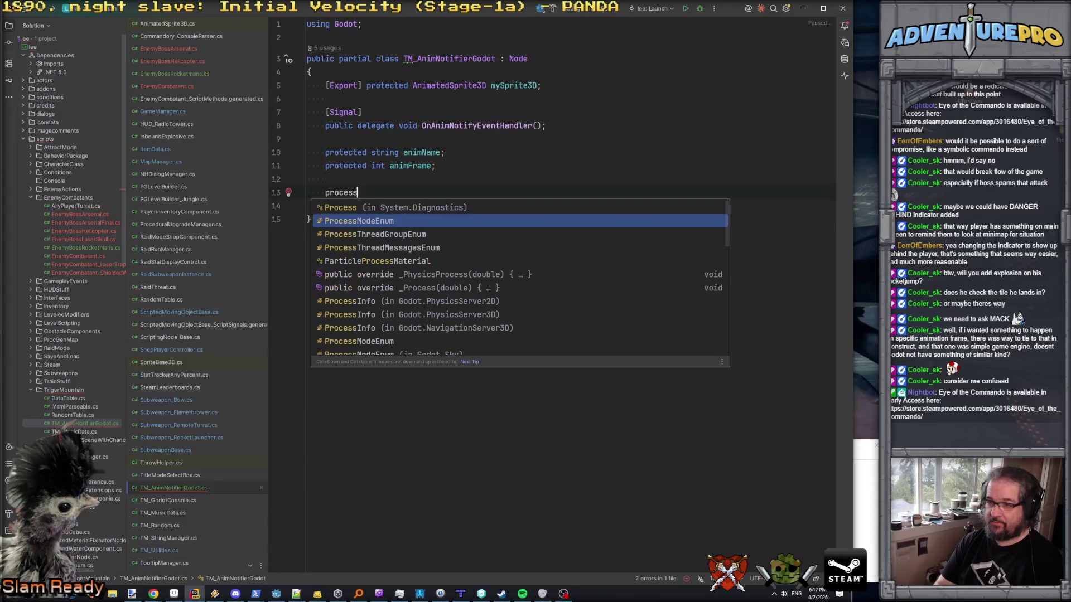
# - Insert a _Process override, removing its generated doc comment and base call
pyautogui.press('Down')
pyautogui.press('Down')
pyautogui.press('Down')
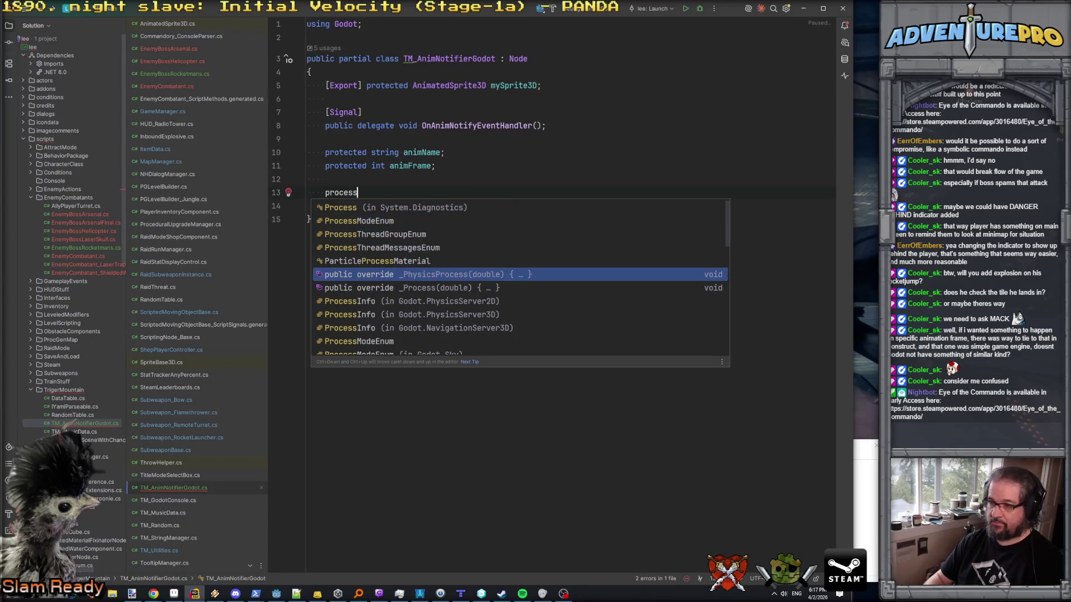
pyautogui.press('Return')
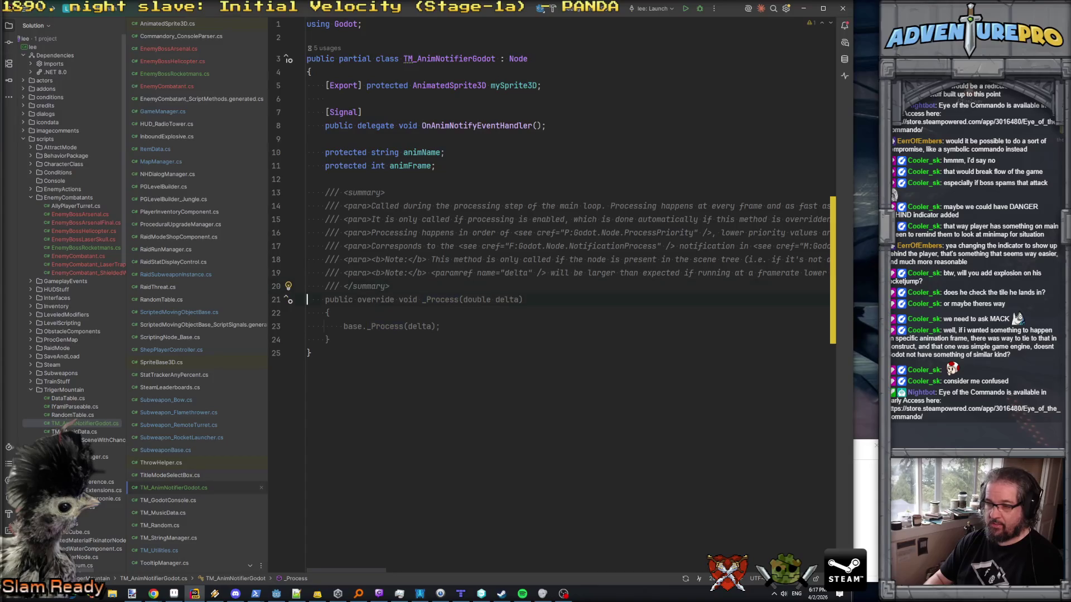
pyautogui.tripleClick(346, 286)
pyautogui.hotkey('shift', 'Up')
pyautogui.hotkey('shift', 'Up')
pyautogui.hotkey('shift', 'Up')
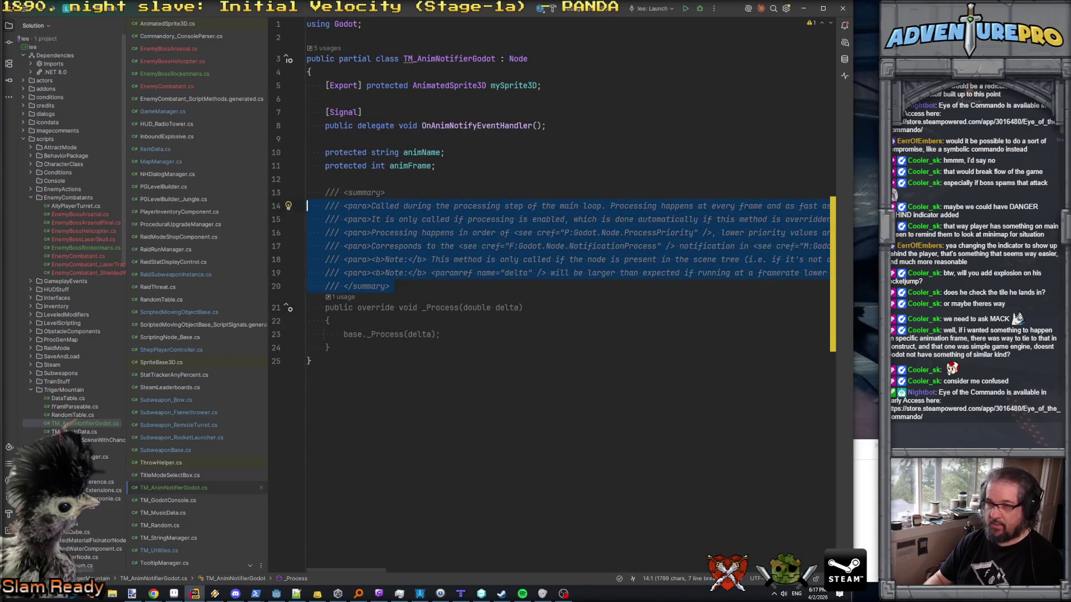
pyautogui.press('Delete')
pyautogui.press('Down')
pyautogui.press('Down')
pyautogui.press('Down')
pyautogui.press('Up')
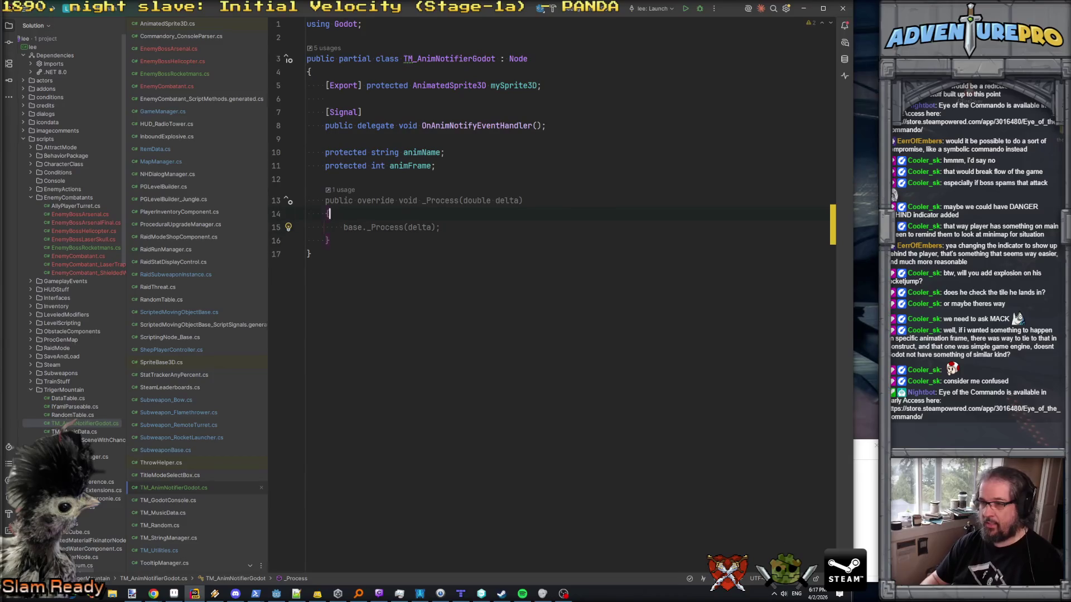
pyautogui.press('End')
pyautogui.hotkey('shift', 'Home')
pyautogui.press('Delete')
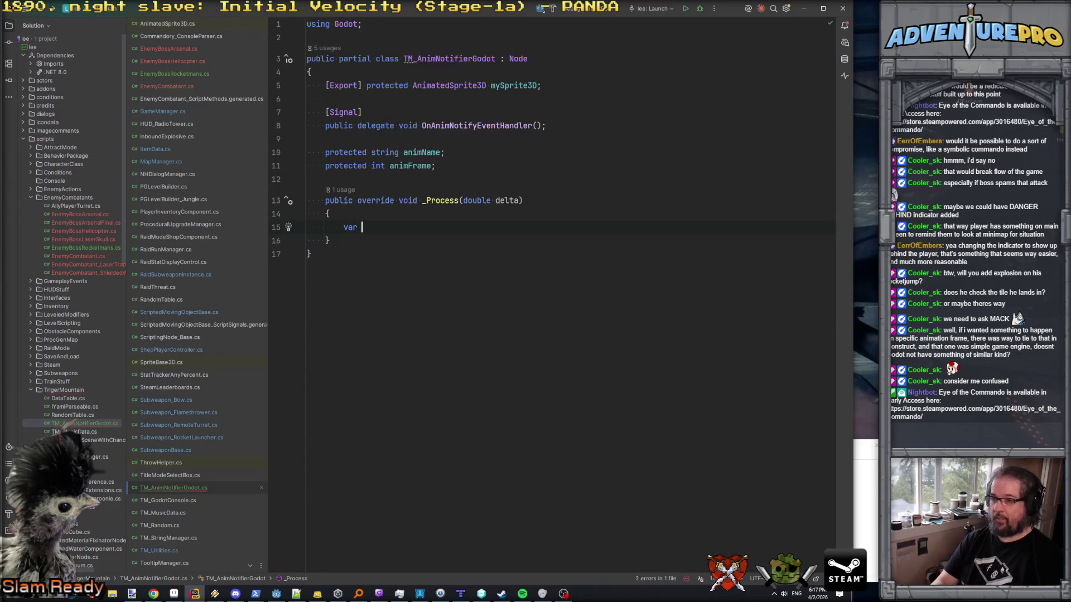
# - Add an if (animName != mySprite3D.Animation) check in _Process
pyautogui.write('if( ani')
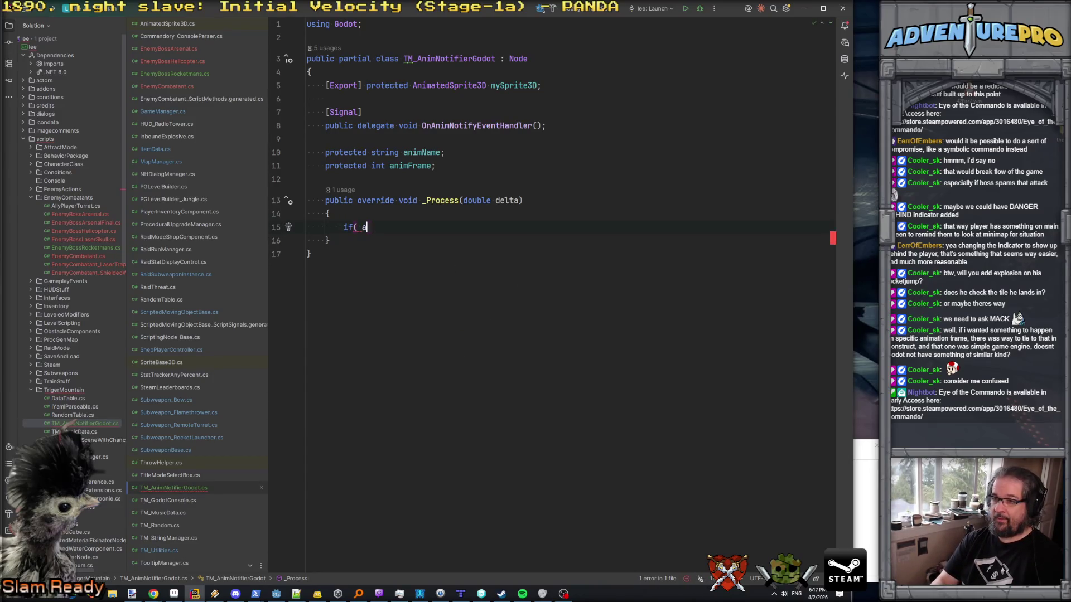
pyautogui.press('Return')
pyautogui.write('!= myS')
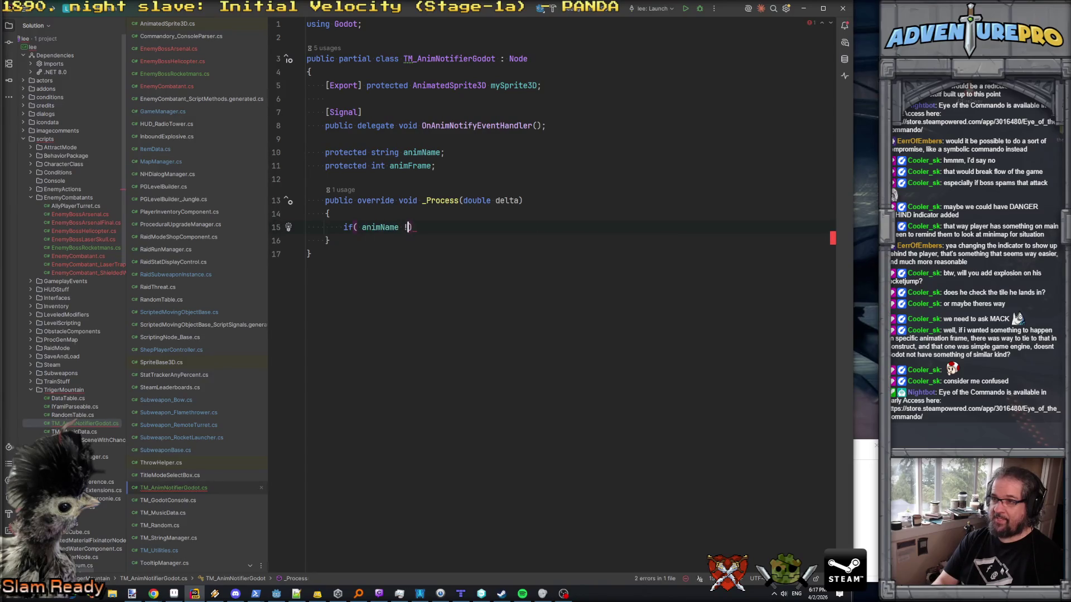
pyautogui.press('Return')
pyautogui.write('.Anim')
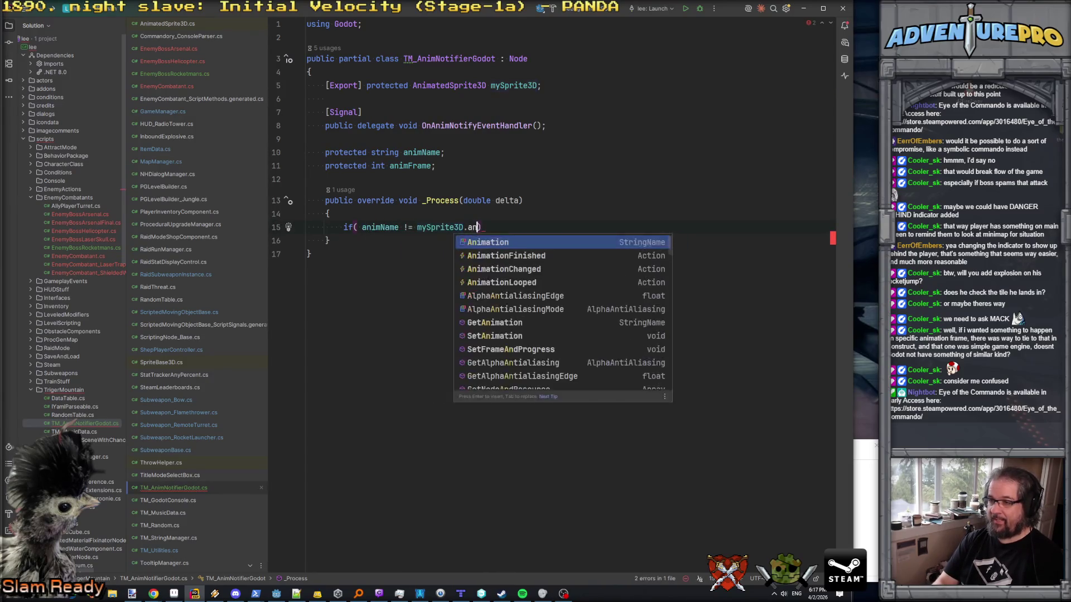
pyautogui.press('Return')
pyautogui.write('.')
pyautogui.press('BackSpace')
pyautogui.write(')')
pyautogui.press('Return')
# - Retype animName as StringName and store mySprite3D.Animation into it inside the check
pyautogui.doubleClick(385, 152)
pyautogui.write('Strin')
pyautogui.press('Return')
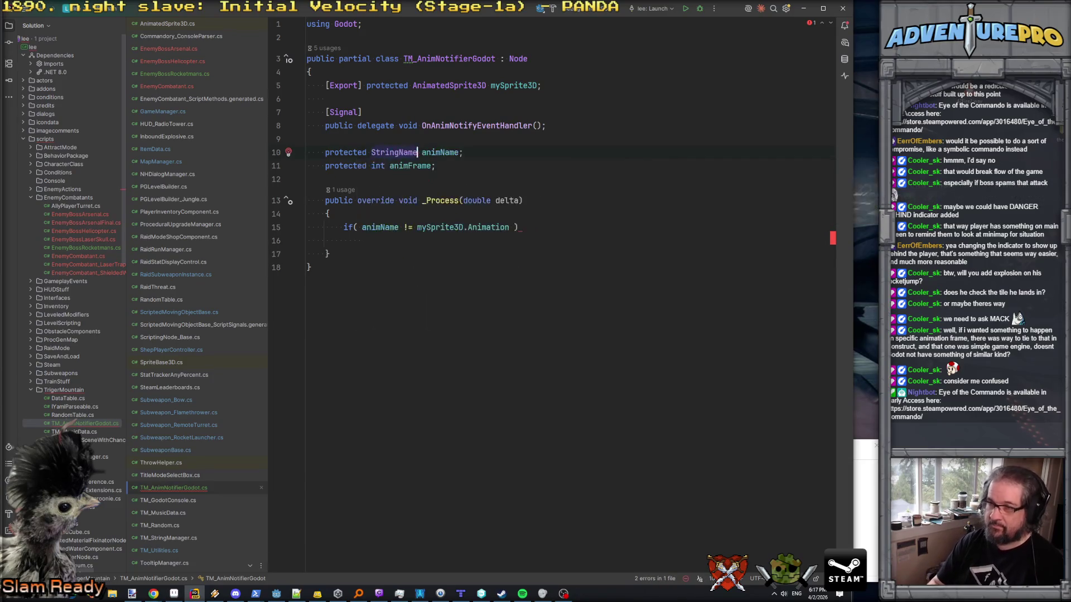
pyautogui.click(519, 227)
pyautogui.press('Return')
pyautogui.write('{')
pyautogui.press('Return')
pyautogui.write('ani')
pyautogui.press('Return')
pyautogui.write('= my')
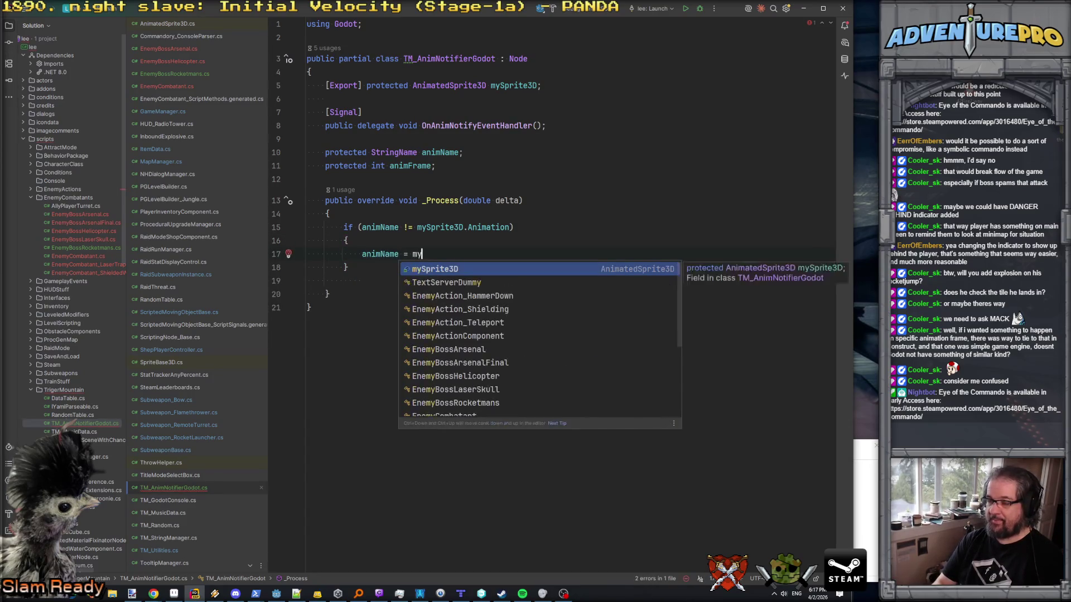
pyautogui.press('Return')
pyautogui.write('.an')
pyautogui.press('Return')
pyautogui.write(';')
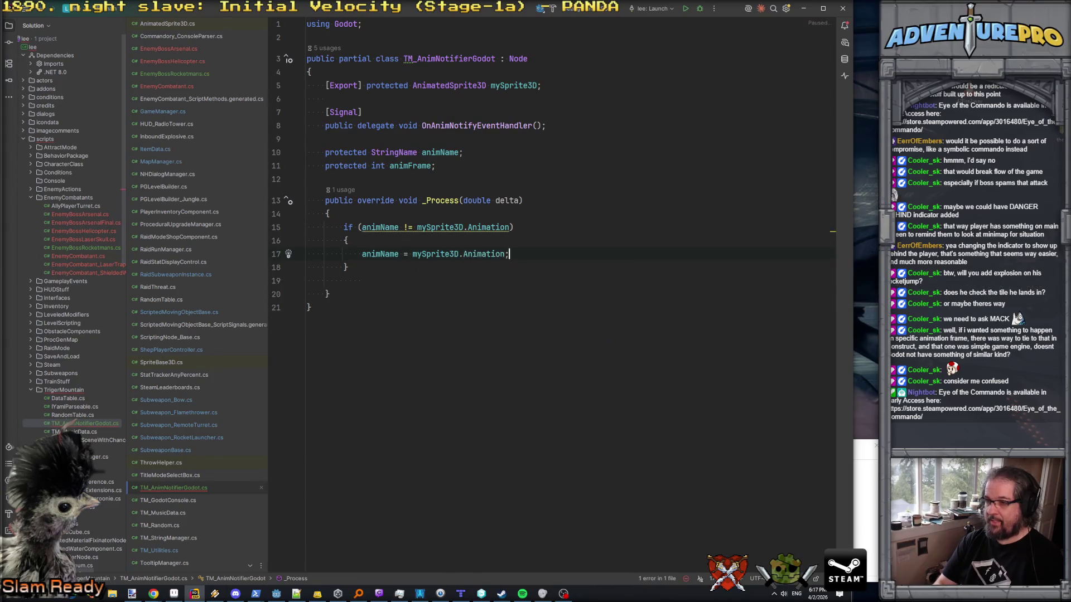
# - Declare bool bChangeHappen = false; at the top and set it true on animation change
pyautogui.press('Up')
pyautogui.press('Up')
pyautogui.press('Up')
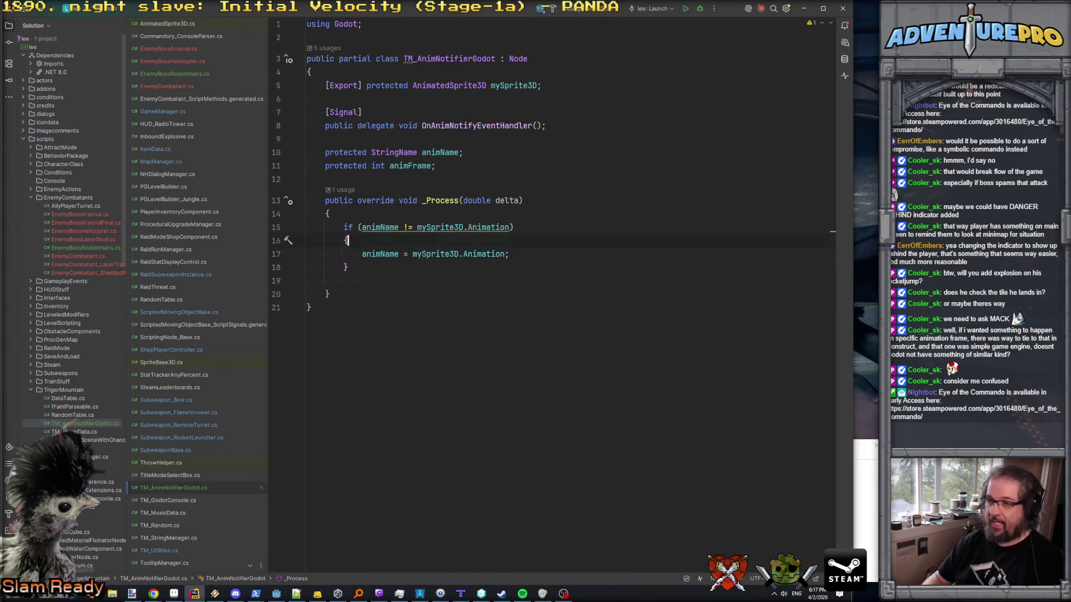
pyautogui.press('Return')
pyautogui.write('bool bChange')
pyautogui.write('Happe')
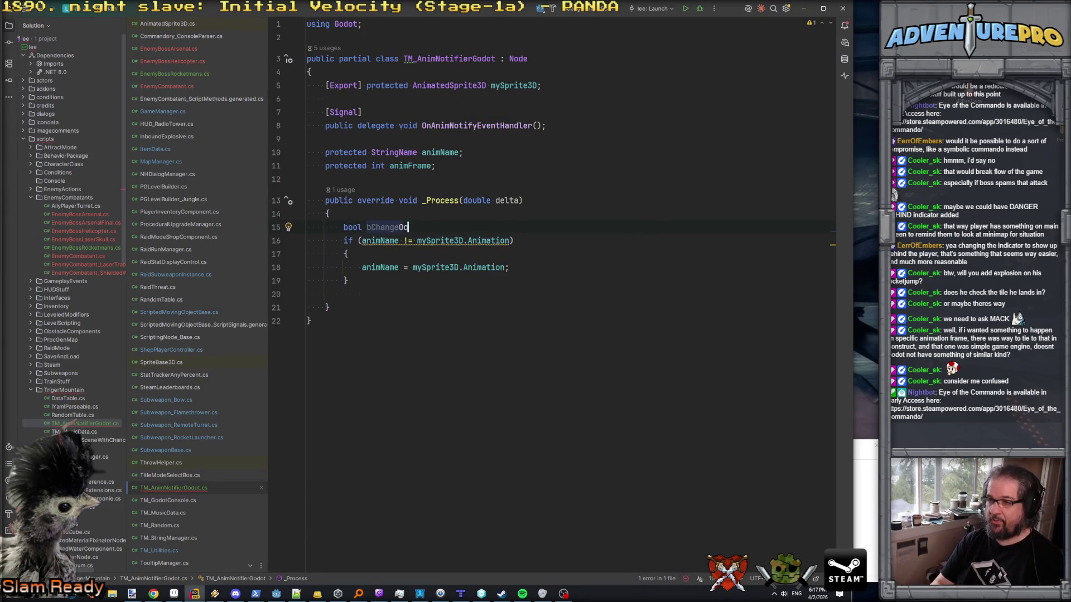
pyautogui.write('n = false;')
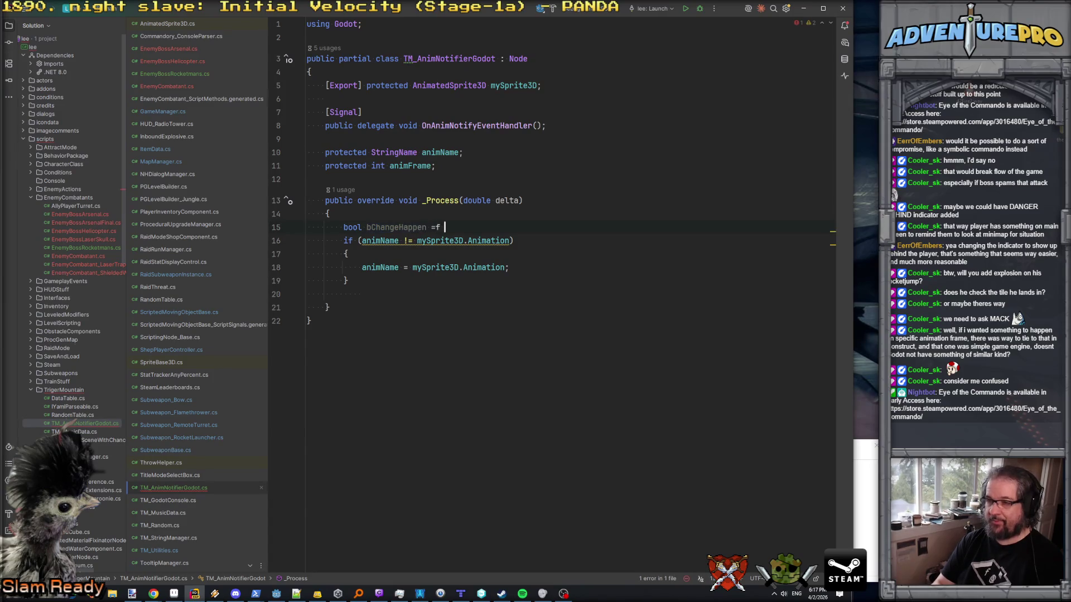
pyautogui.press('Down')
pyautogui.press('Down')
pyautogui.press('Return')
pyautogui.write('bChangeHappen')
pyautogui.write(' = true;')
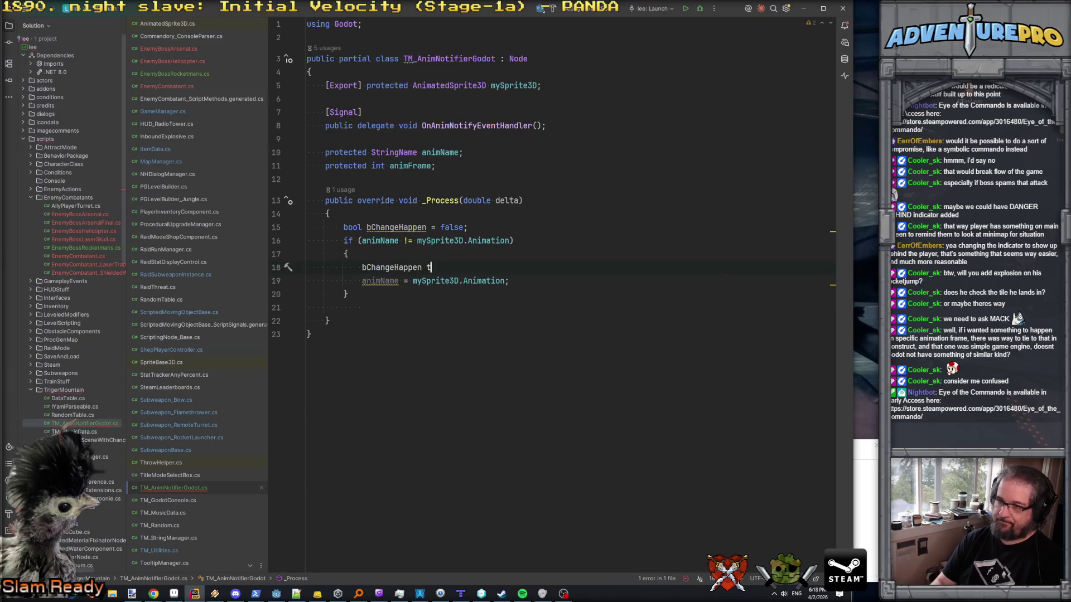
pyautogui.press('Down')
pyautogui.press('Down')
pyautogui.press('Return')
# - Add an if (animFrame != mySprite3D.Frame) block setting bChangeHappen = true and storing the frame
pyautogui.write('if(')
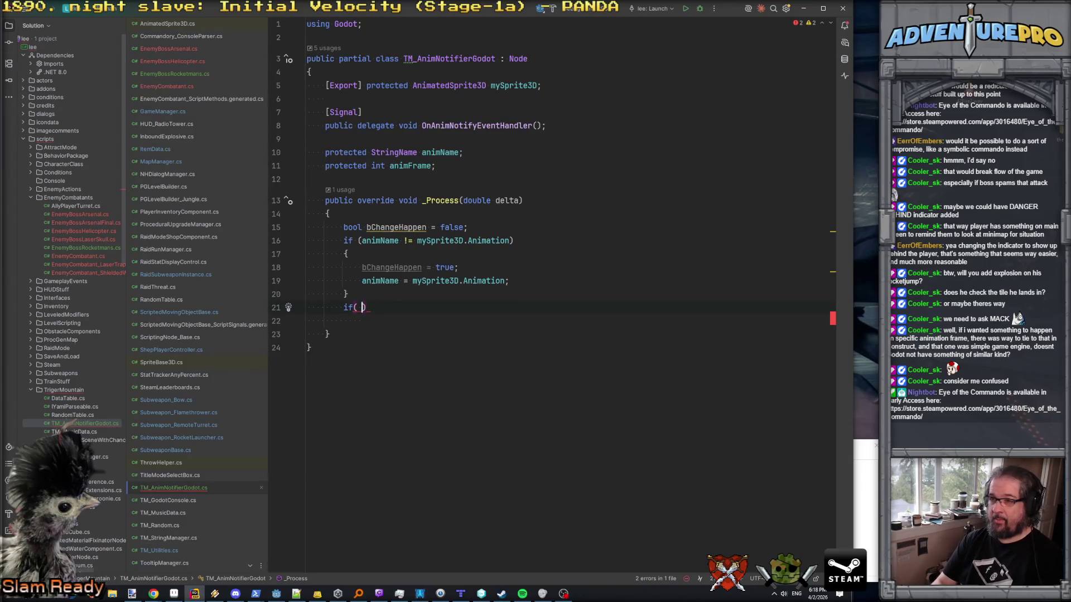
pyautogui.write('animFrame != ')
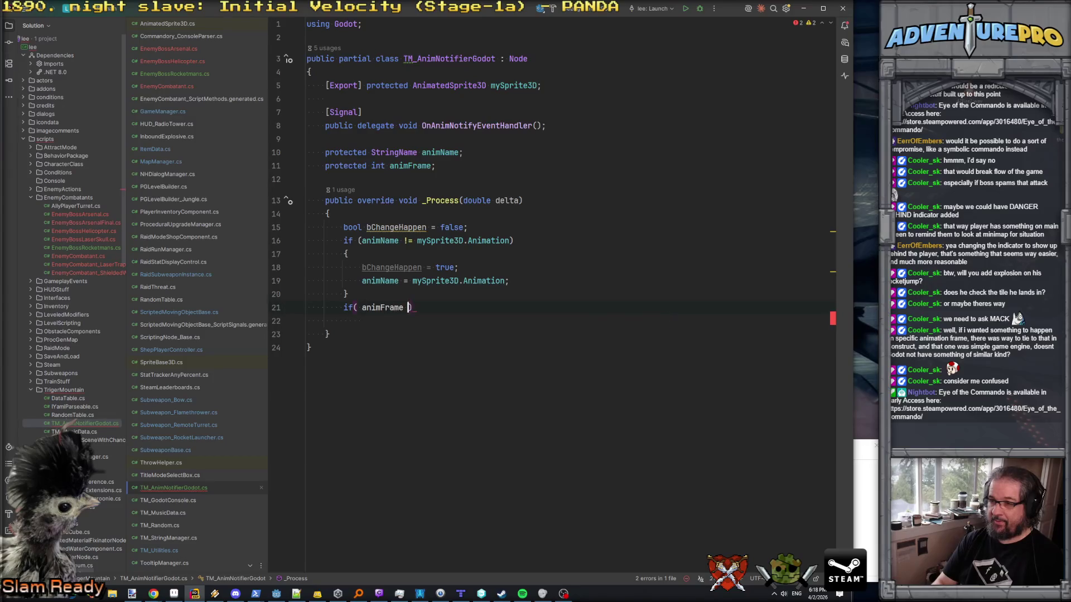
pyautogui.write('mySprite3D.')
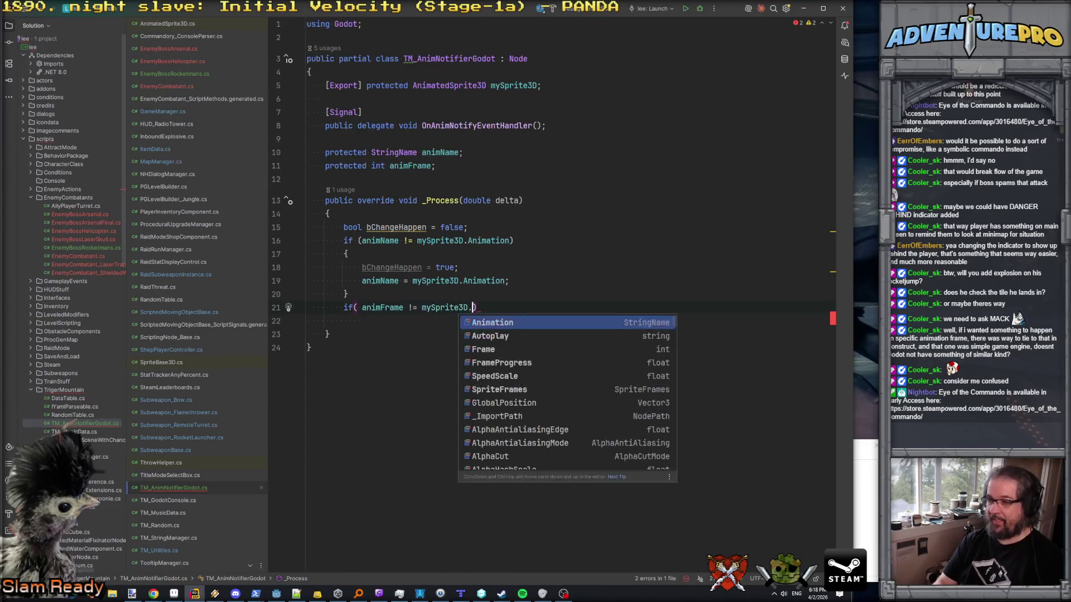
pyautogui.write('F')
pyautogui.press('Return')
pyautogui.press('End')
pyautogui.press('Return')
pyautogui.write('{')
pyautogui.press('Return')
pyautogui.write('bC')
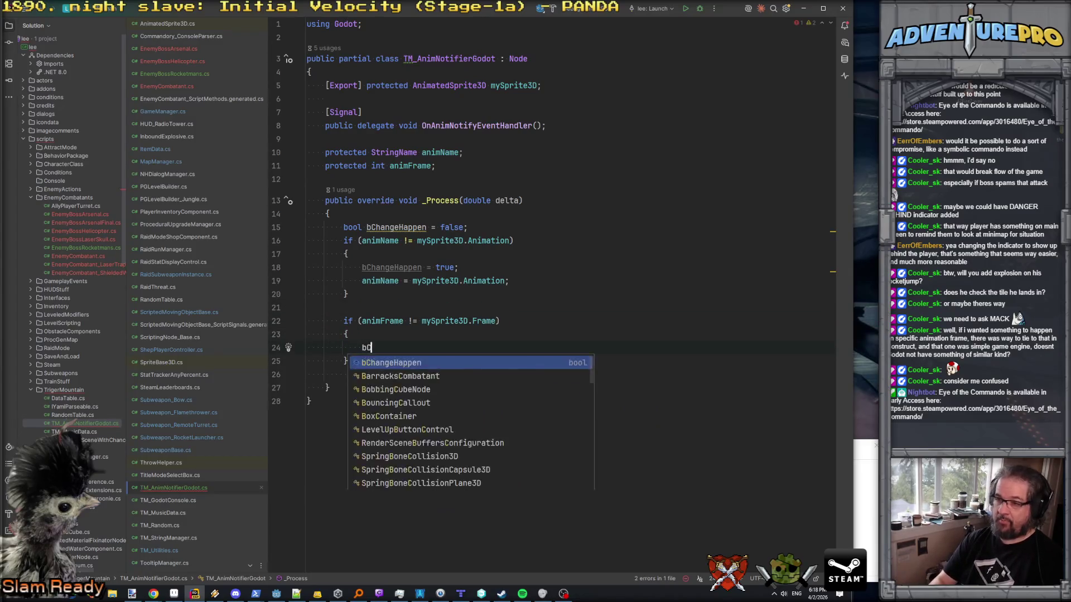
pyautogui.write('hangeHappen = true;')
pyautogui.press('Return')
pyautogui.write('a')
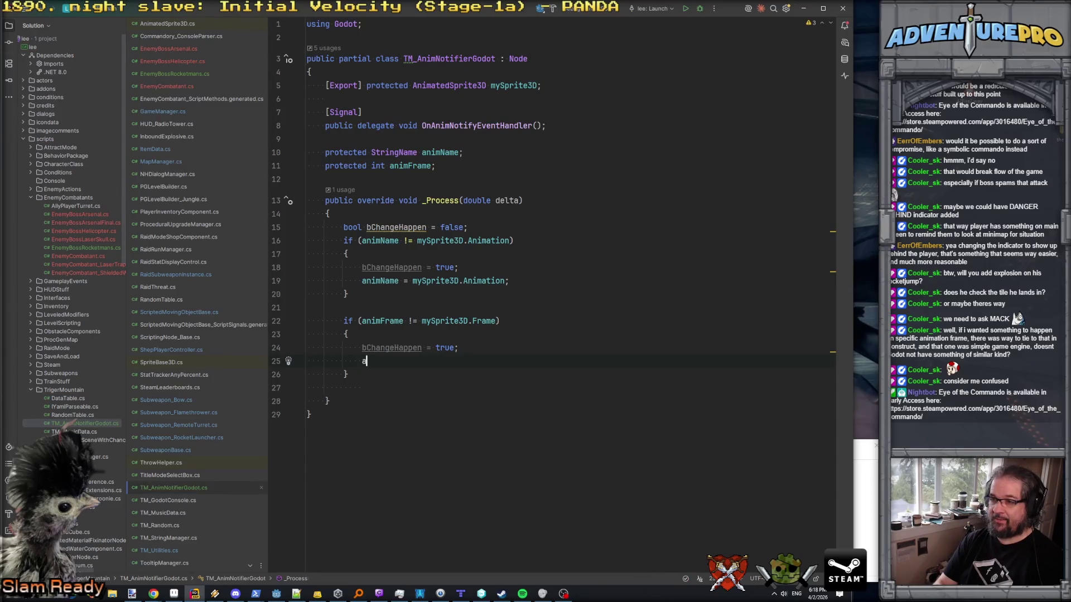
pyautogui.write('nimFr')
pyautogui.press('Return')
pyautogui.write('=')
pyautogui.press('Tab')
pyautogui.write('if (bChangeHappen)')
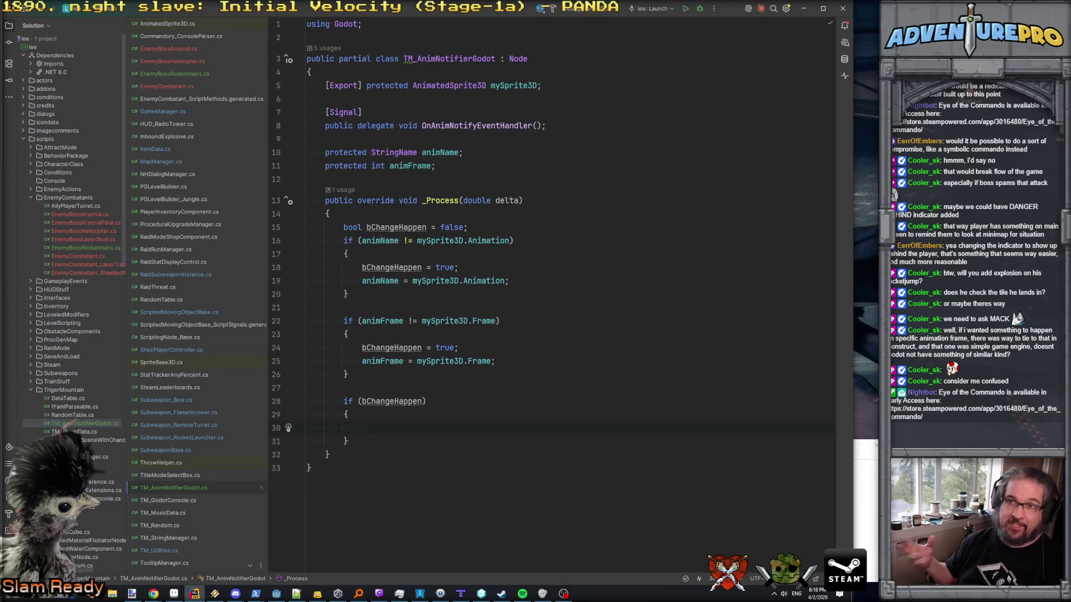
# - Open blank lines under using Godot, above the notifier class
pyautogui.click(357, 37)
pyautogui.press('Return')
pyautogui.press('Return')
pyautogui.press('Up')
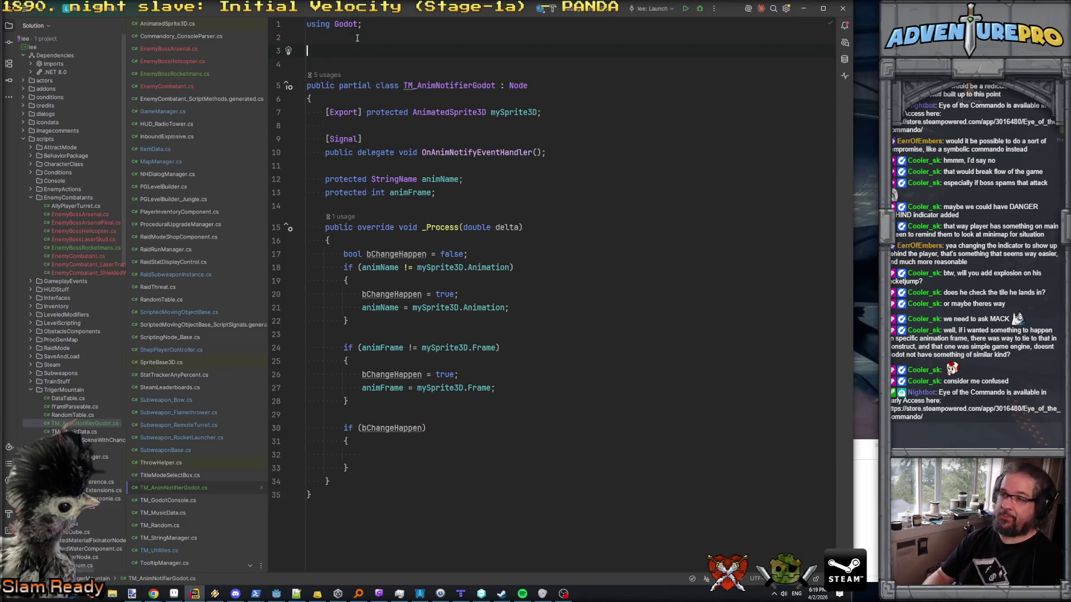
# - Start a public class TM_AnimNotify, checking the name isn't already used in the project
pyautogui.write('publ')
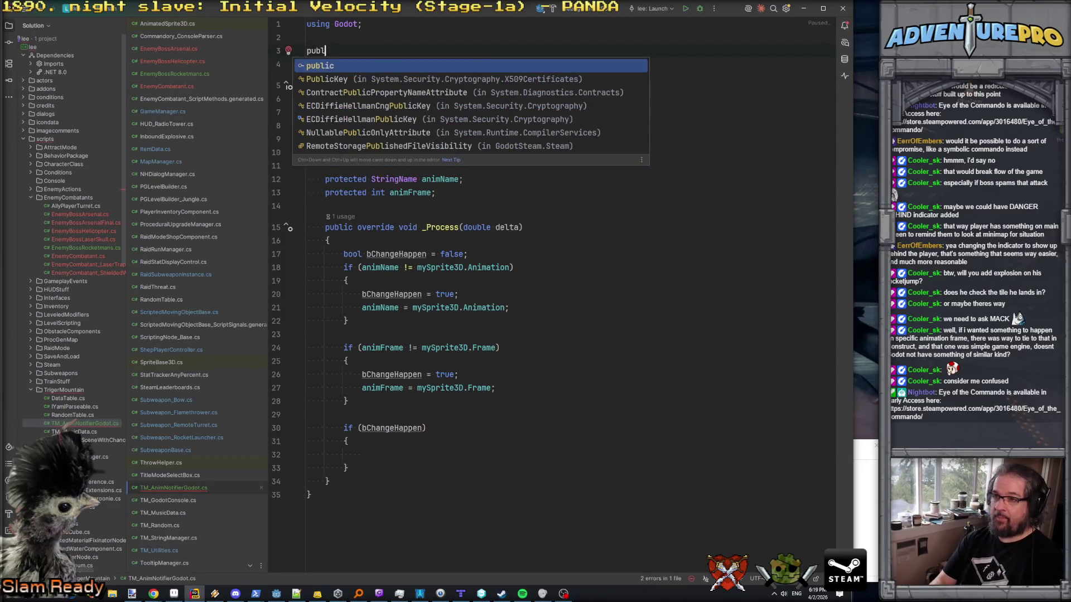
pyautogui.write('ic class ')
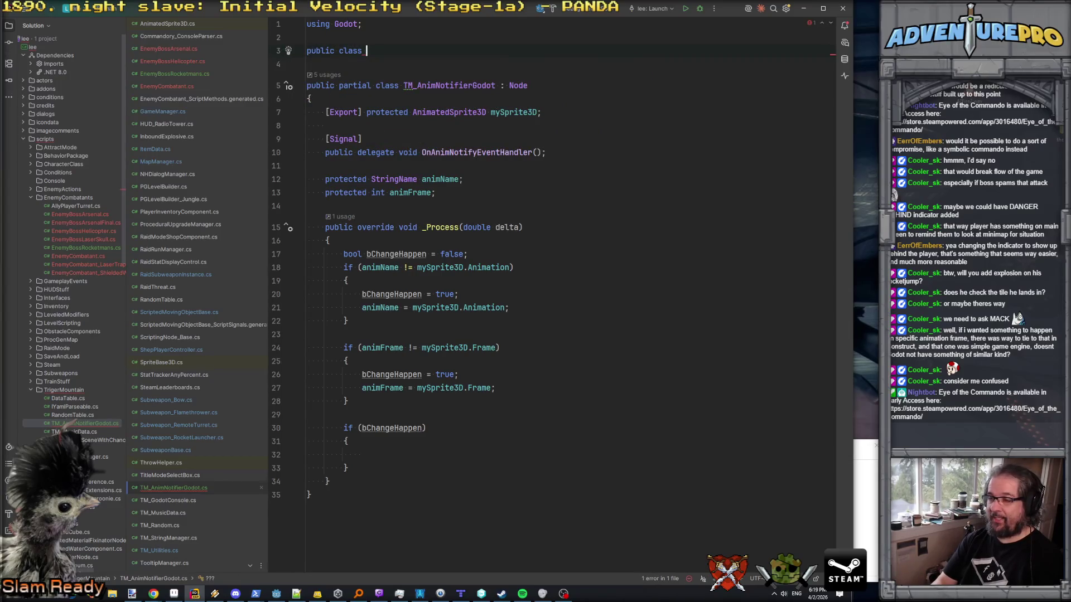
pyautogui.write('TM_')
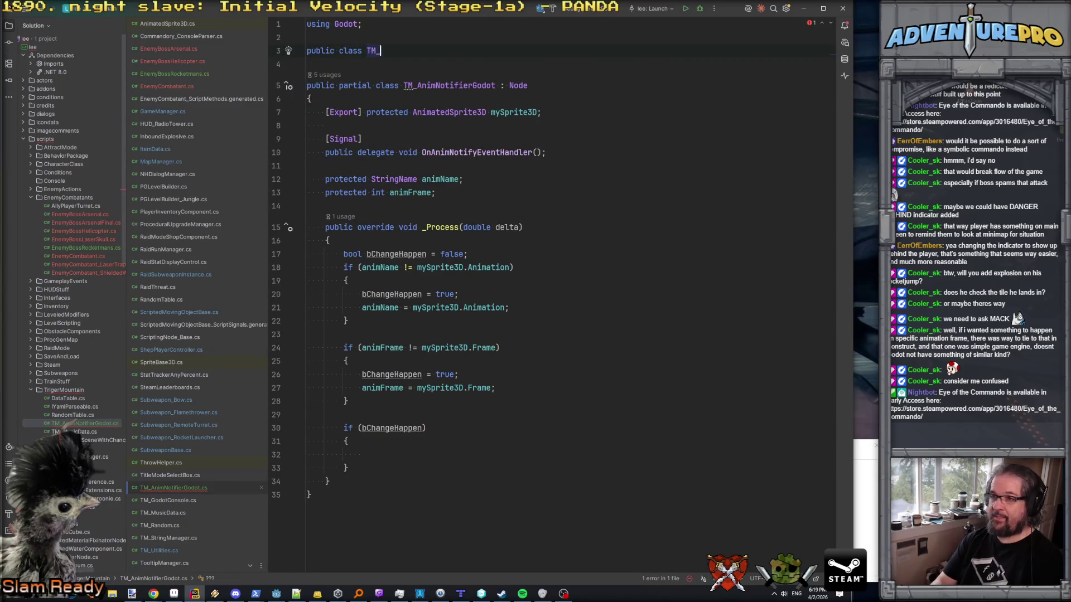
pyautogui.write('AnimNoti')
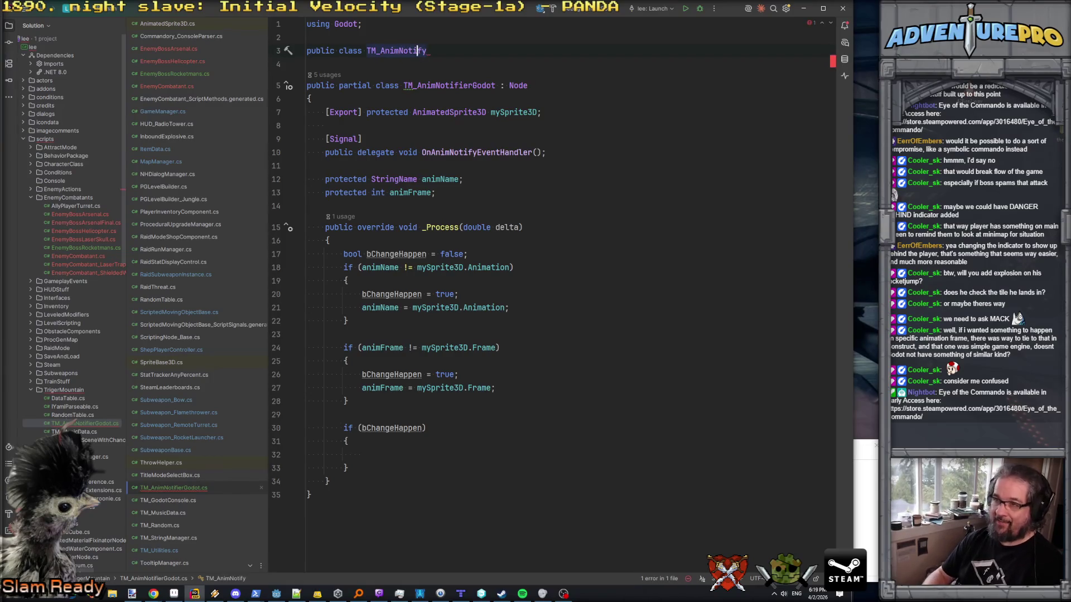
pyautogui.hotkey('ctrl', 'shift', 'f')
pyautogui.write('TM_AnimNo')
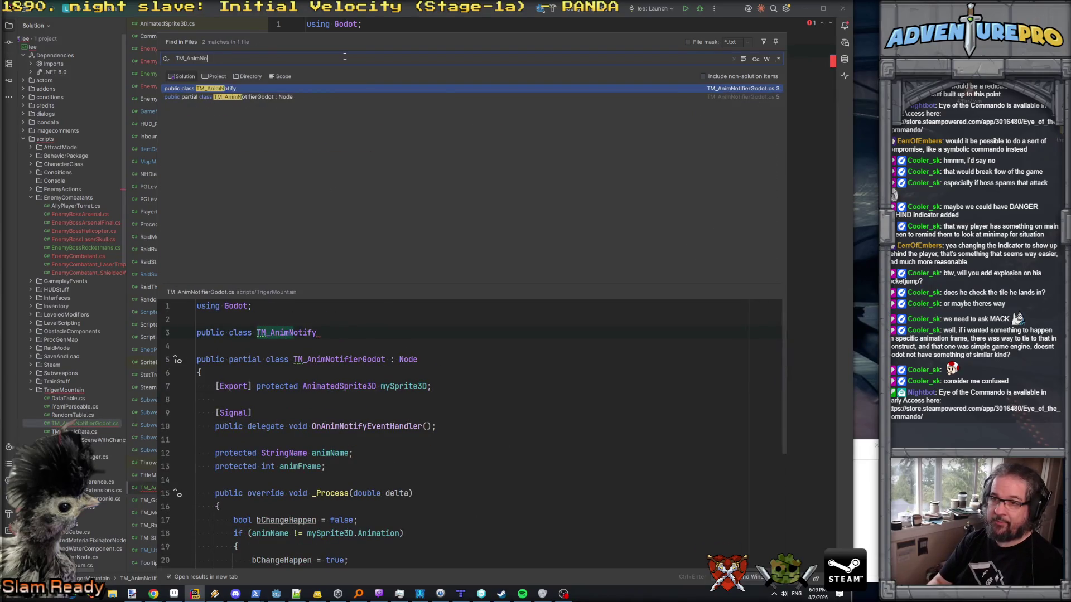
pyautogui.press('Return')
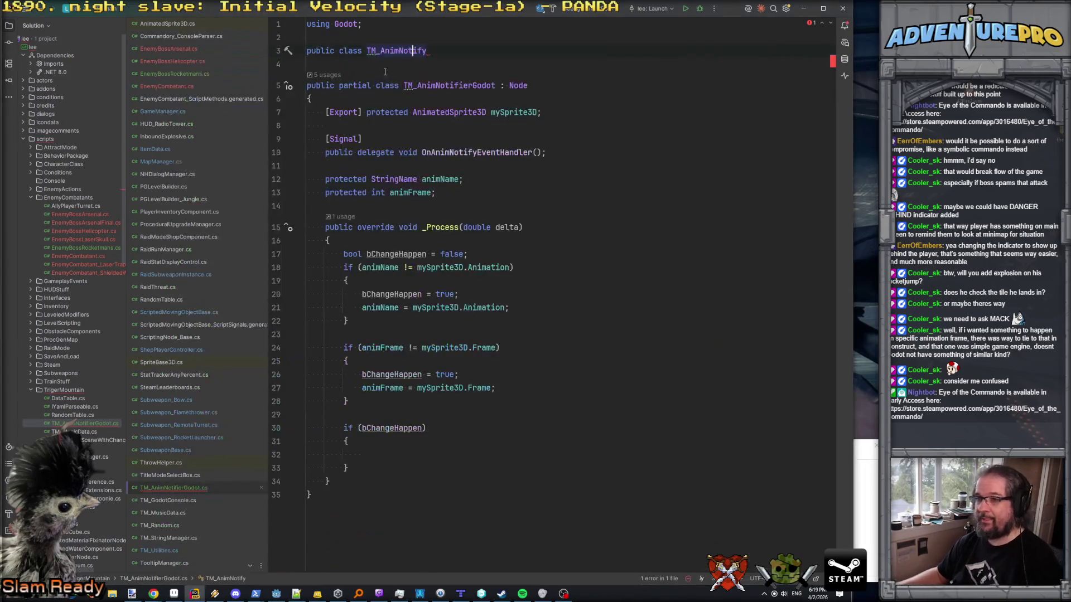
pyautogui.click(447, 54)
pyautogui.press('Return')
pyautogui.write('{')
pyautogui.press('Return')
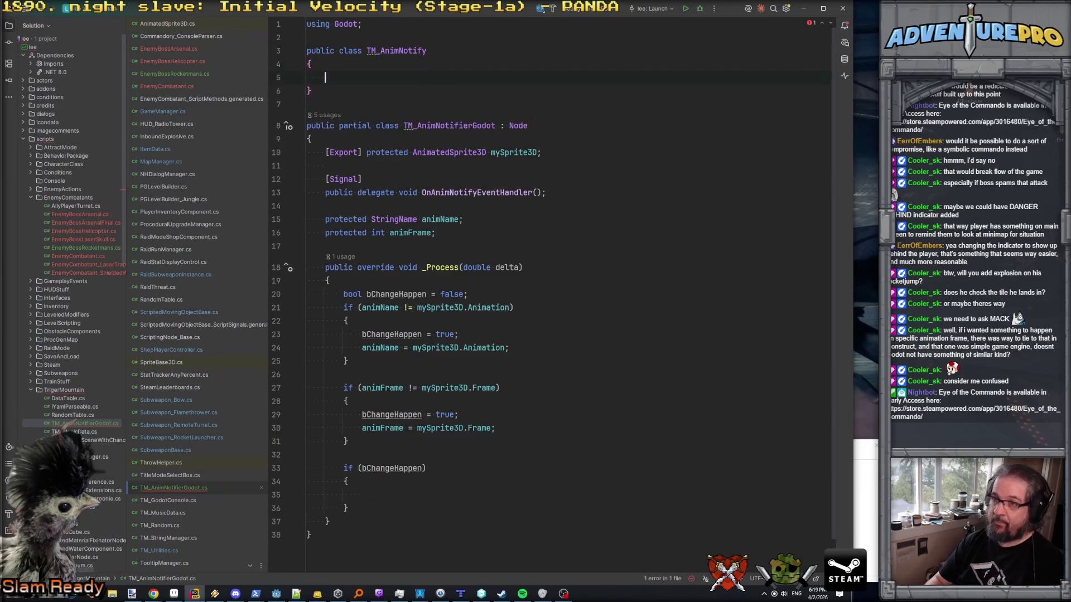
# - Give TM_AnimNotify public StringName animName, int frame and string notify fields
pyautogui.write('public S')
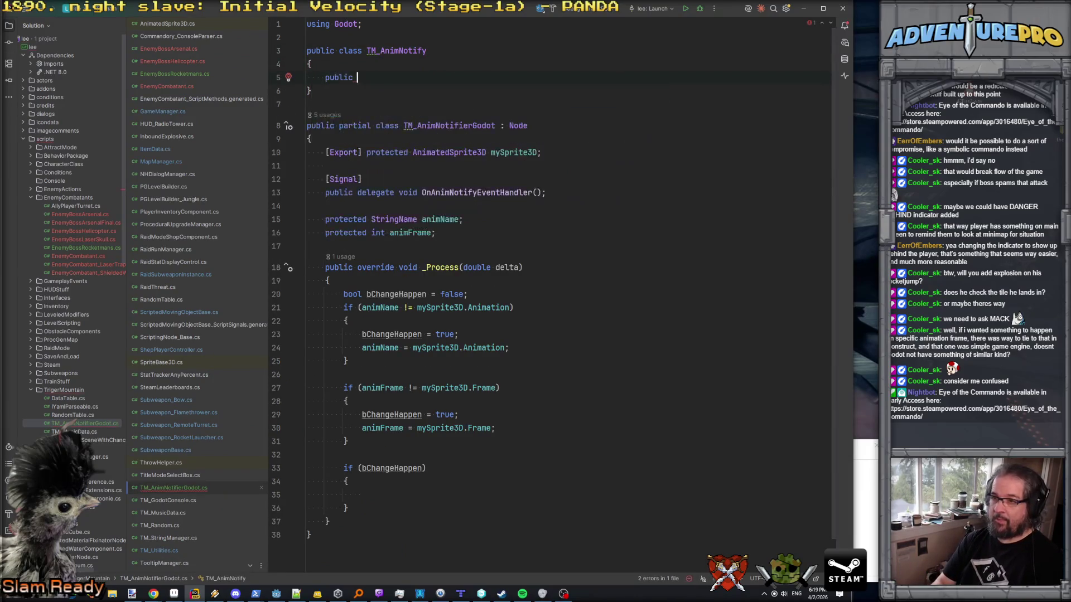
pyautogui.write('tringN')
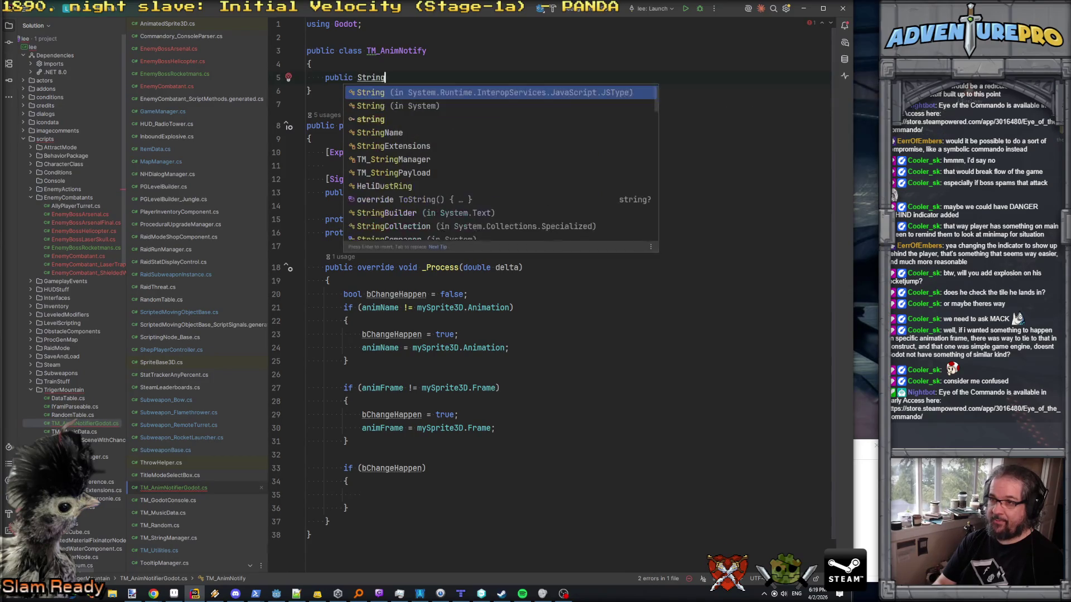
pyautogui.press('Return')
pyautogui.write('animNam')
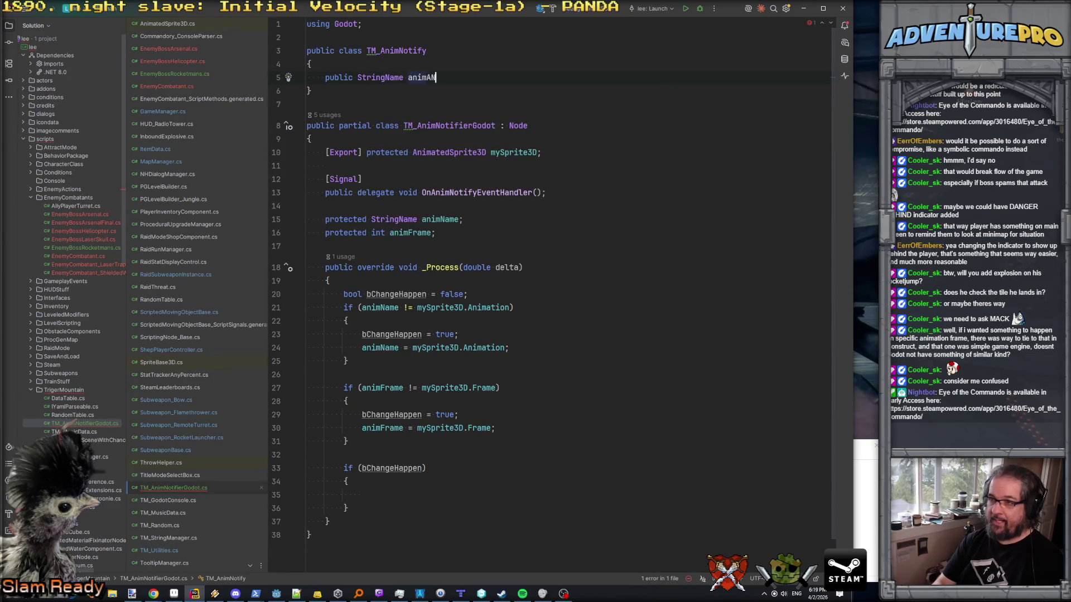
pyautogui.write('e;')
pyautogui.press('Return')
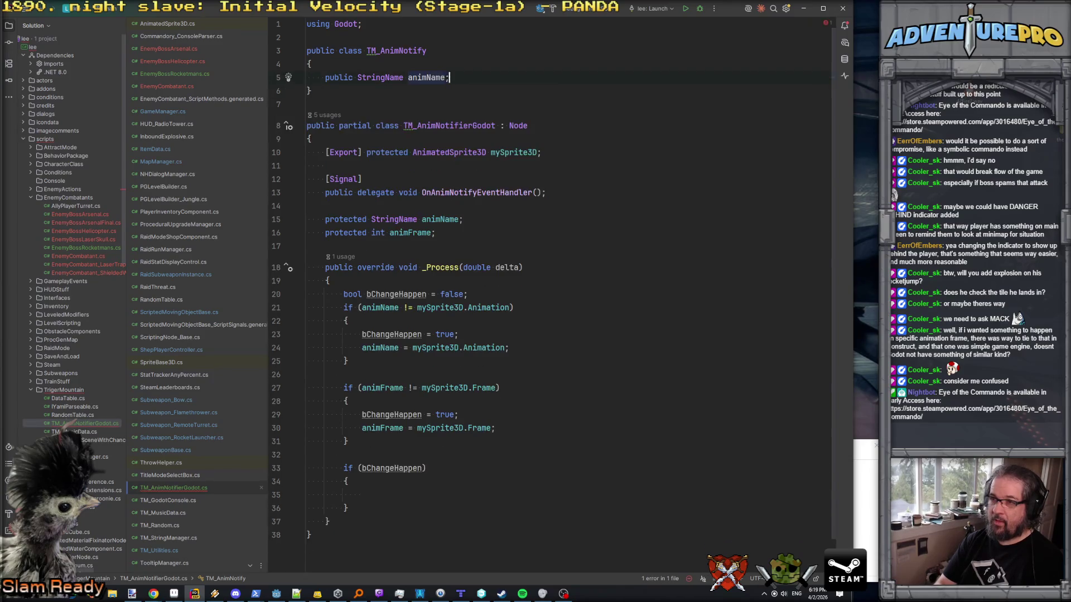
pyautogui.write('public int frame;')
pyautogui.press('Return')
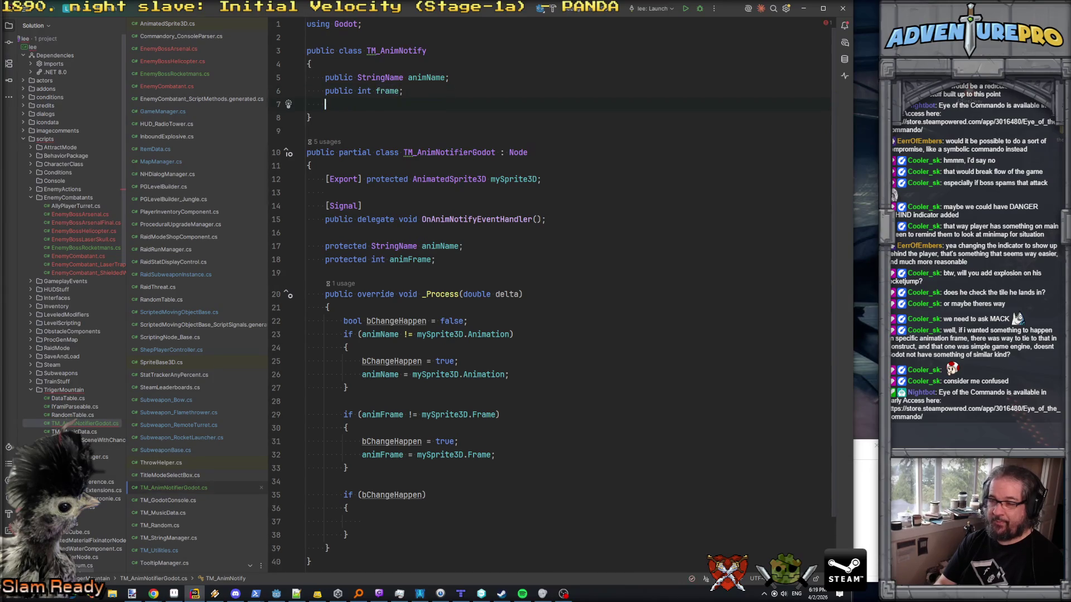
pyautogui.write('public string ')
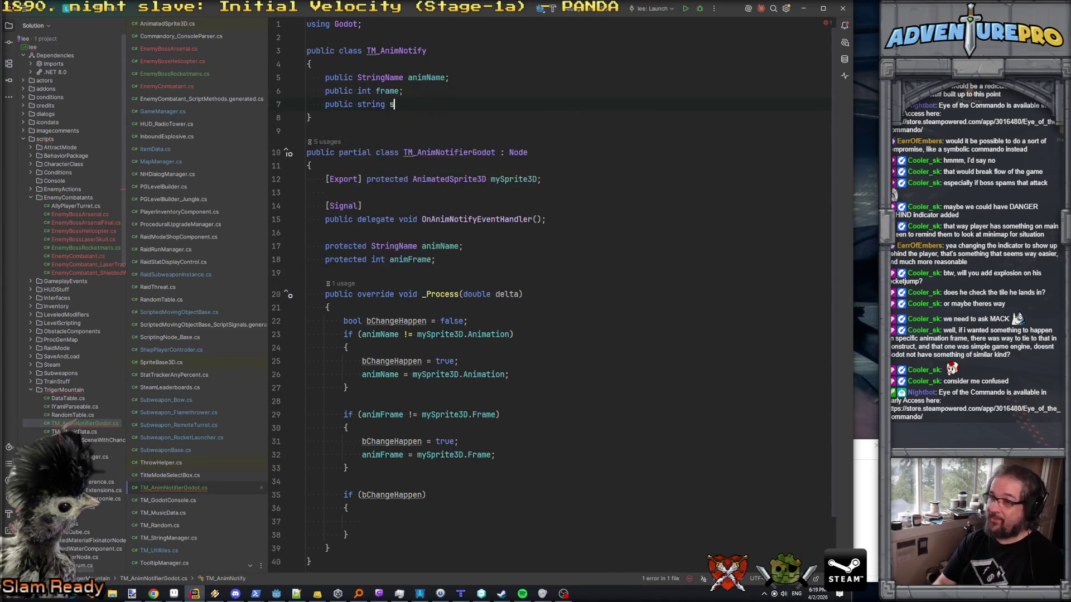
pyautogui.write('notify;')
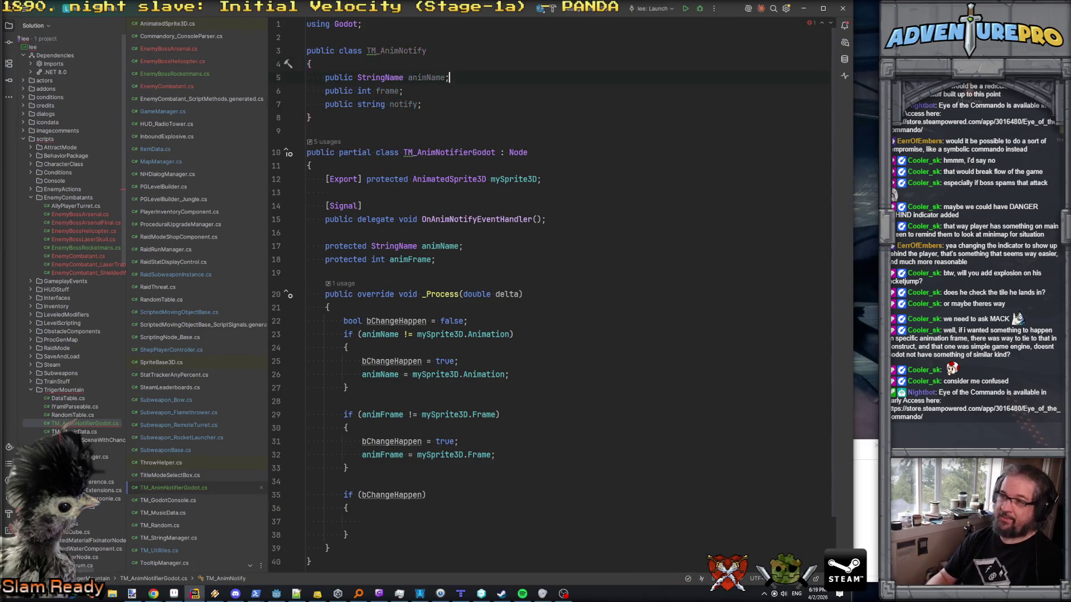
# - Comment the fields: '// the anim we're waiting for.', '// the decided frame', '// what message to send'
pyautogui.click(450, 78)
pyautogui.write("// the anim we're")
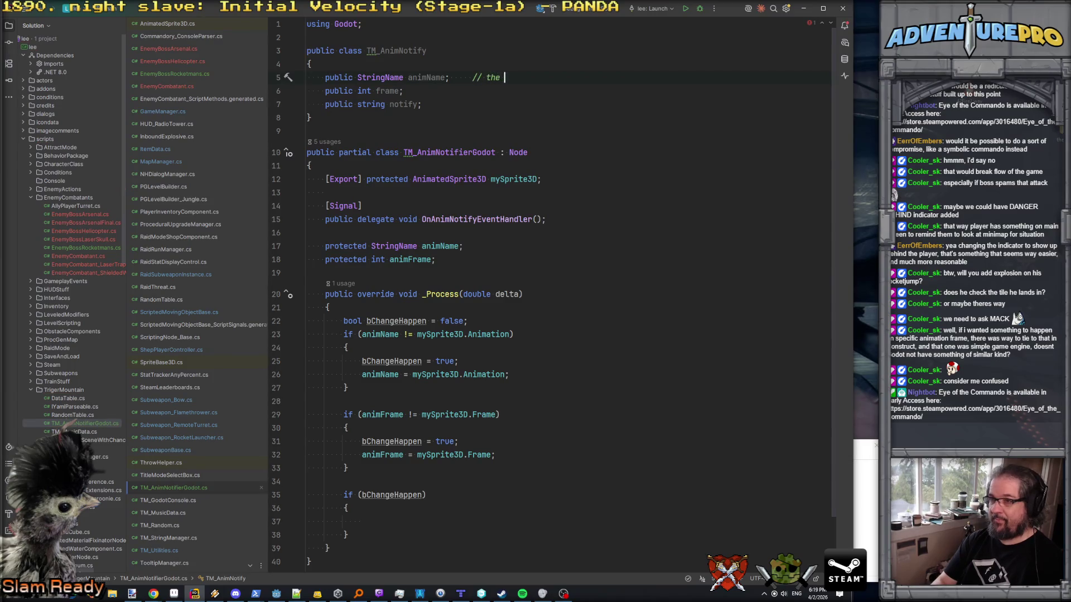
pyautogui.write(' waiting for.')
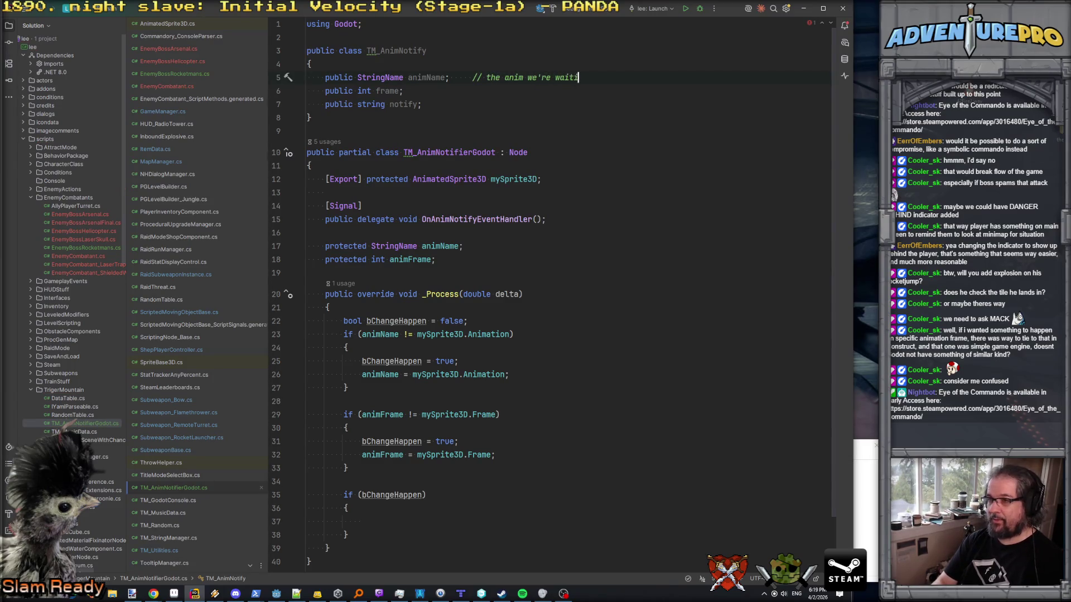
pyautogui.press('Down')
pyautogui.write('// ')
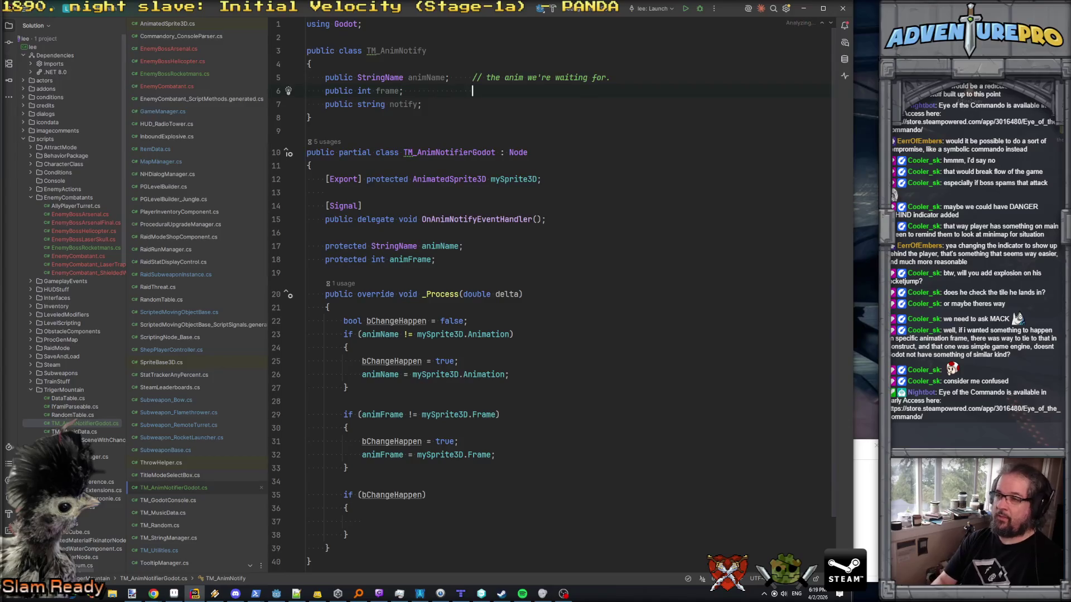
pyautogui.write('the decided')
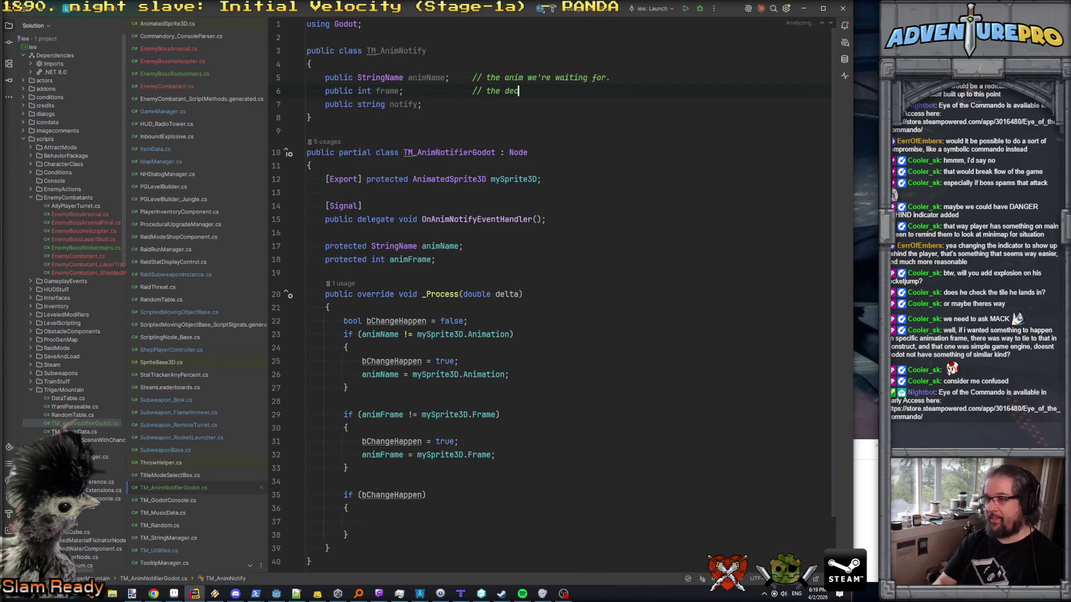
pyautogui.write(' frame')
pyautogui.press('Down')
pyautogui.write('//')
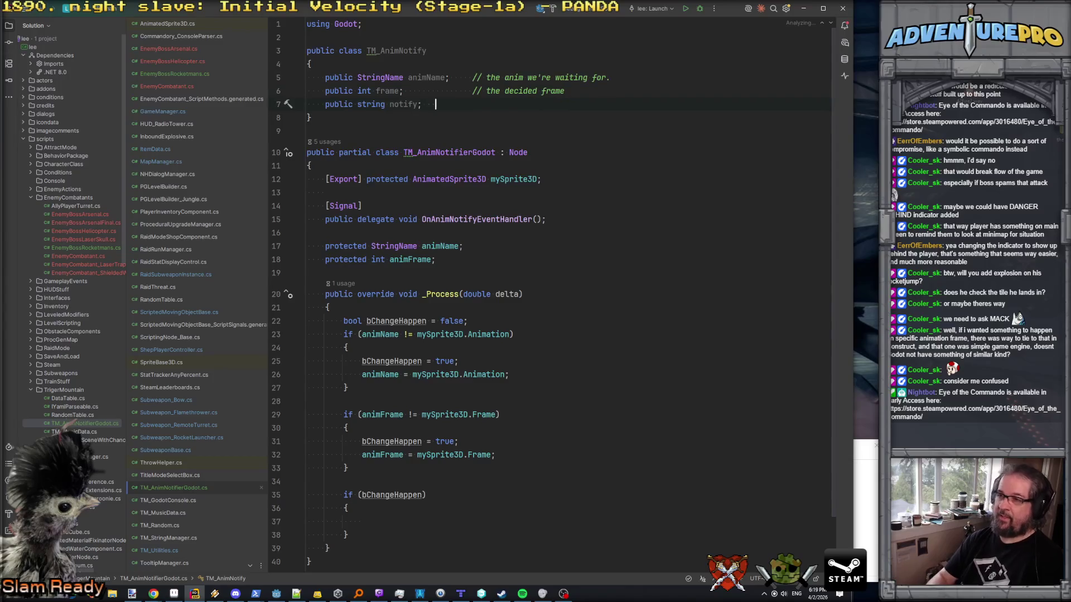
pyautogui.write(' what message to send')
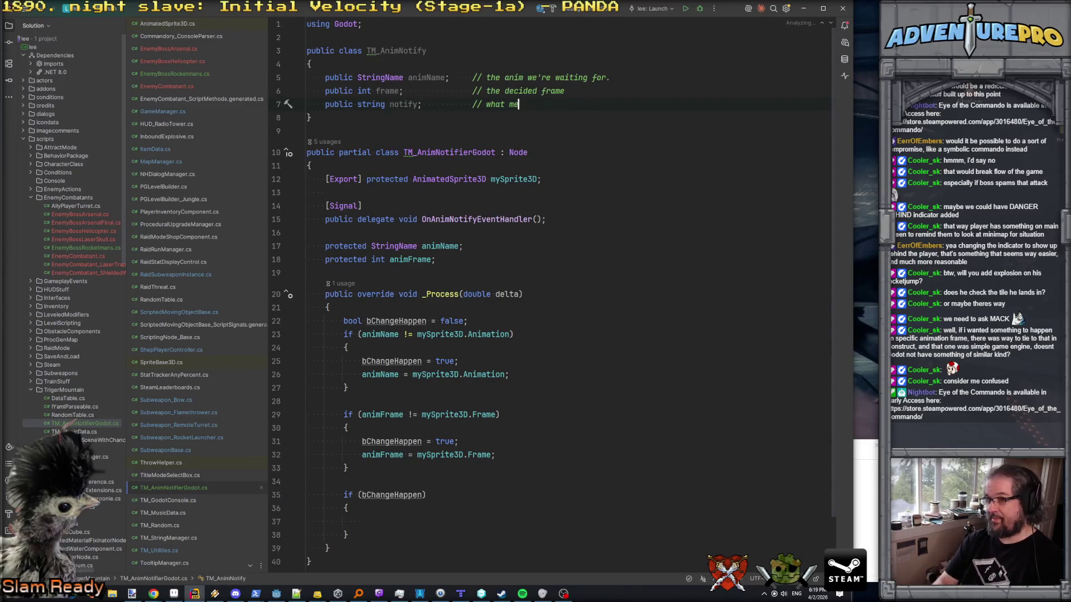
# - Add 'public Godot.Collections.Dictionary<string, string> info;' commented '//additional notes'
pyautogui.press('Return')
pyautogui.write('public Dic')
pyautogui.press('BackSpace')
pyautogui.press('BackSpace')
pyautogui.press('BackSpace')
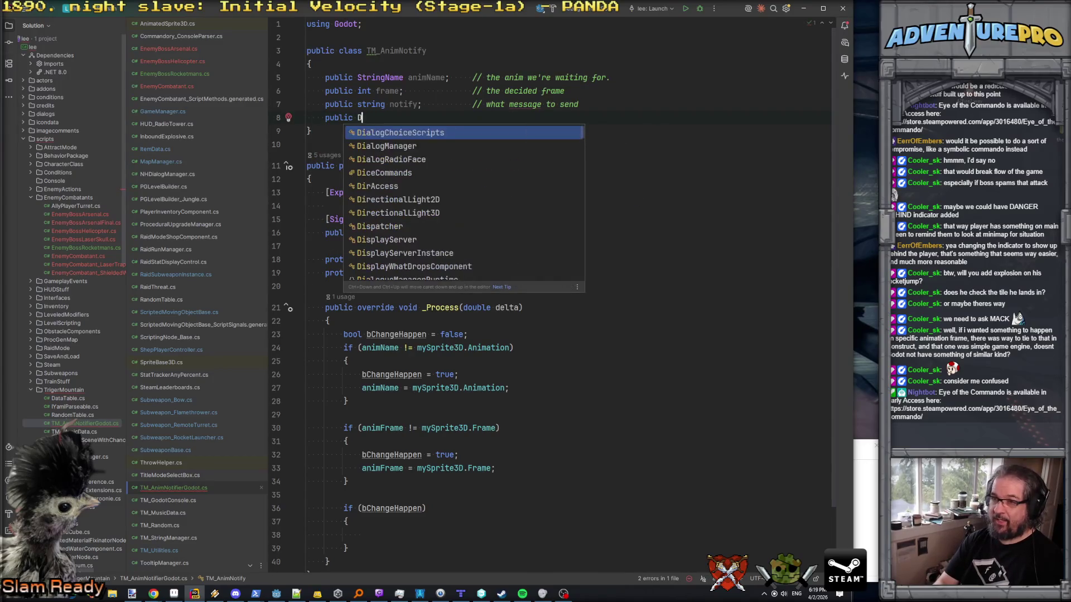
pyautogui.write('Godot.Collections.')
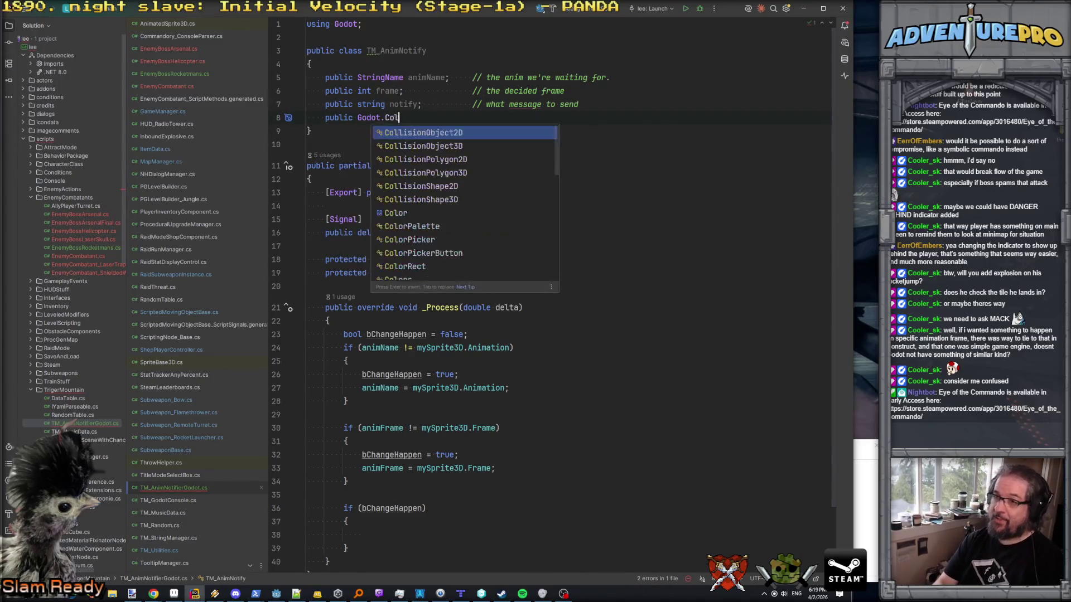
pyautogui.write('Dic')
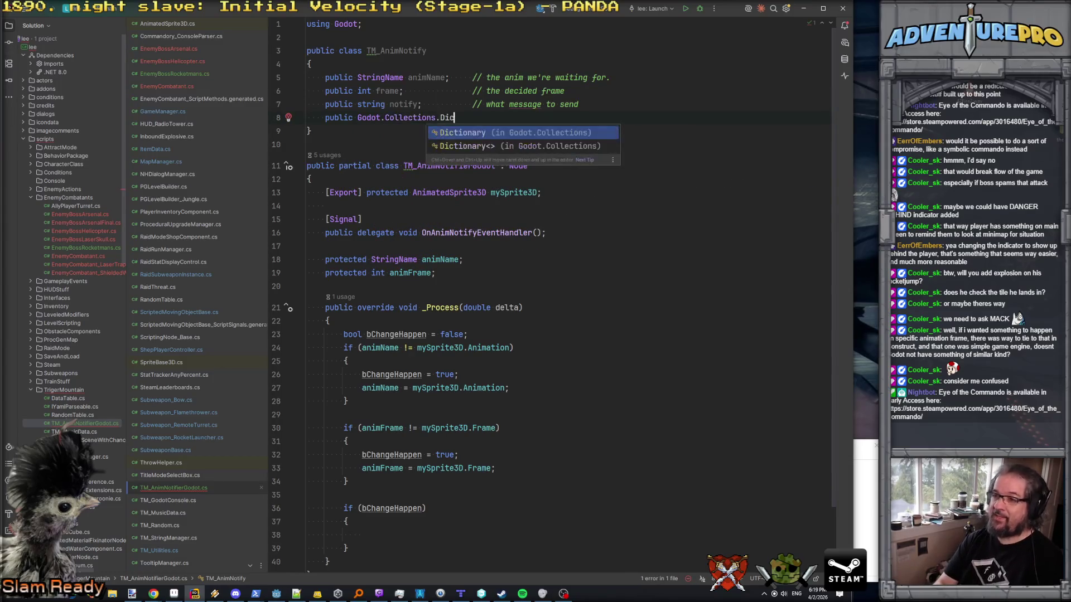
pyautogui.write('tionary<string, string> ')
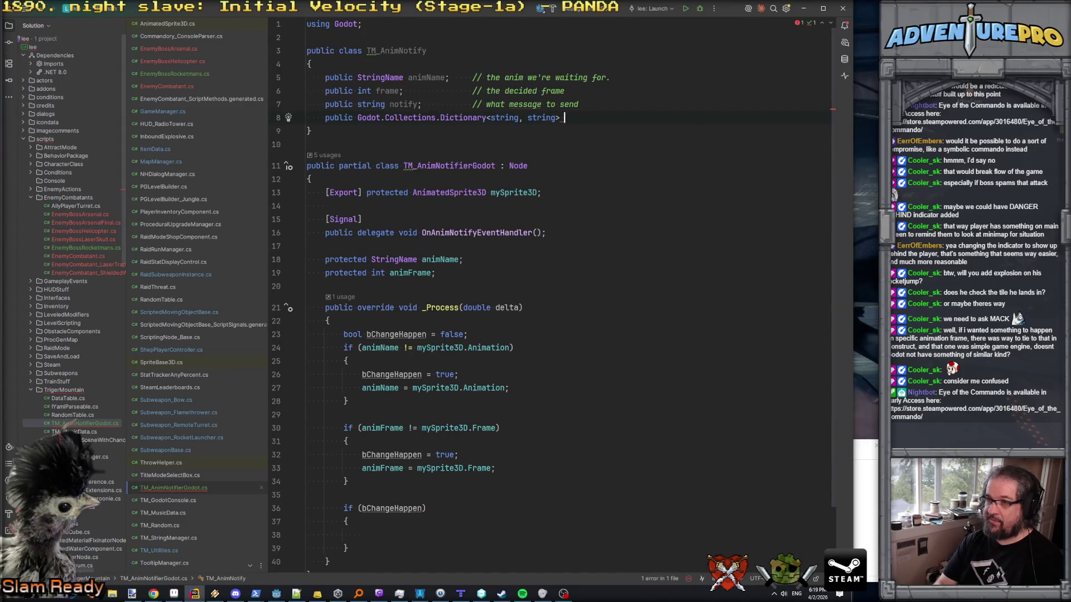
pyautogui.write('//d')
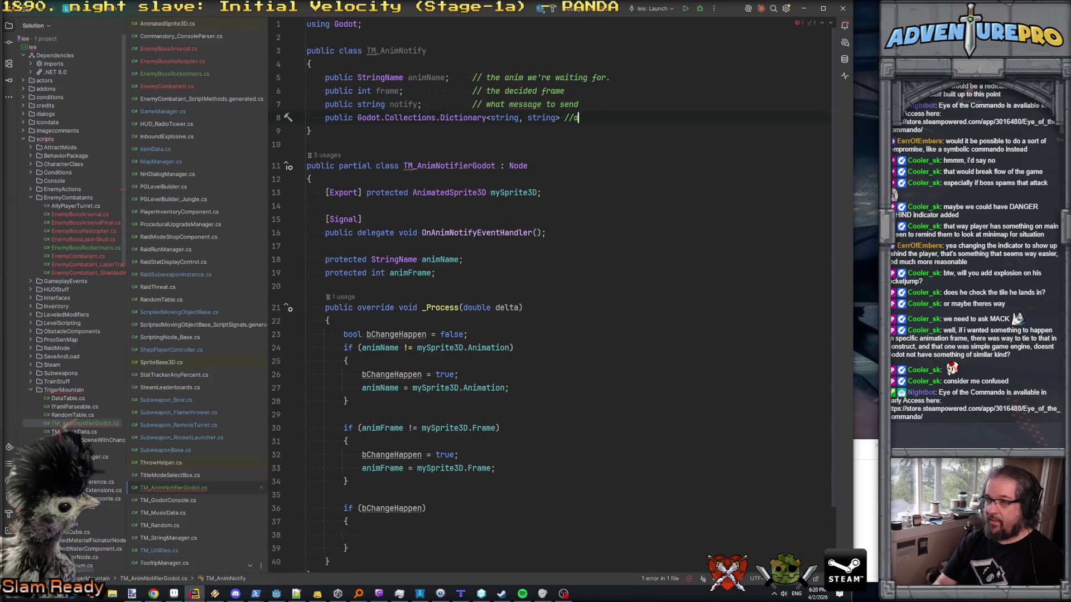
pyautogui.press('BackSpace')
pyautogui.press('BackSpace')
pyautogui.press('BackSpace')
pyautogui.write('; //additional notes;')
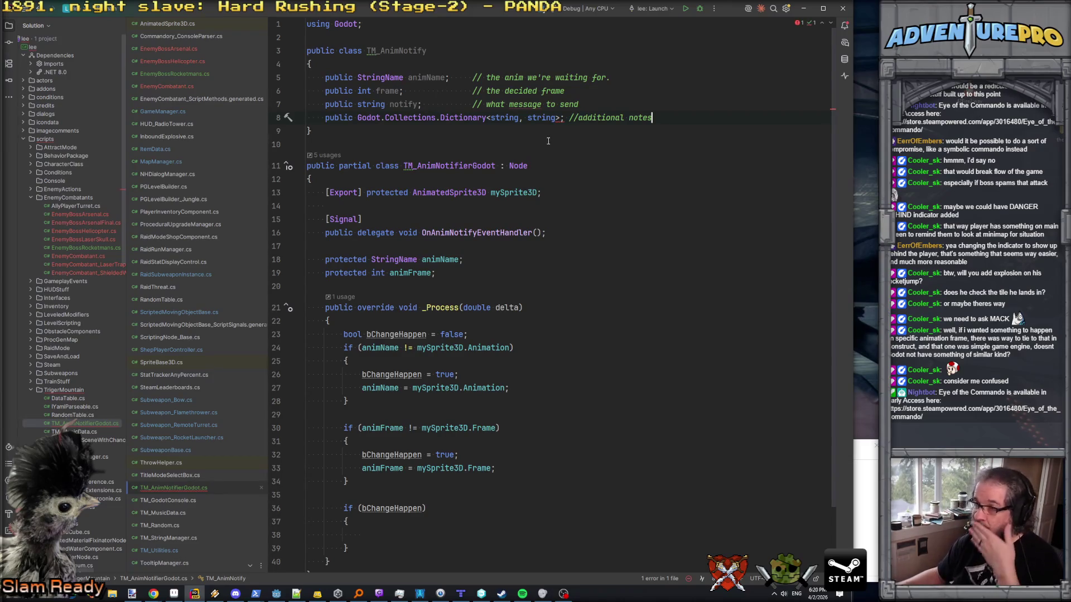
pyautogui.click(561, 118)
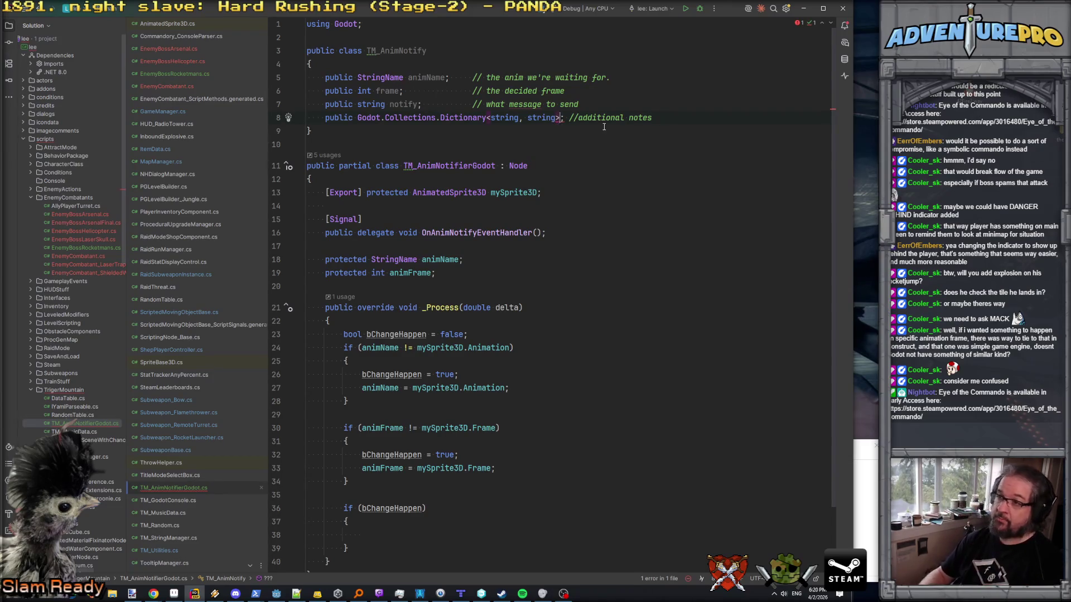
pyautogui.write('in')
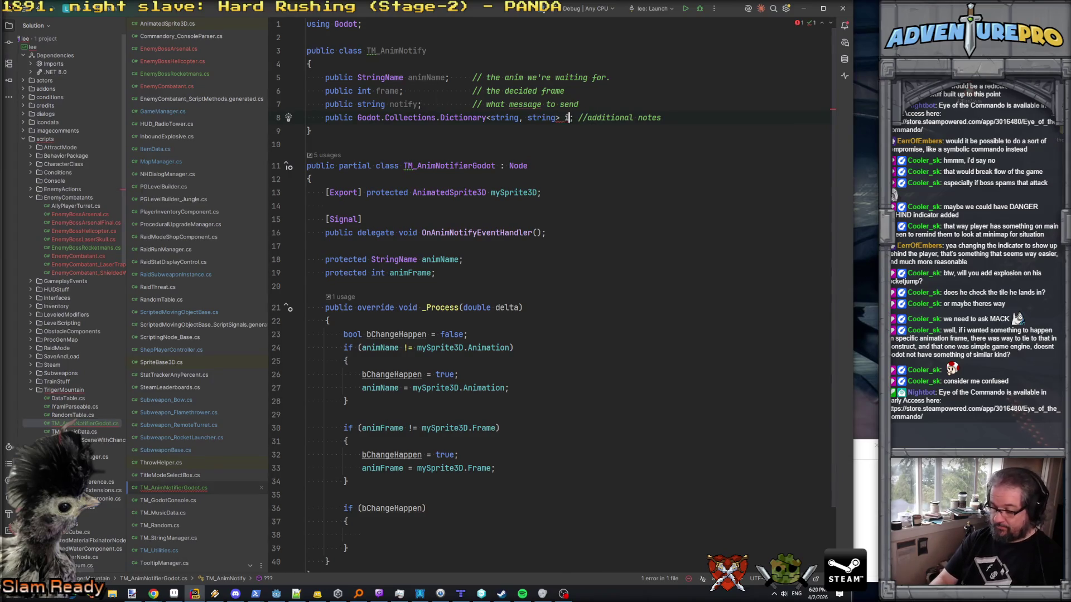
pyautogui.write('fo')
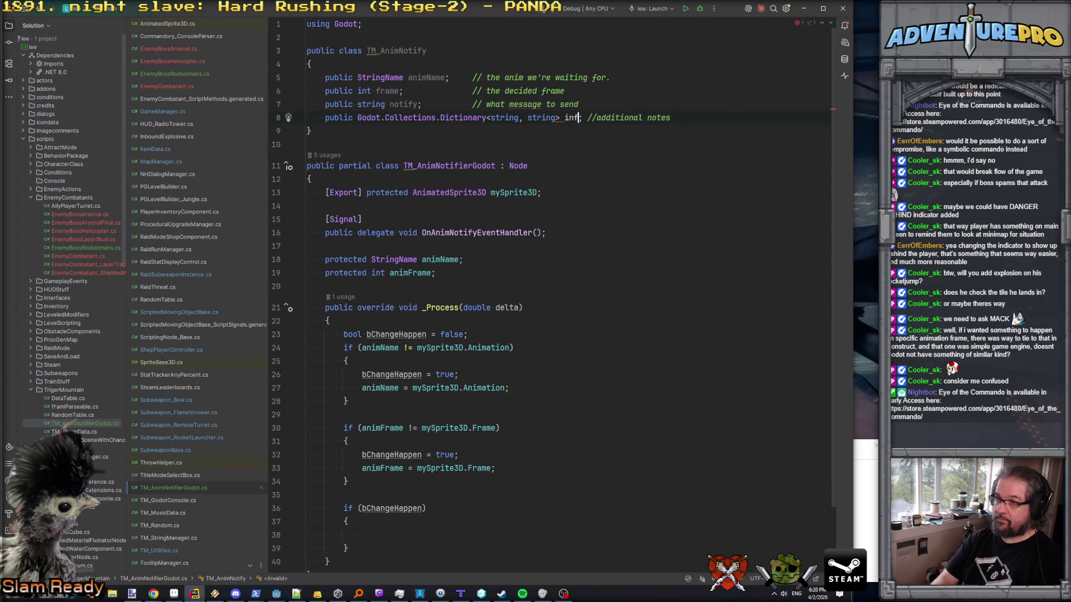
pyautogui.click(592, 118)
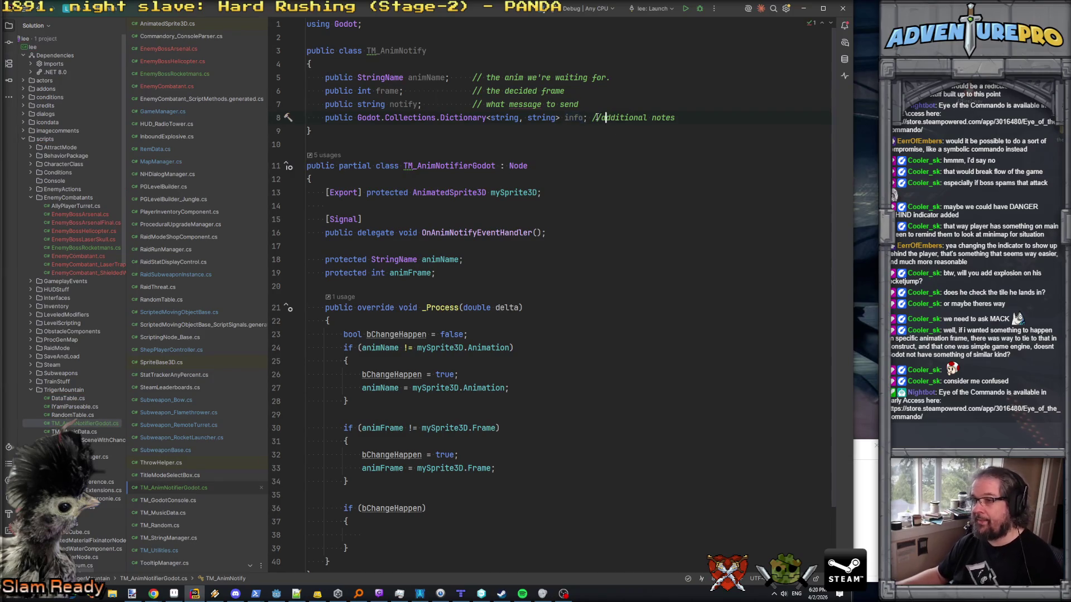
# - Align the four field comments in one column with Tab and space out the additional notes comment
pyautogui.moveTo(472, 104); pyautogui.dragTo(473, 78)
pyautogui.press('Tab')
pyautogui.press('Tab')
pyautogui.press('Tab')
pyautogui.press('Tab')
pyautogui.click(592, 117)
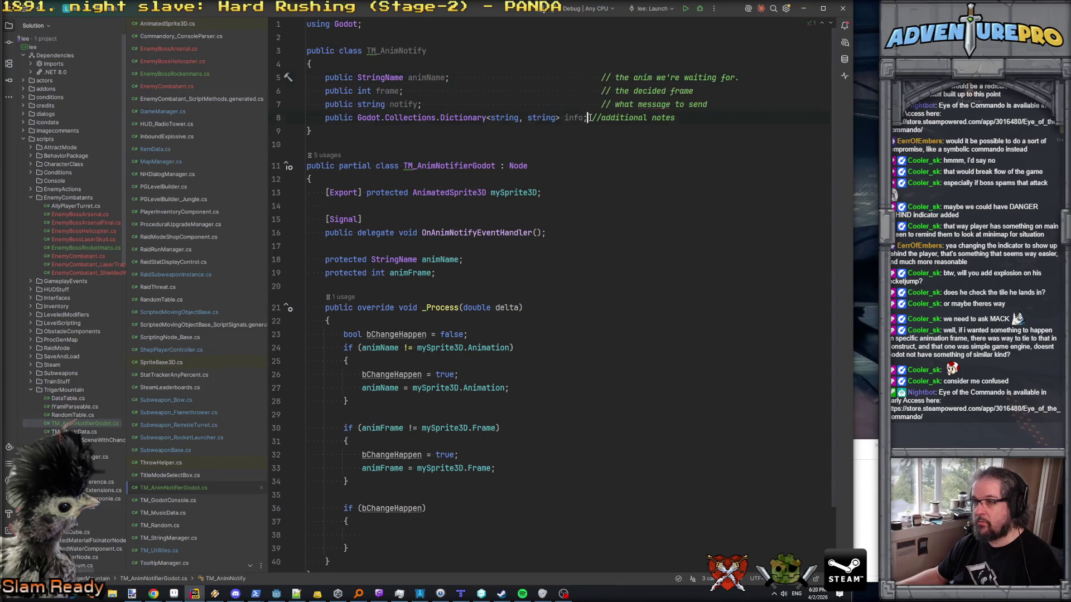
pyautogui.press('Tab')
pyautogui.click(719, 126)
pyautogui.click(698, 119)
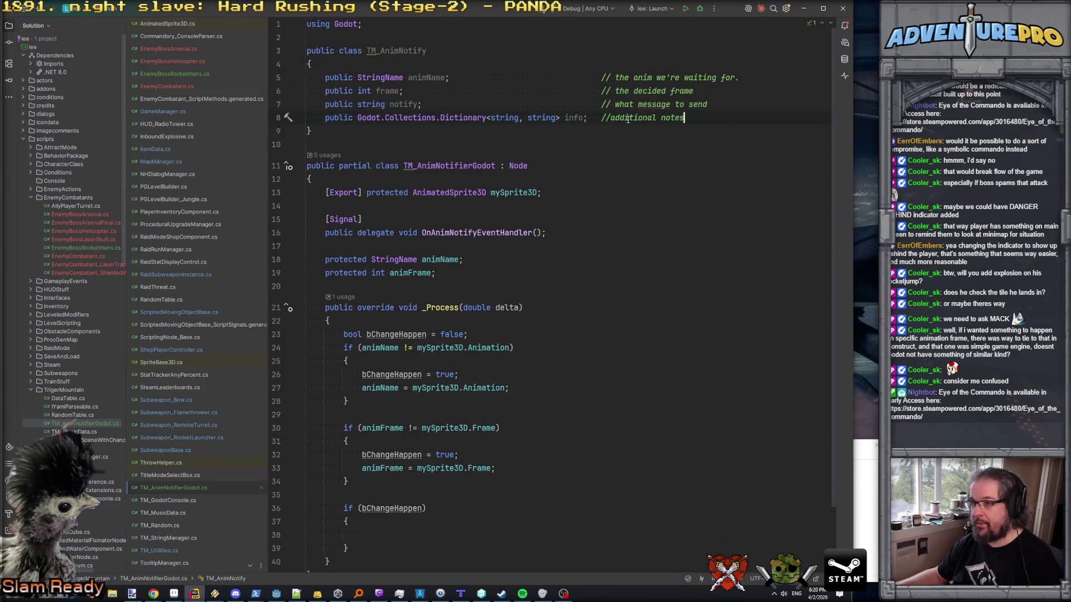
pyautogui.click(613, 118)
pyautogui.press('End')
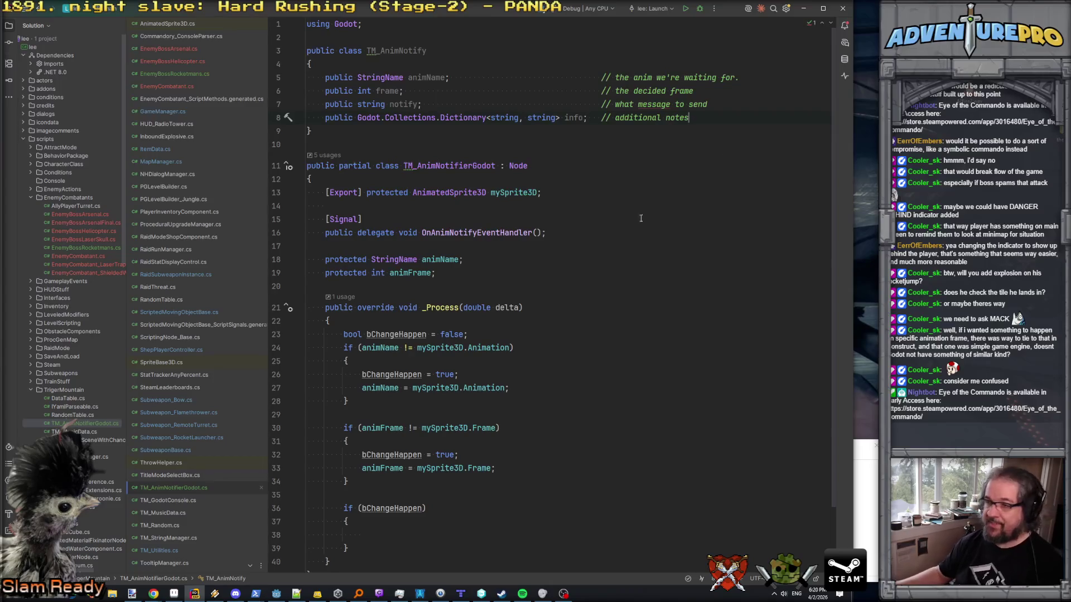
# - Review the bChangeHappen block in _Process, then open a blank line after the animFrame field
pyautogui.scroll(-1, 641, 218)
pyautogui.click(398, 496)
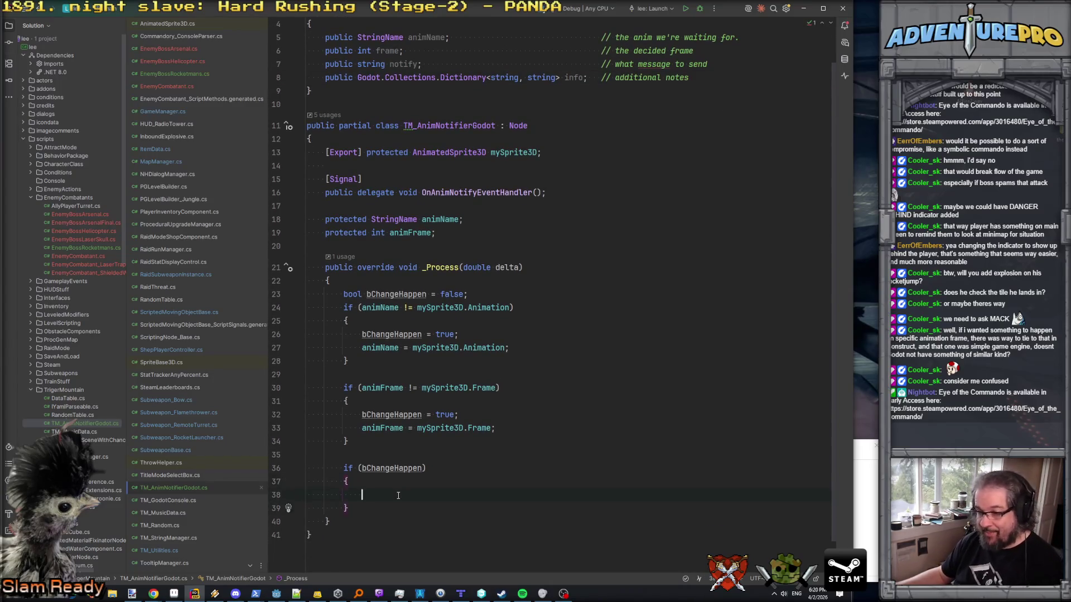
pyautogui.click(404, 469)
pyautogui.scroll(1, 442, 291)
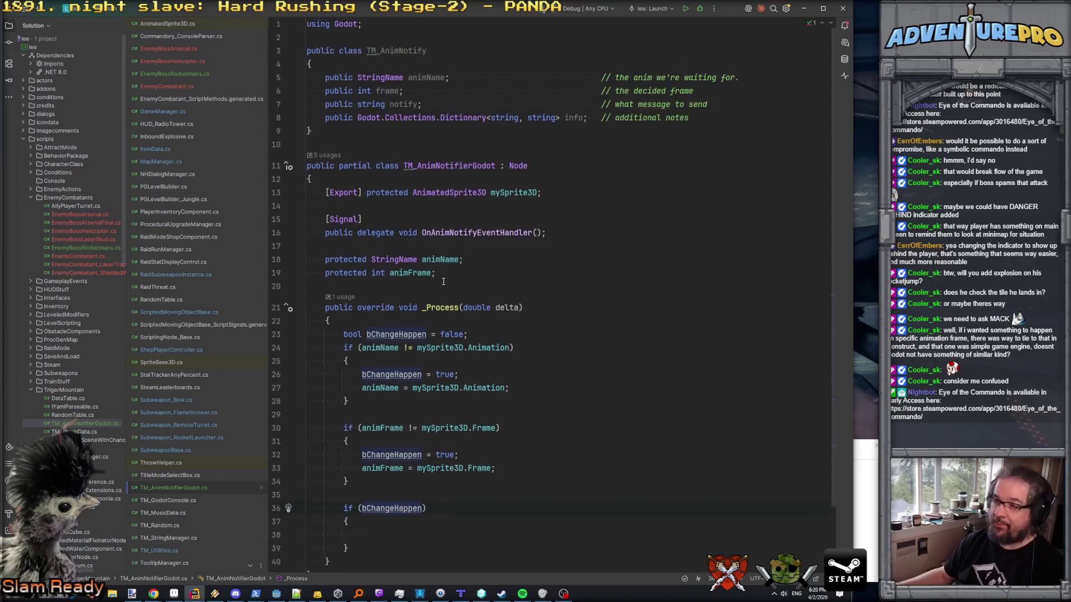
pyautogui.click(497, 273)
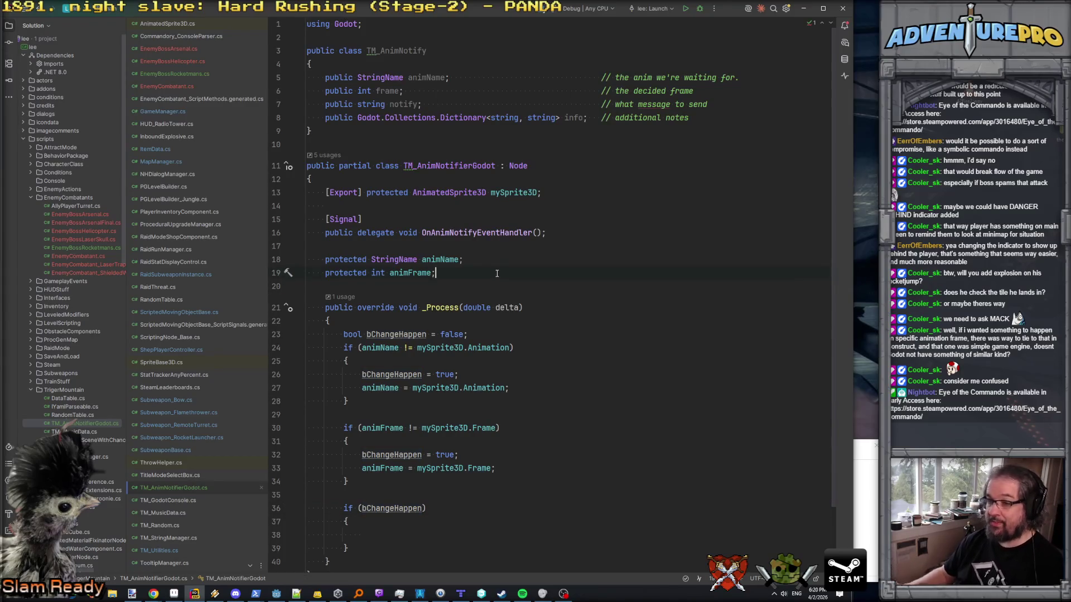
pyautogui.press('Return')
pyautogui.press('Return')
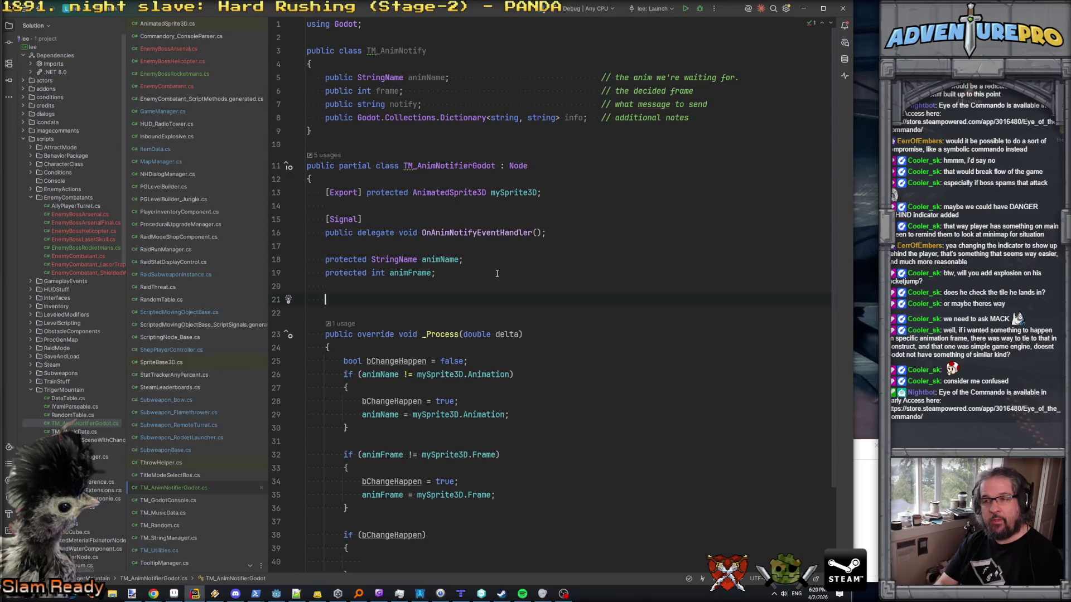
# - Begin an [Export] protected field below animFrame, first trying a Godot.Collections.Dictionary type
pyautogui.write('[Export')
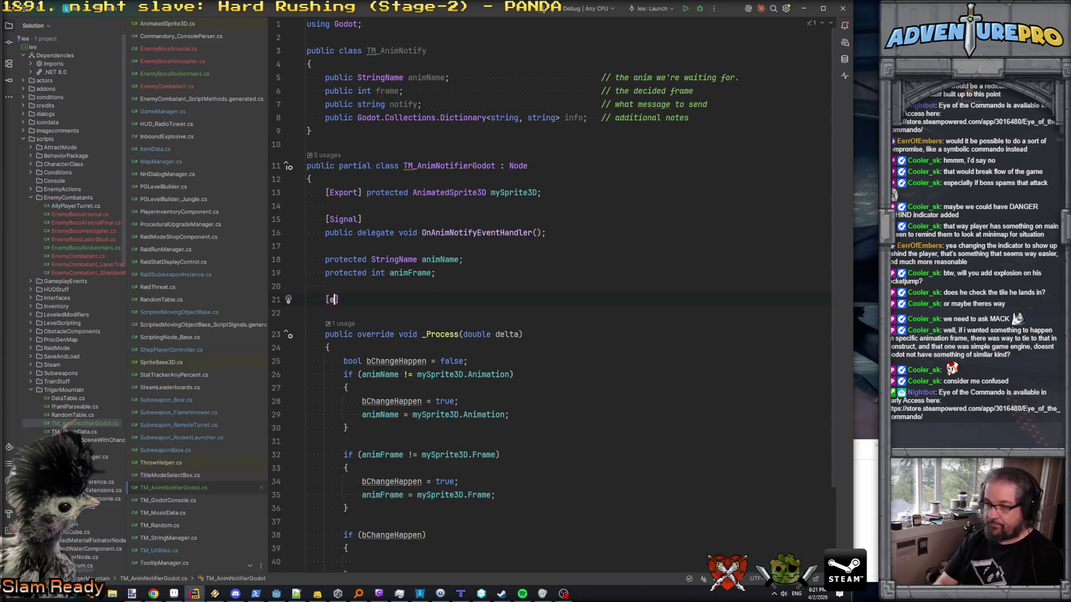
pyautogui.write('] protected D')
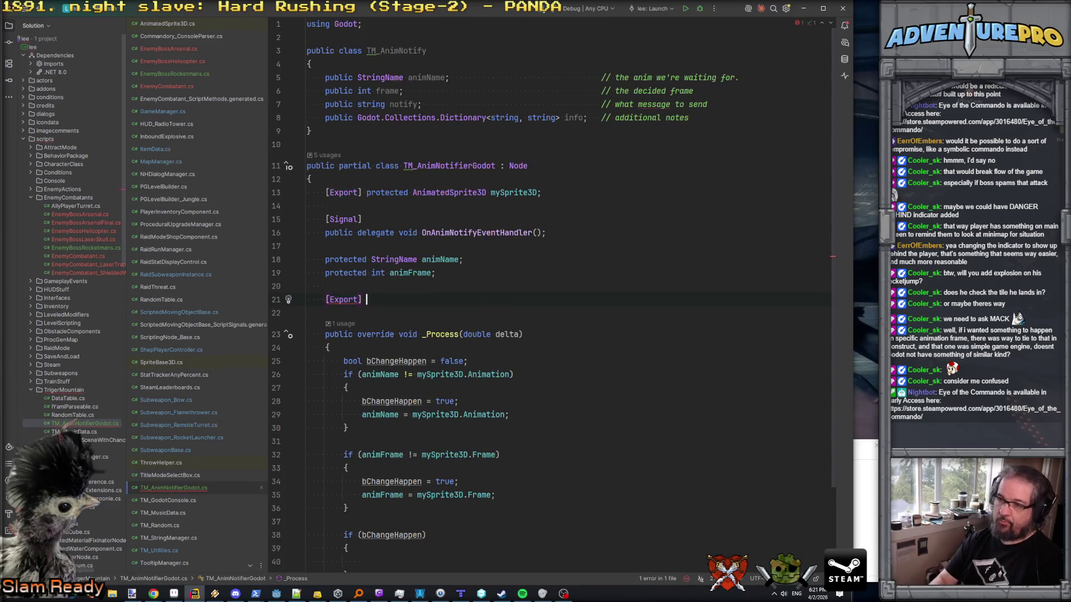
pyautogui.press('BackSpace')
pyautogui.write('Dici')
pyautogui.press('BackSpace')
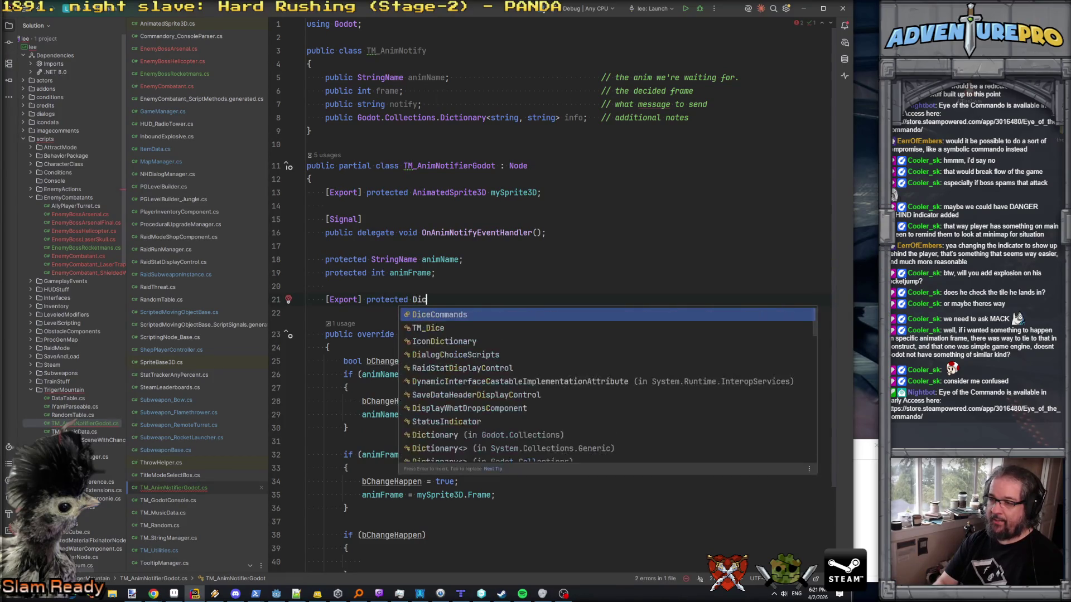
pyautogui.press('BackSpace')
pyautogui.press('BackSpace')
pyautogui.press('BackSpace')
pyautogui.write('Godot.Collec')
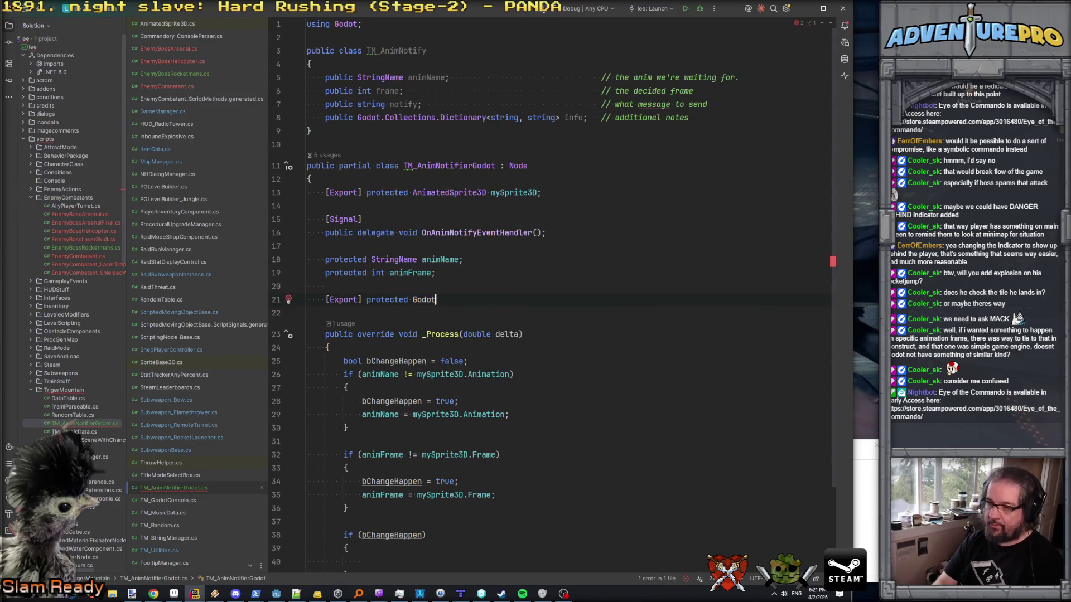
pyautogui.press('Return')
pyautogui.write('.Dic')
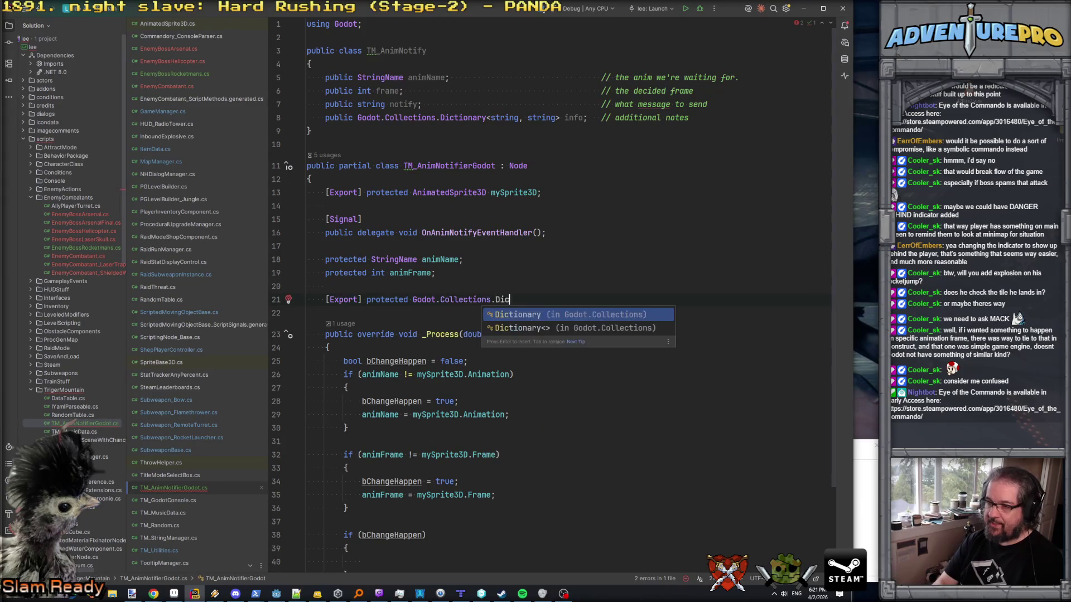
pyautogui.press('Return')
pyautogui.write('<')
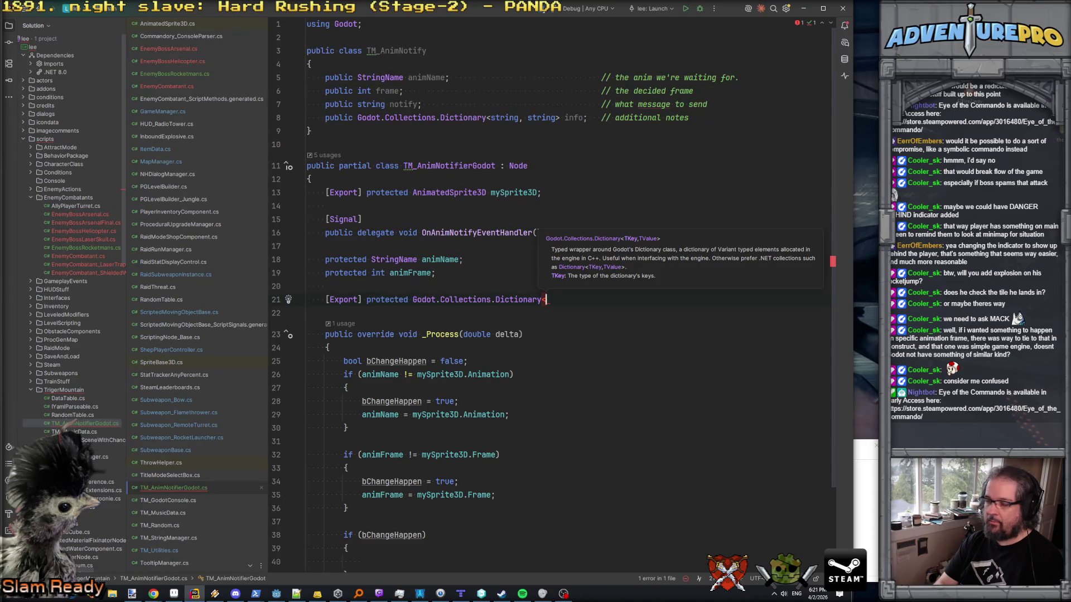
# - Change the field type to Godot.Collections.Array<TM_AnimNotify> and name it notifies
pyautogui.press('BackSpace')
pyautogui.press('BackSpace')
pyautogui.press('BackSpace')
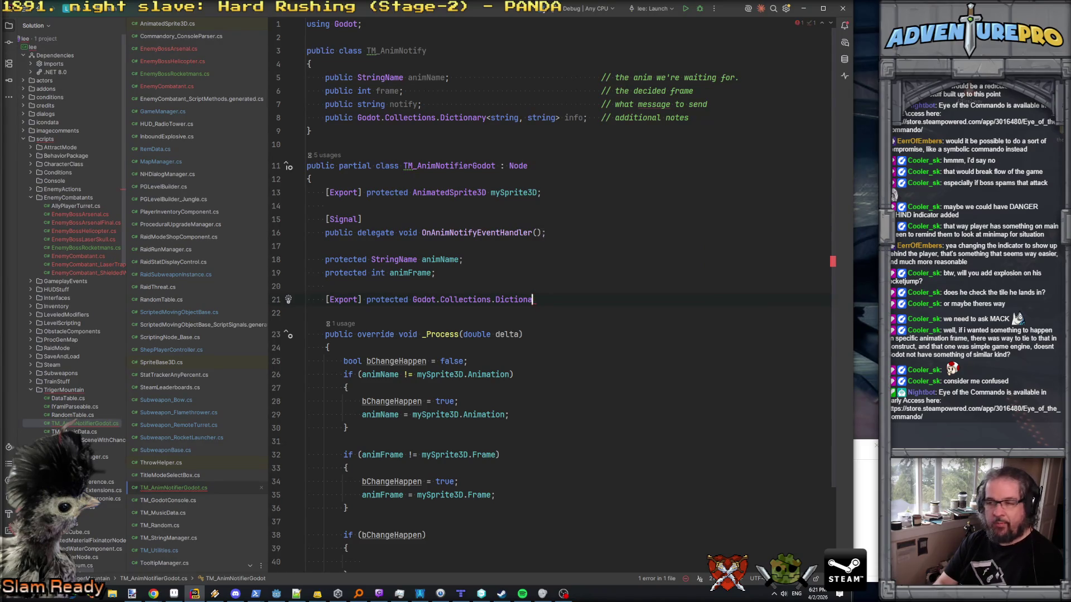
pyautogui.press('BackSpace')
pyautogui.press('BackSpace')
pyautogui.write('Godot.Collections')
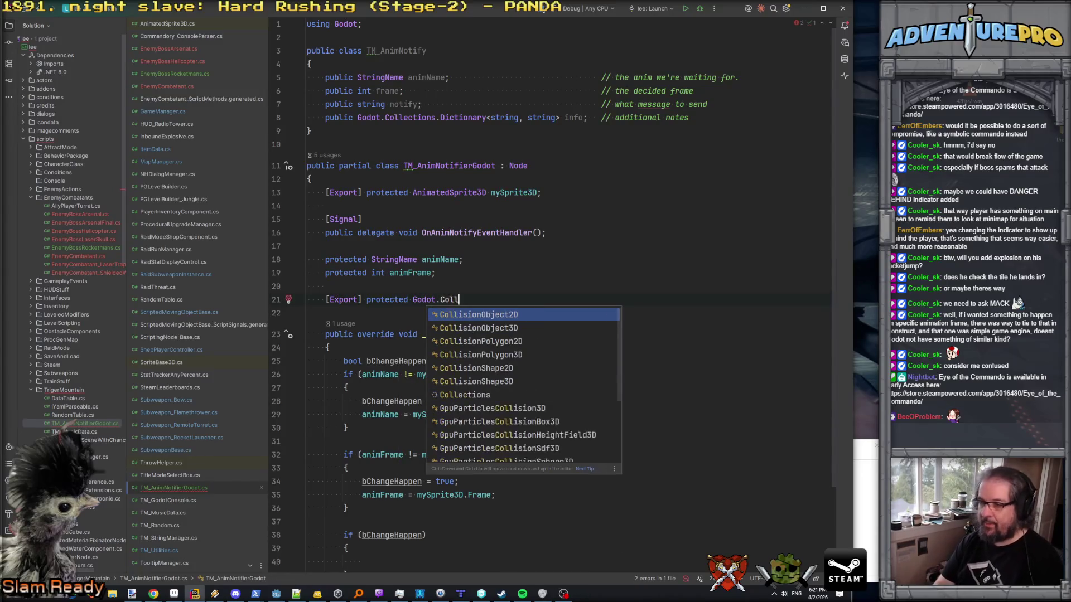
pyautogui.write('.Array')
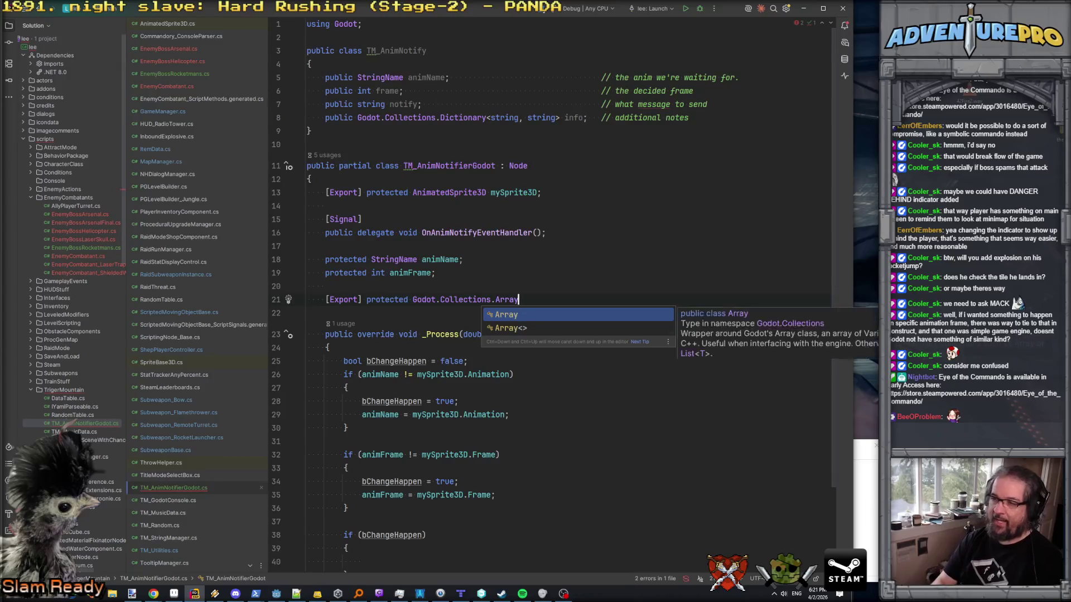
pyautogui.write('<TM_Ani')
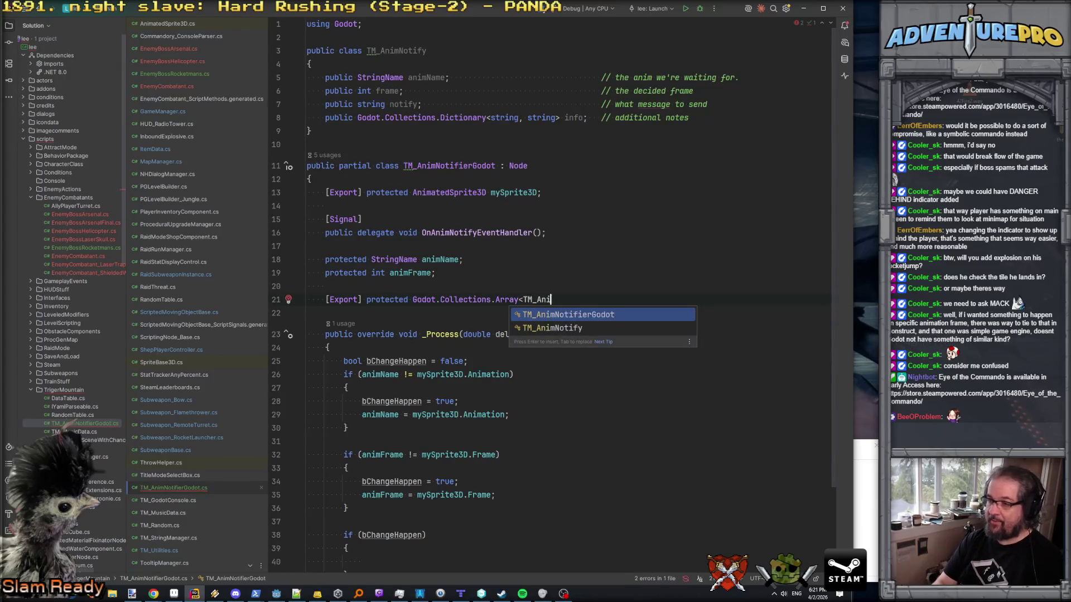
pyautogui.write('mNotify>(')
pyautogui.press('BackSpace')
pyautogui.press('BackSpace')
pyautogui.press('BackSpace')
pyautogui.write('notifies;')
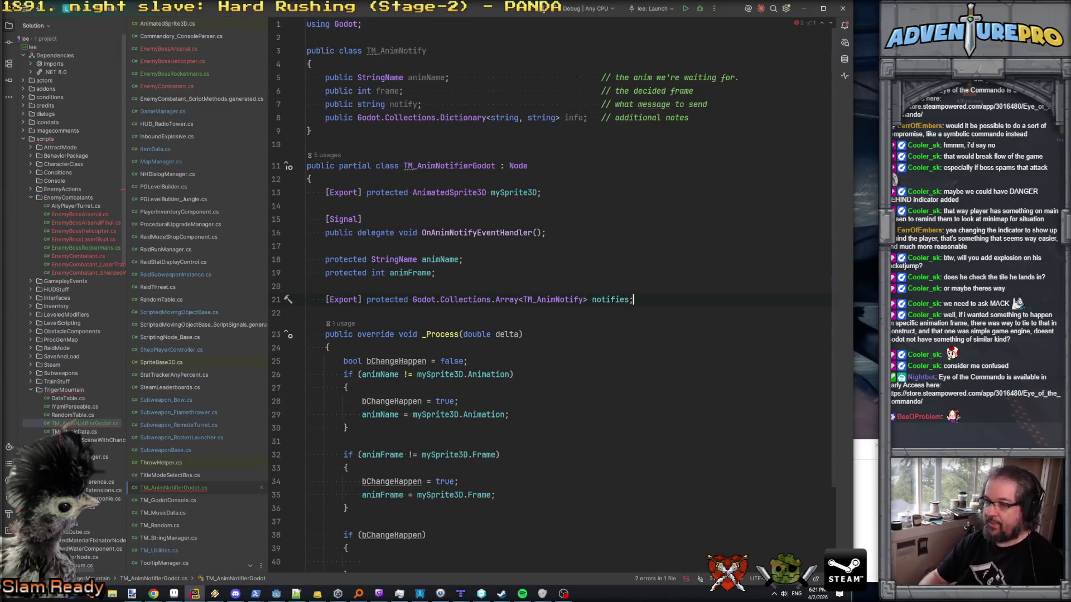
pyautogui.moveTo(546, 298)
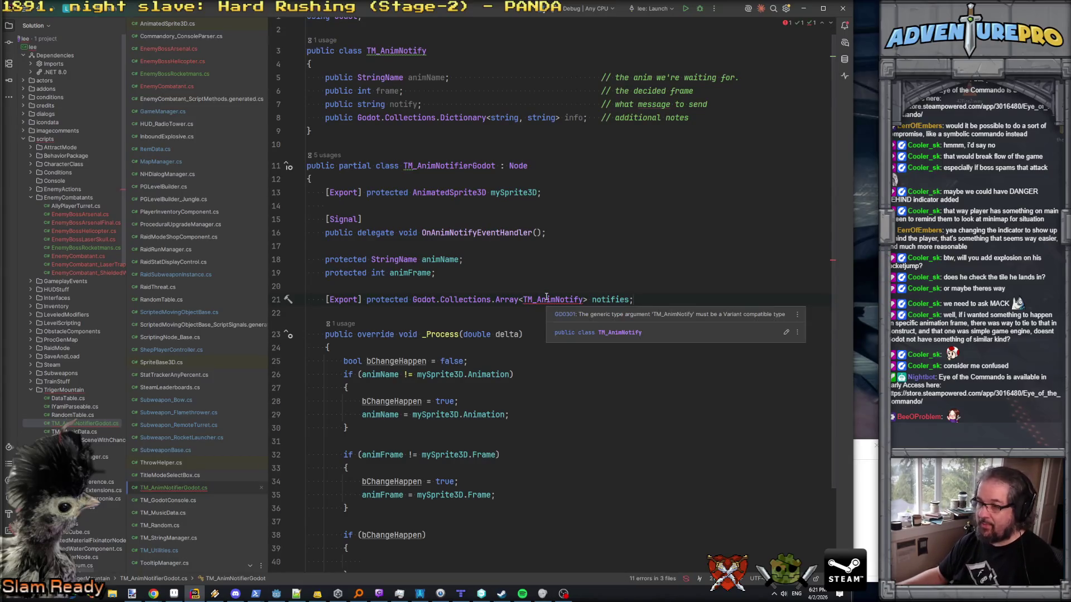
# - Give TM_AnimNotify a Variant base type
pyautogui.write(': Variant')
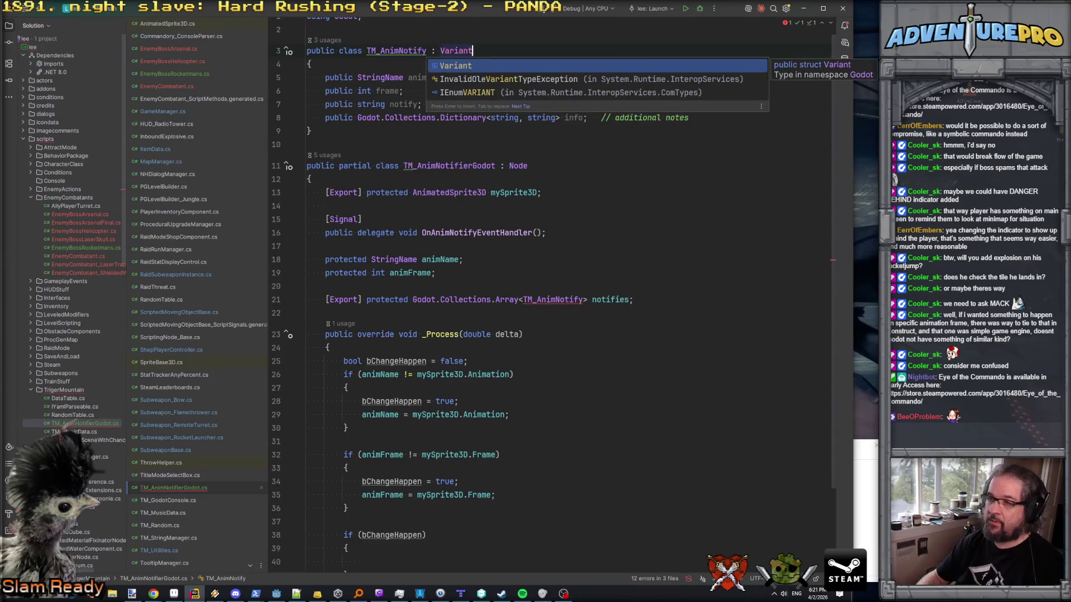
pyautogui.press('Escape')
pyautogui.moveTo(457, 50)
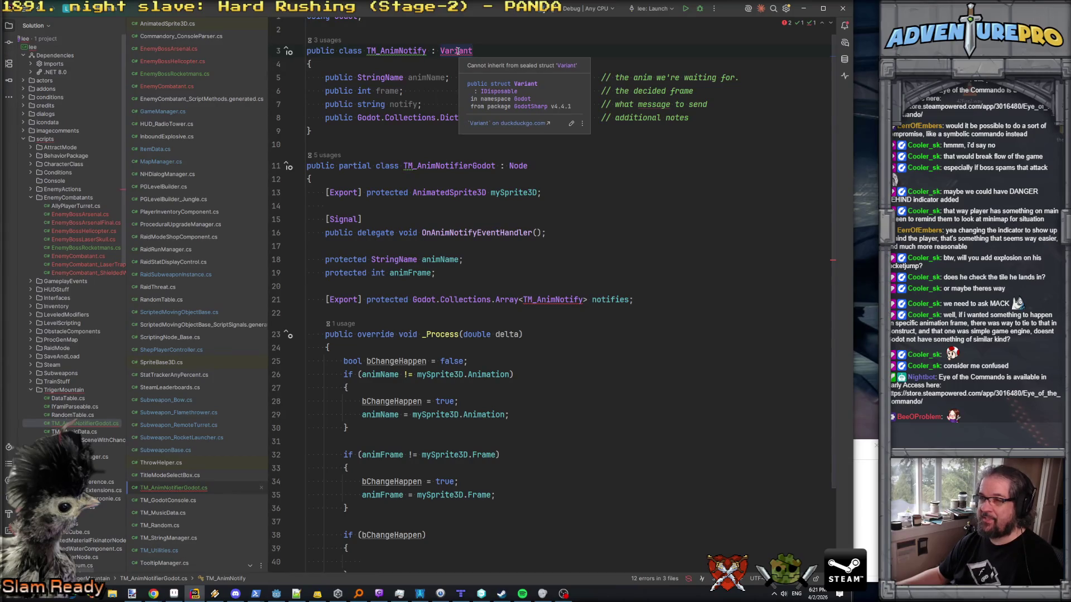
pyautogui.scroll(1, 458, 51)
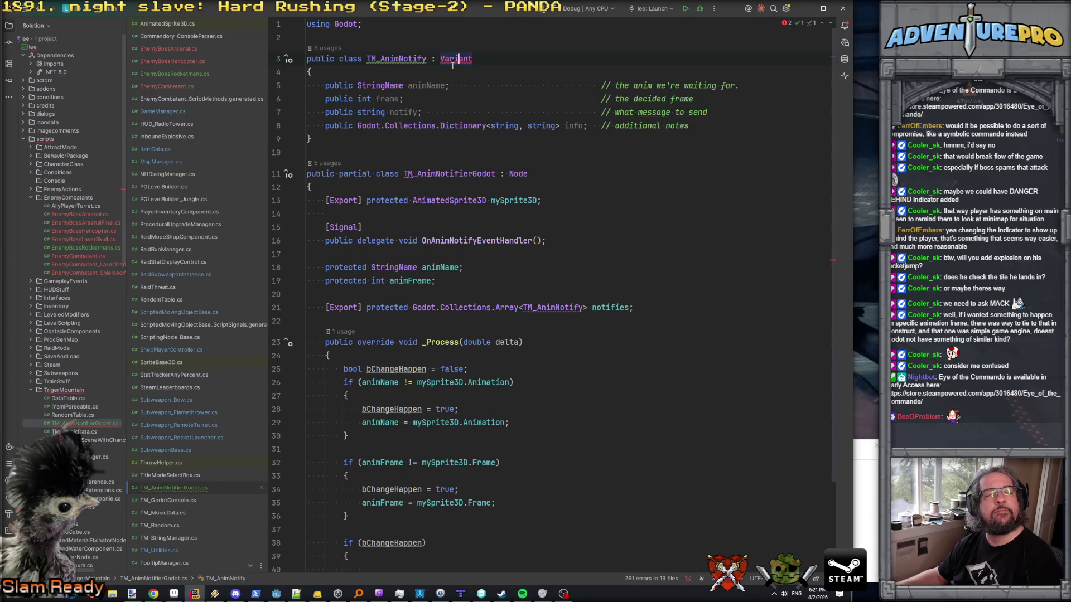
# - Replace the Variant base type with GodotObject and peek at the GodotObject definition
pyautogui.doubleClick(454, 63)
pyautogui.write('Godo')
pyautogui.press('Down')
pyautogui.press('Return')
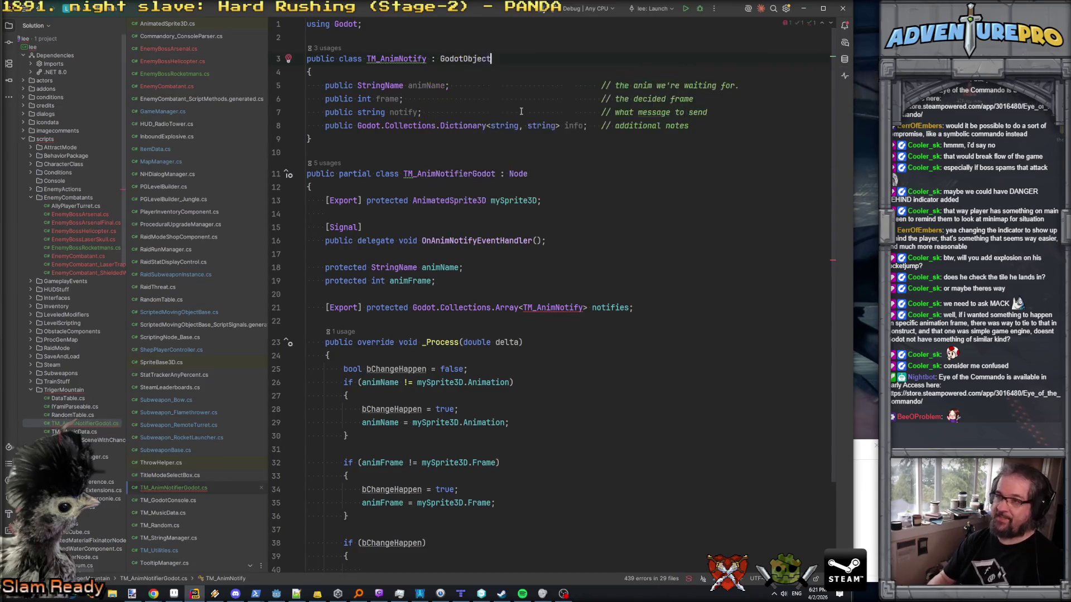
pyautogui.keyDown('ctrl'); pyautogui.click(469, 61); pyautogui.keyUp('ctrl')
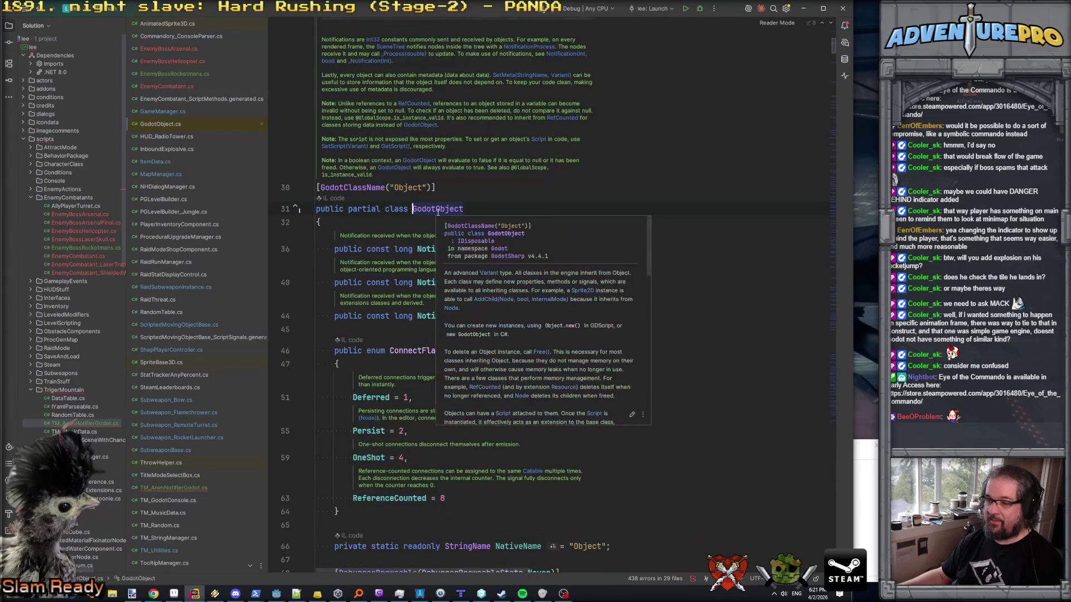
pyautogui.hotkey('ctrl', '-')
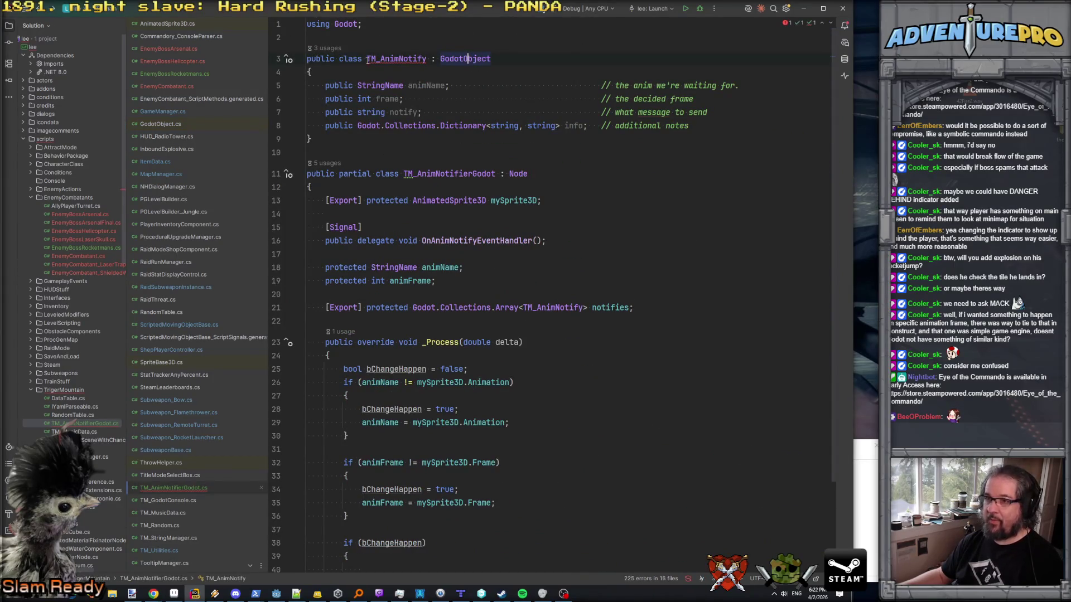
# - Declare TM_AnimNotify as a public partial class
pyautogui.click(338, 58)
pyautogui.write('partial')
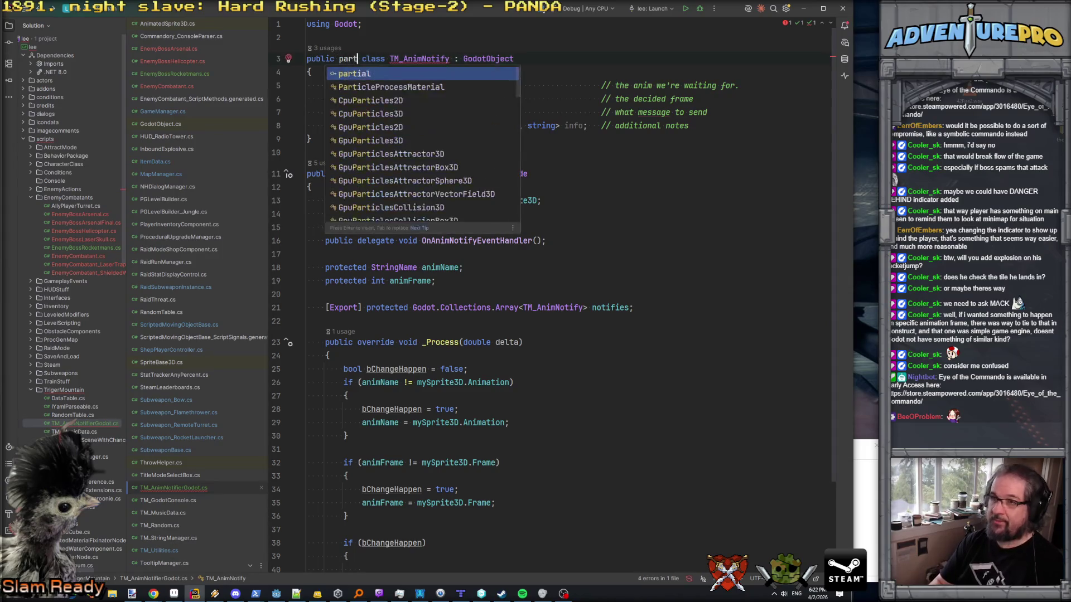
pyautogui.click(440, 59)
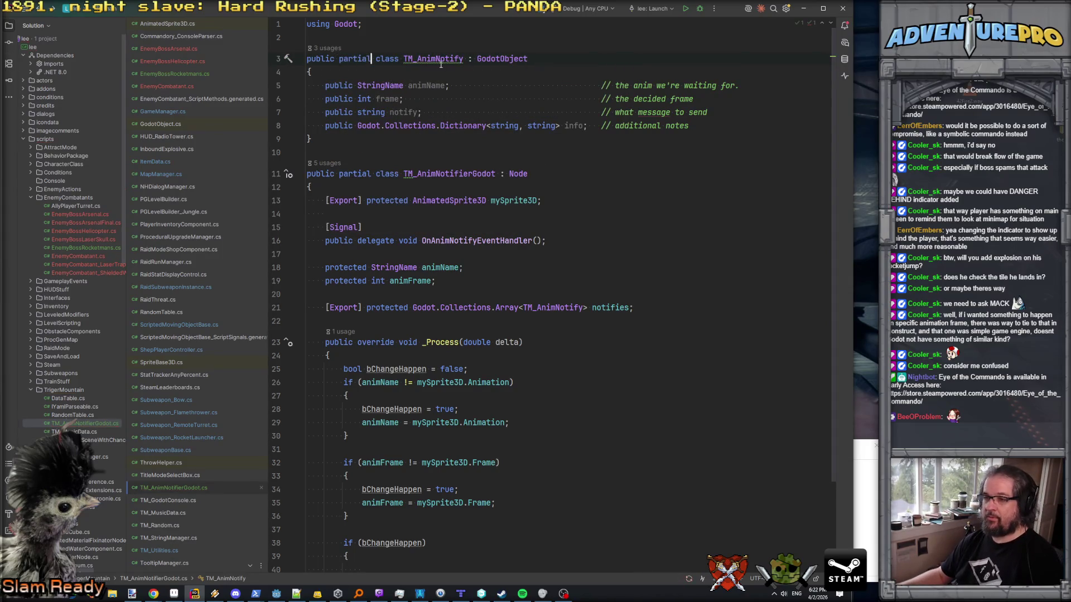
pyautogui.click(550, 307)
pyautogui.click(611, 307)
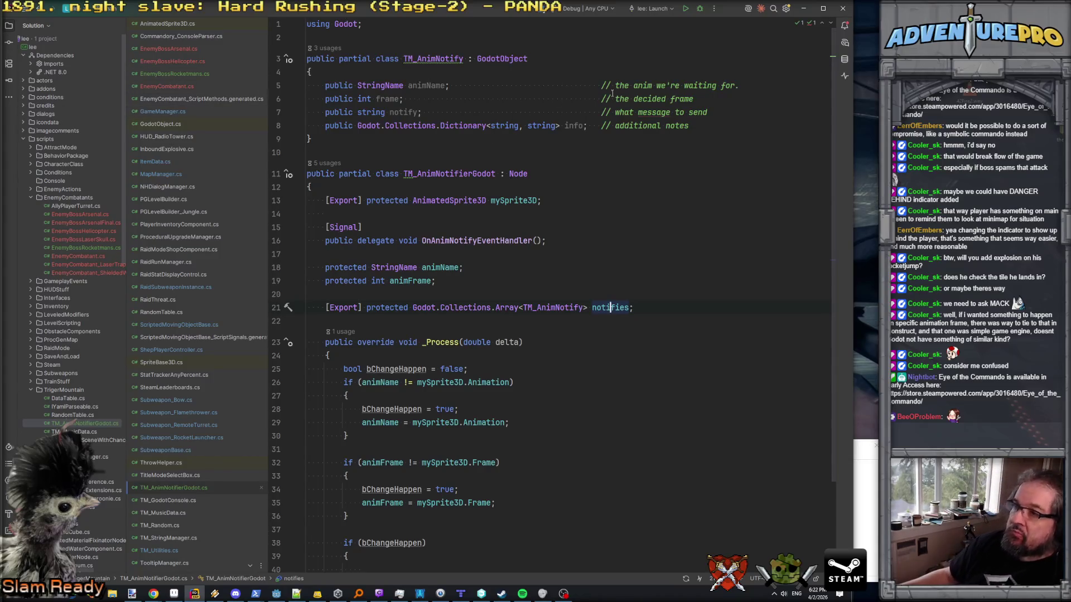
pyautogui.click(640, 85)
pyautogui.click(641, 99)
pyautogui.click(647, 113)
pyautogui.click(652, 125)
pyautogui.click(631, 137)
pyautogui.scroll(-3, 563, 319)
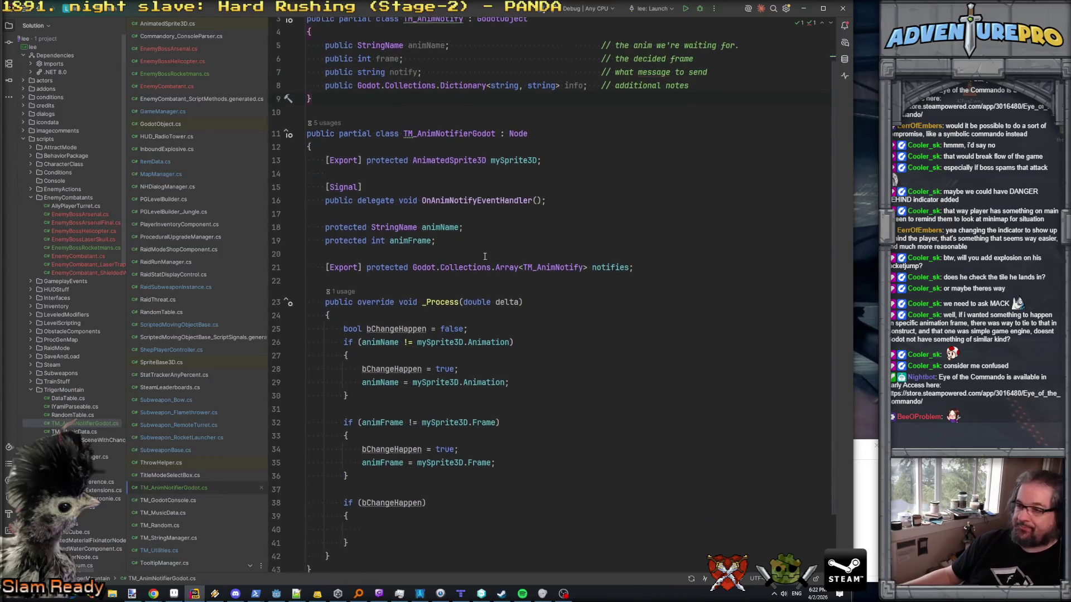
pyautogui.scroll(2, 563, 319)
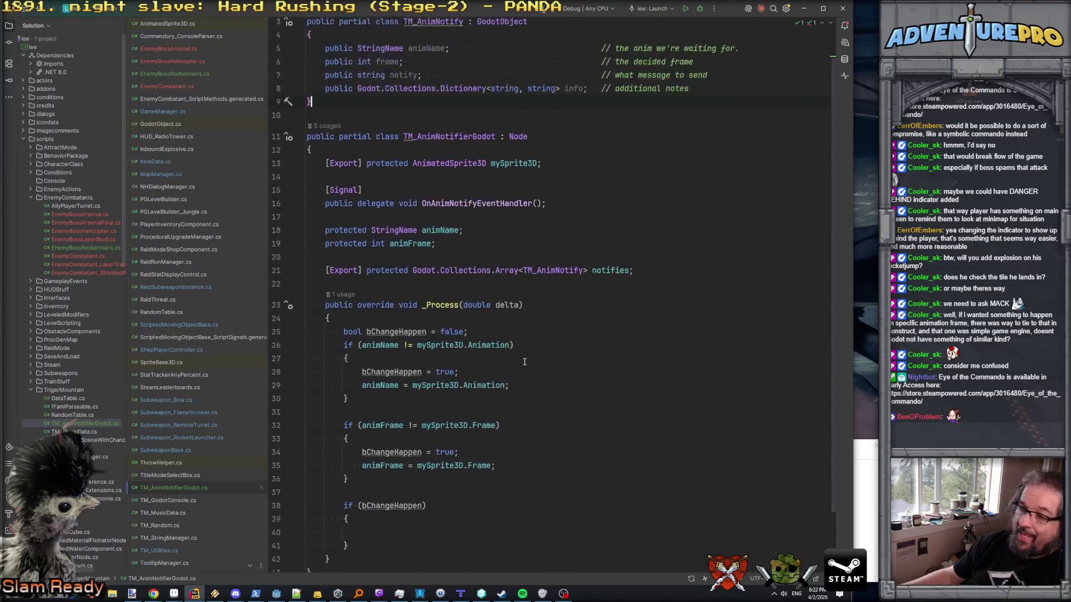
pyautogui.scroll(-2, 524, 362)
pyautogui.scroll(3, 502, 390)
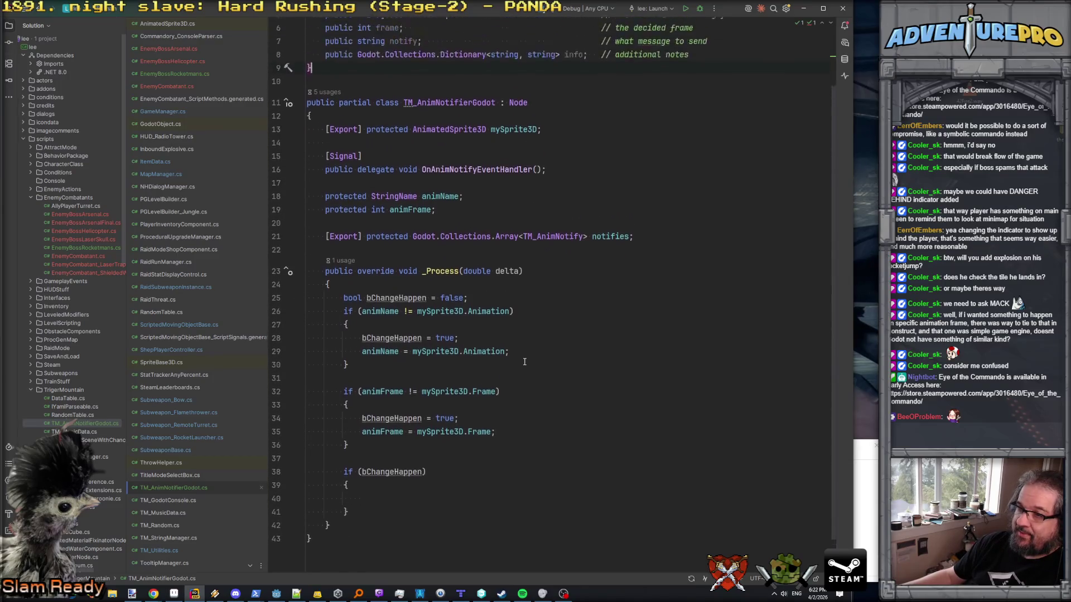
pyautogui.scroll(-2, 442, 441)
pyautogui.click(492, 454)
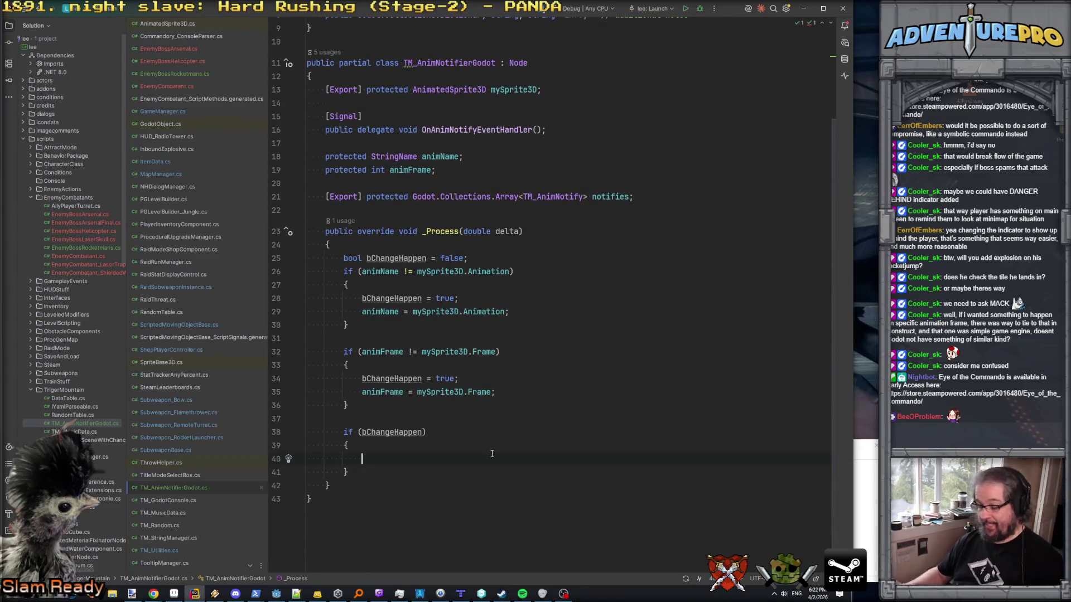
pyautogui.write('foreach( var ')
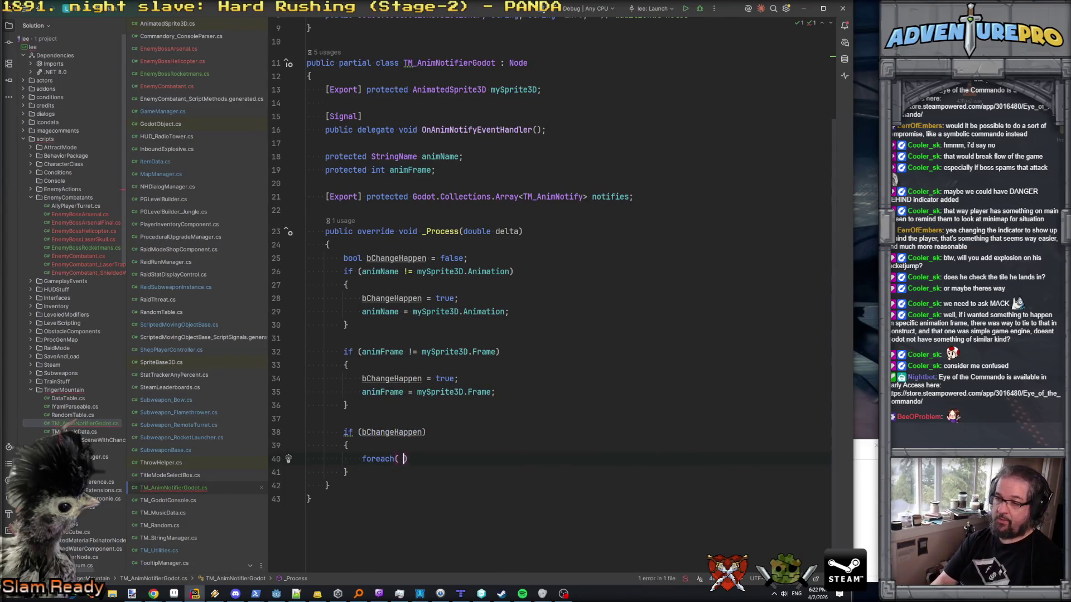
pyautogui.write('n in notifies')
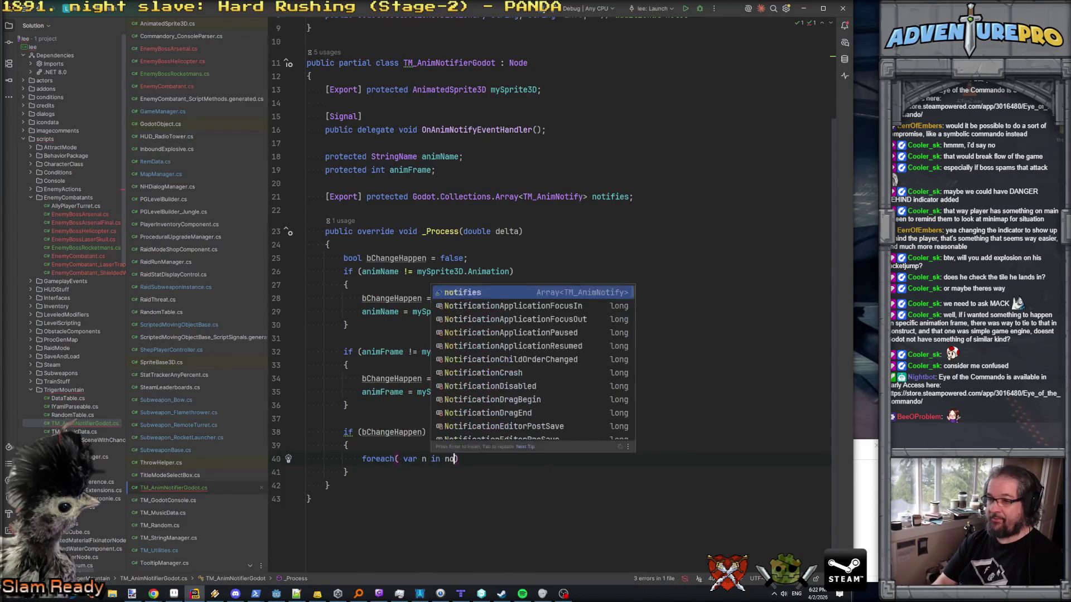
pyautogui.write(')')
# - Add a foreach over notifies with an if testing n.animName == animName && n.frame == animFrame
pyautogui.press('Return')
pyautogui.write('{')
pyautogui.press('Return')
pyautogui.write('if( n.animName==')
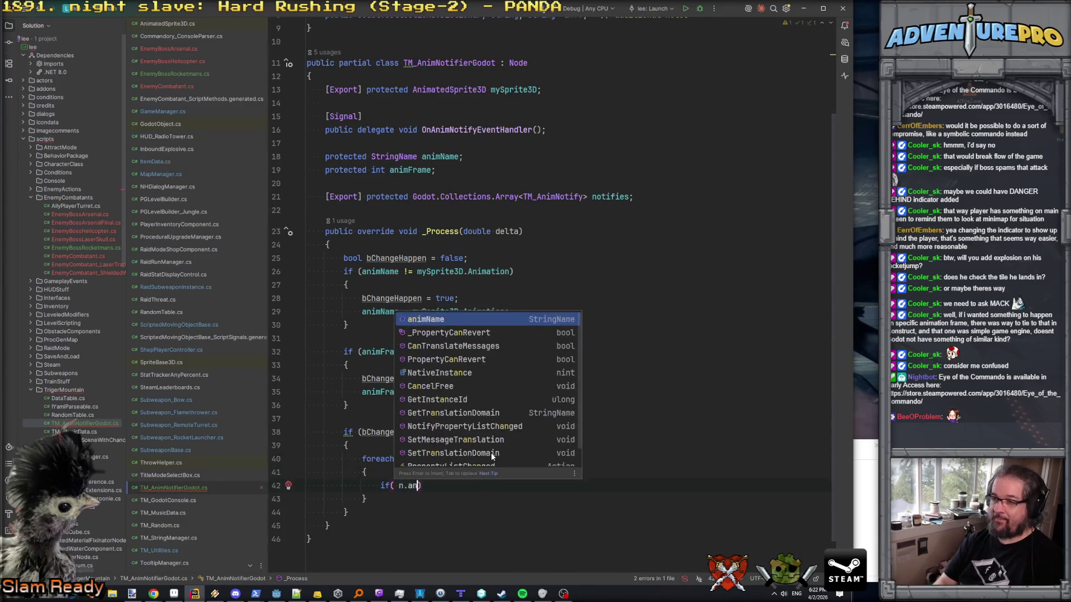
pyautogui.write(' animN')
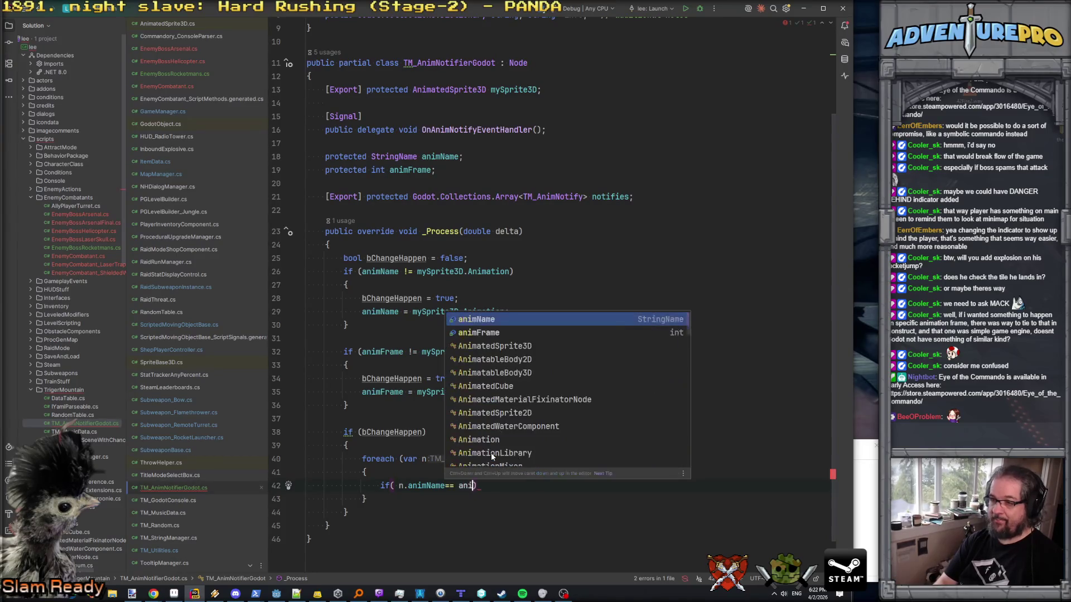
pyautogui.press('Return')
pyautogui.write('&&')
pyautogui.press('Return')
pyautogui.write('n.frame == an')
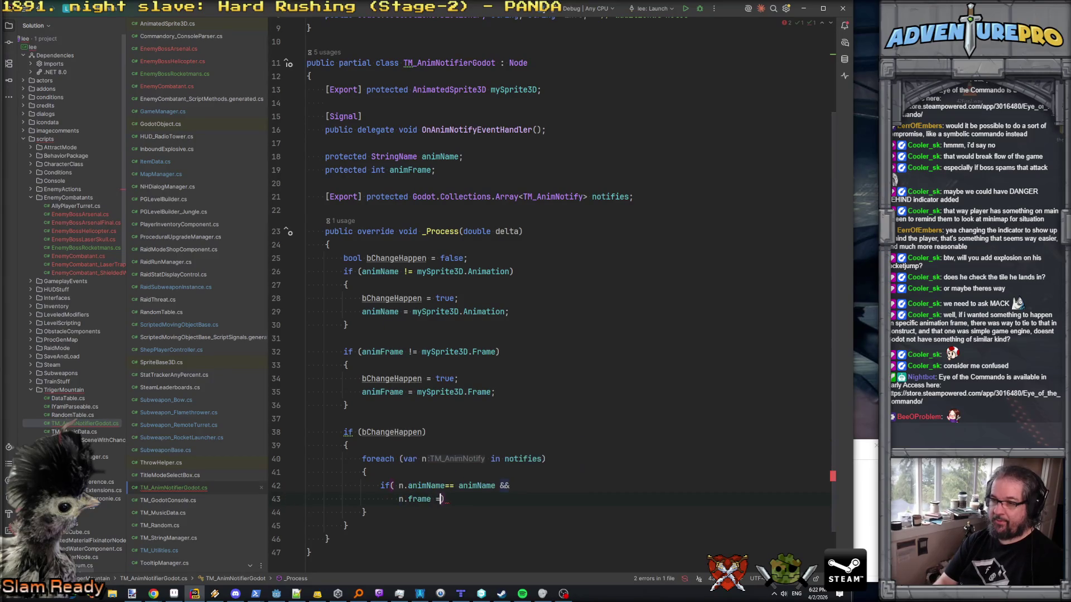
pyautogui.write('imF')
pyautogui.press('Return')
pyautogui.write(')')
pyautogui.press('Return')
pyautogui.write('{')
pyautogui.press('Return')
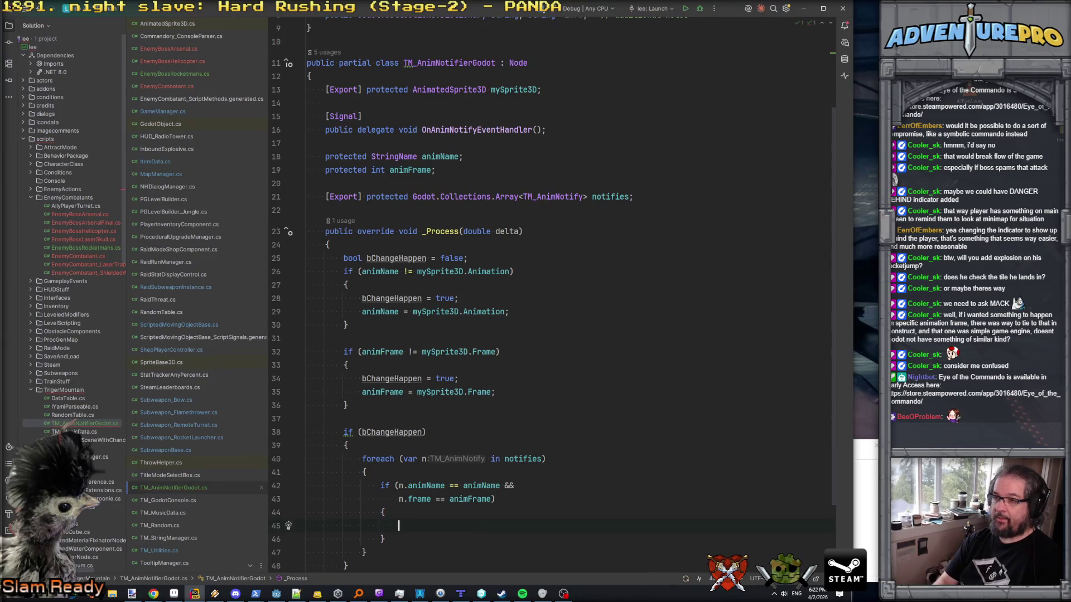
# - Inside the if body, call EmitSignalOnAnimNotify(n)
pyautogui.write('nAnimNotify.E')
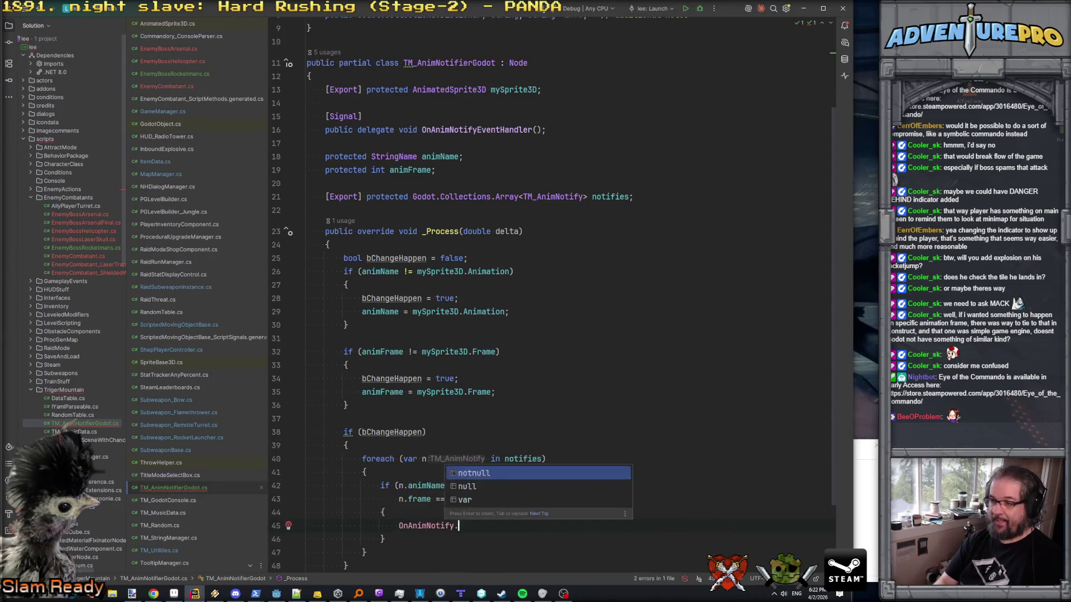
pyautogui.press('BackSpace')
pyautogui.press('BackSpace')
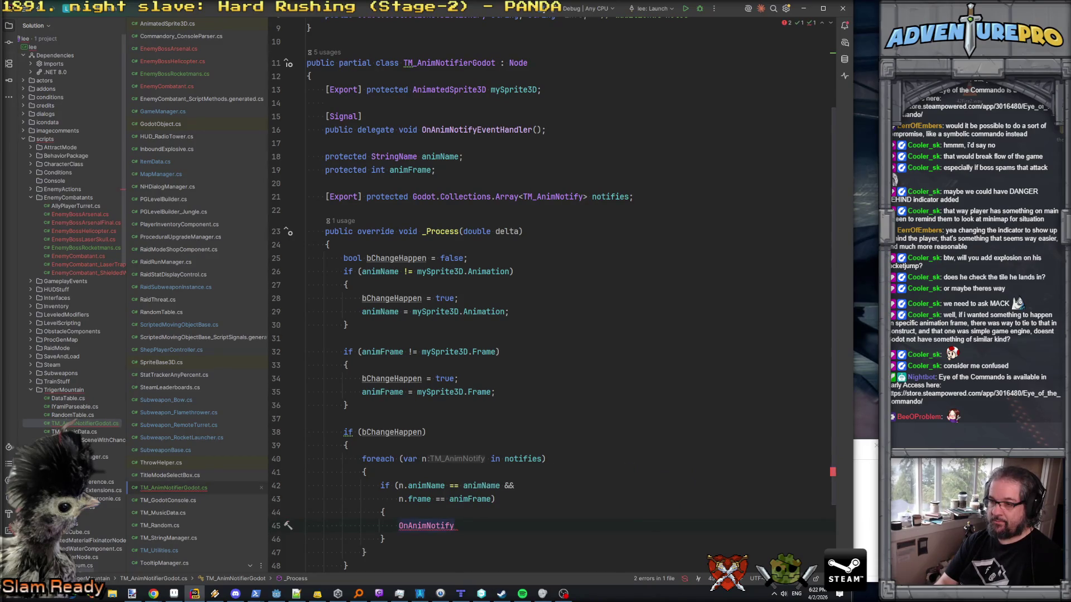
pyautogui.write('.')
pyautogui.press('BackSpace')
pyautogui.press('BackSpace')
pyautogui.press('BackSpace')
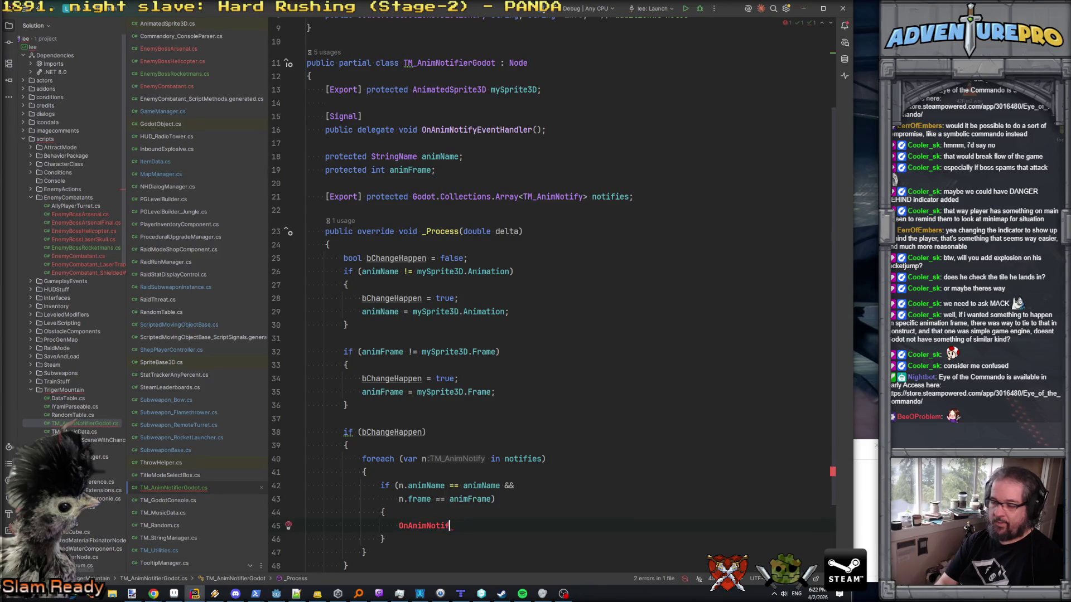
pyautogui.write('Emio')
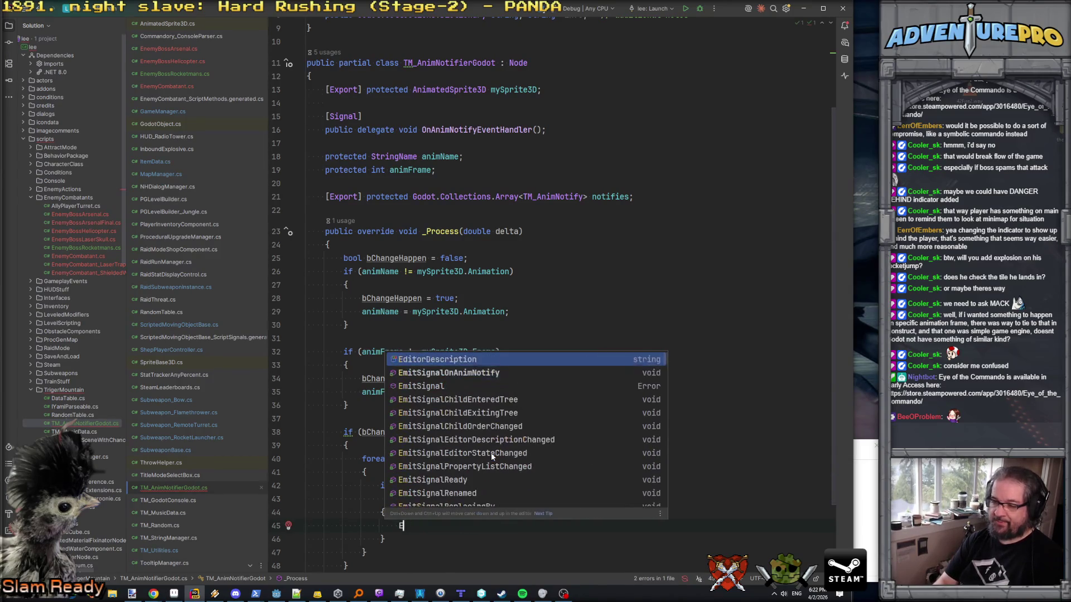
pyautogui.press('BackSpace')
pyautogui.write('tSi')
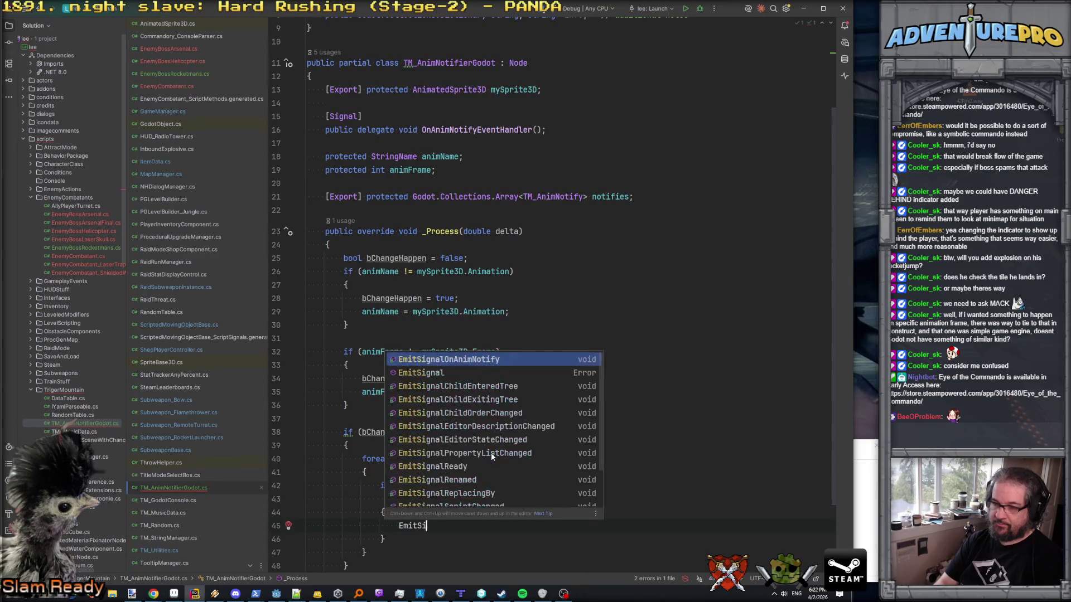
pyautogui.press('Return')
pyautogui.write(';')
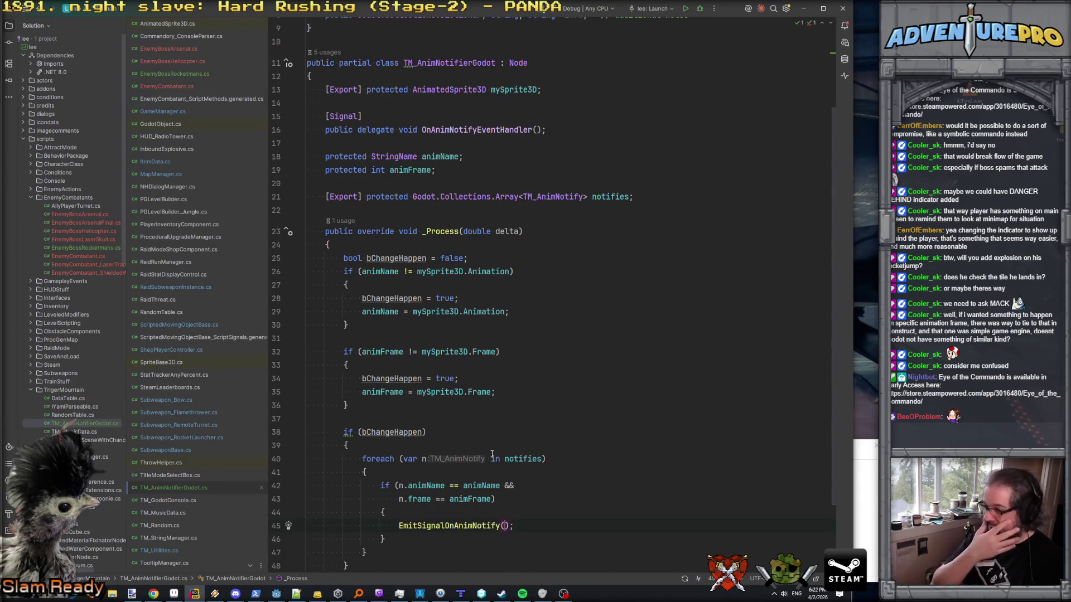
pyautogui.write('n')
pyautogui.press('Down')
pyautogui.press('Down')
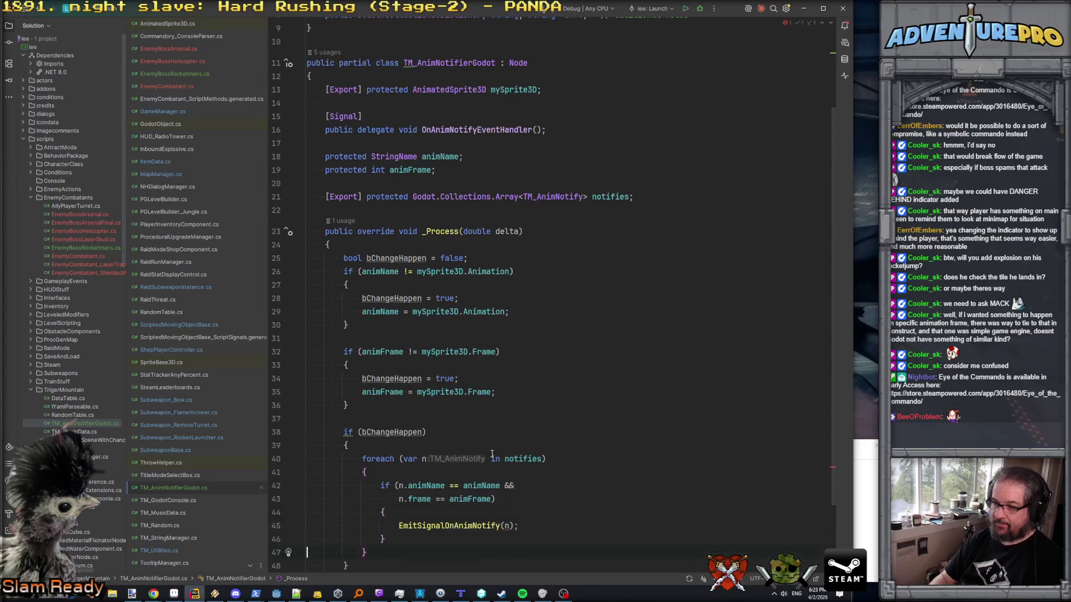
# - Add a TM_AnimNotify notify parameter to the OnAnimNotifyEventHandler delegate
pyautogui.click(459, 63)
pyautogui.scroll(3, 440, 84)
pyautogui.click(536, 240)
pyautogui.write('TM_AnimNotify notify')
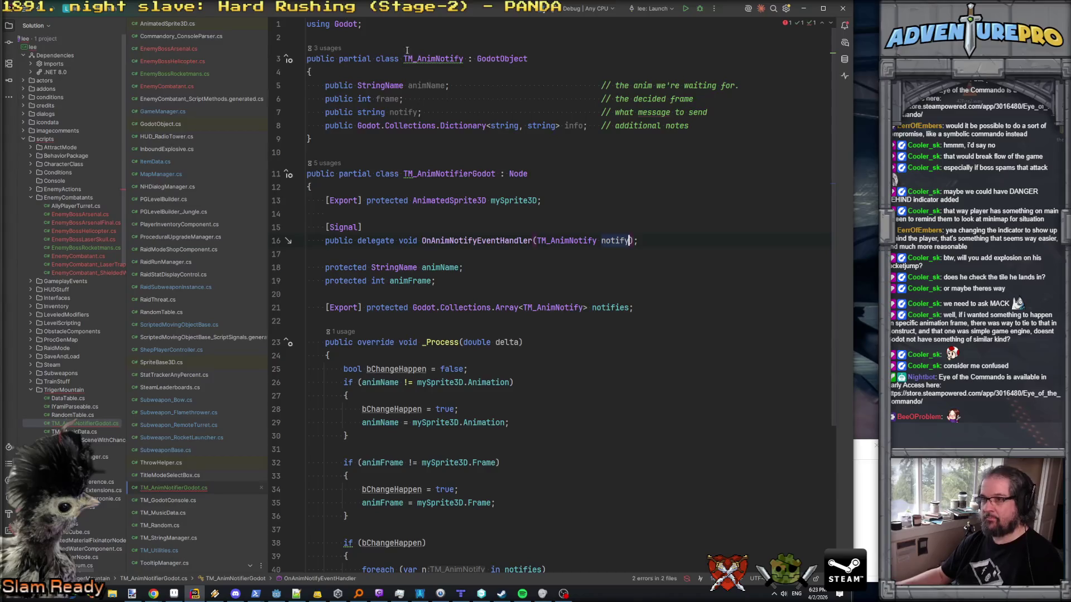
# - Review the TM_AnimNotify quick actions and the EmitSignalOnAnimNotify call on line 45
pyautogui.click(431, 59)
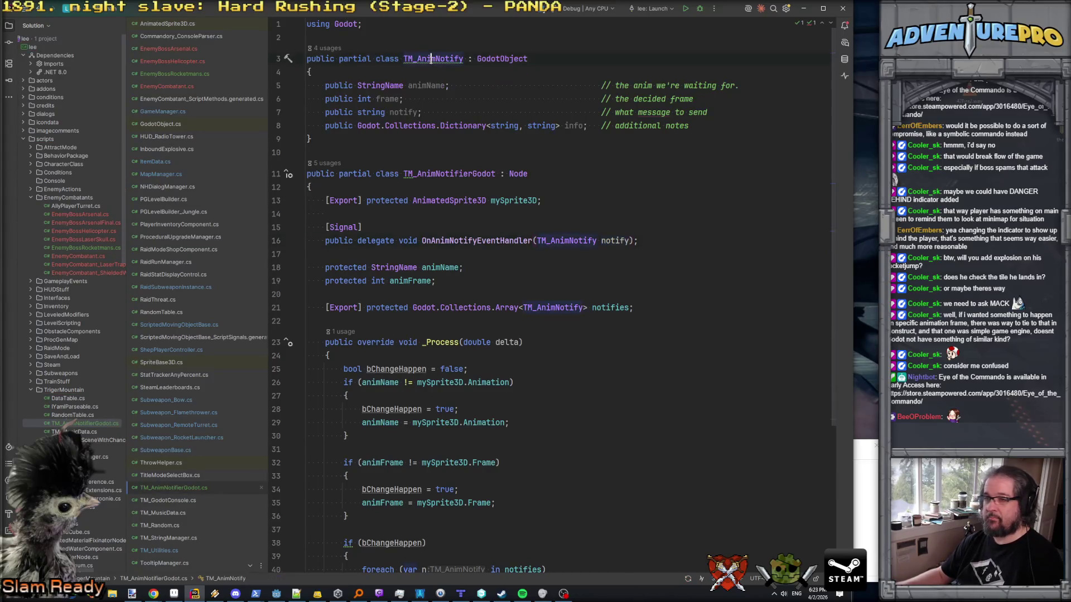
pyautogui.hotkey('alt', 'Return')
pyautogui.press('Escape')
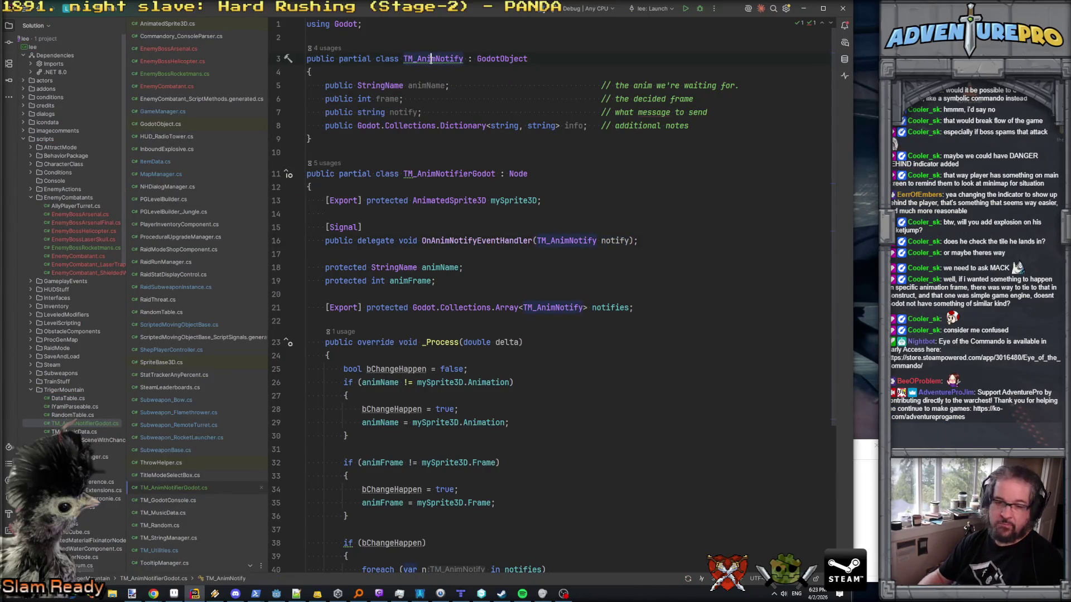
pyautogui.scroll(-5, 495, 202)
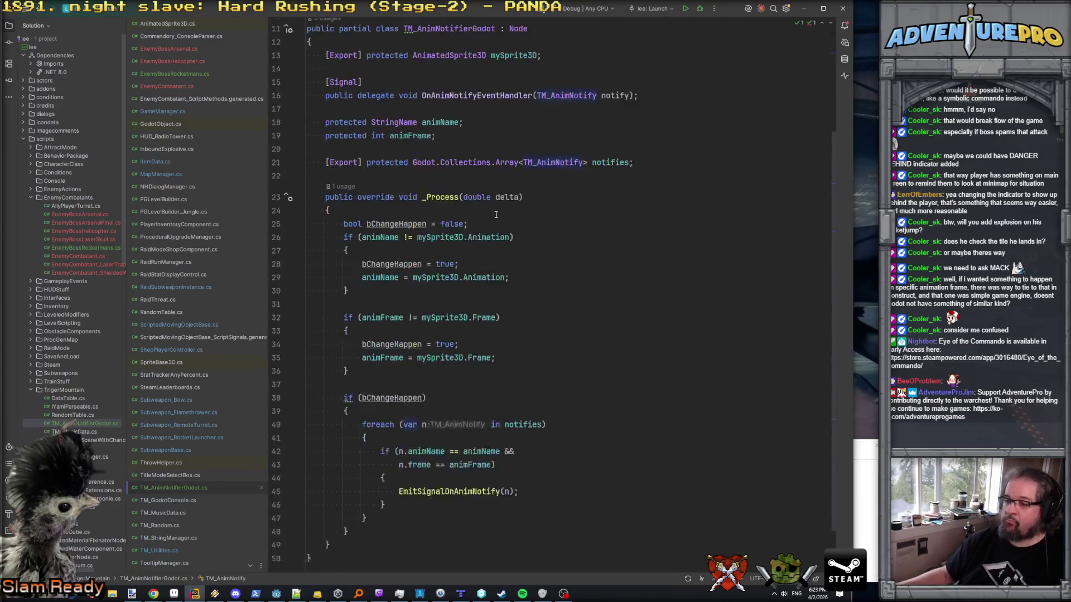
pyautogui.click(486, 436)
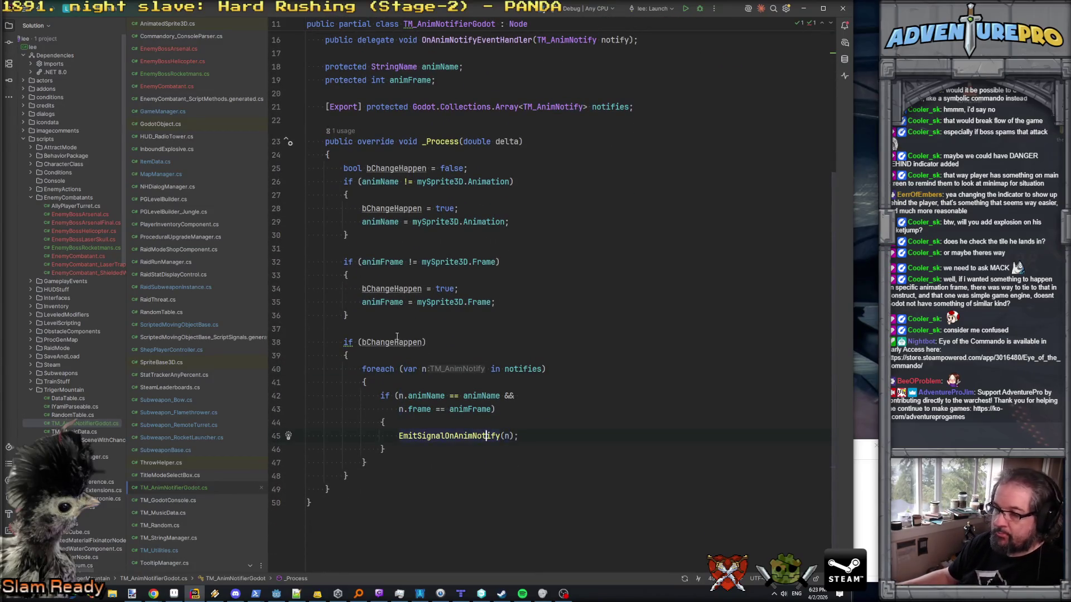
pyautogui.scroll(3, 416, 107)
pyautogui.scroll(2, 416, 108)
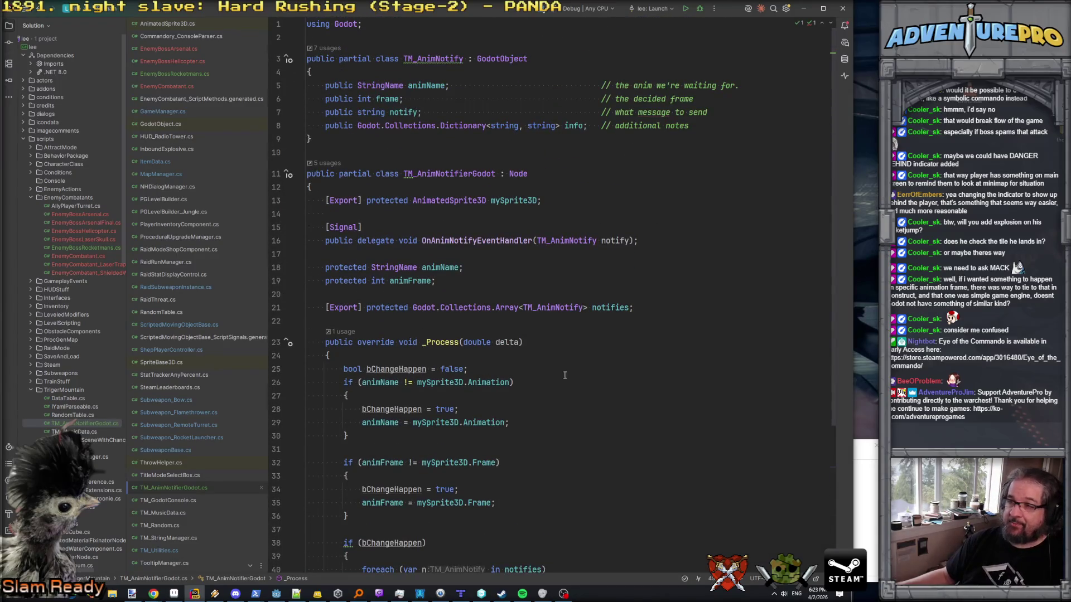
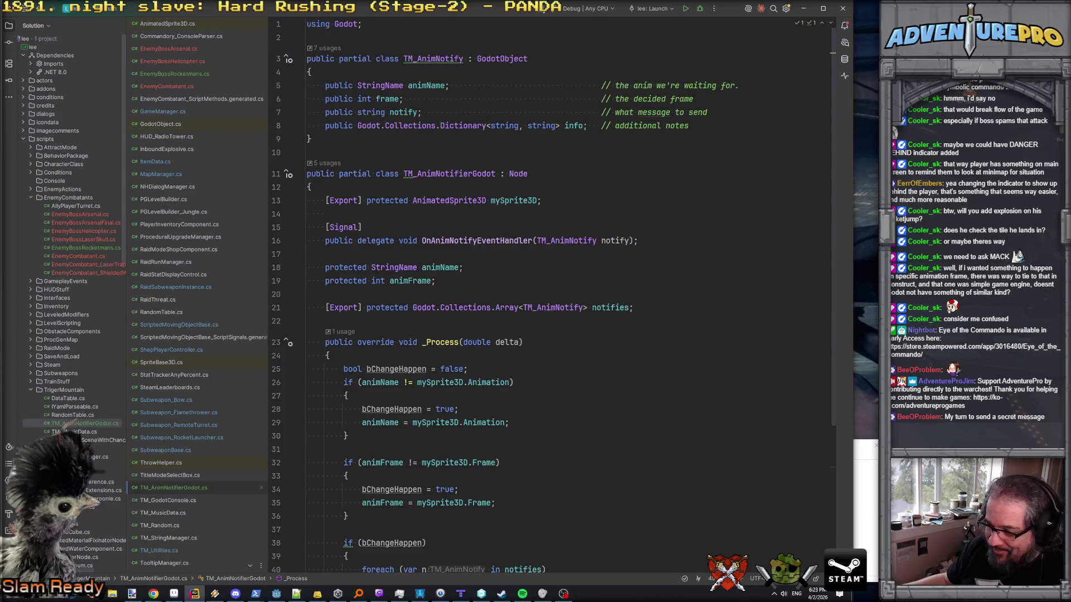
# - Review the notifies array declaration and the _Process loop that emits notifies
pyautogui.click(380, 593)
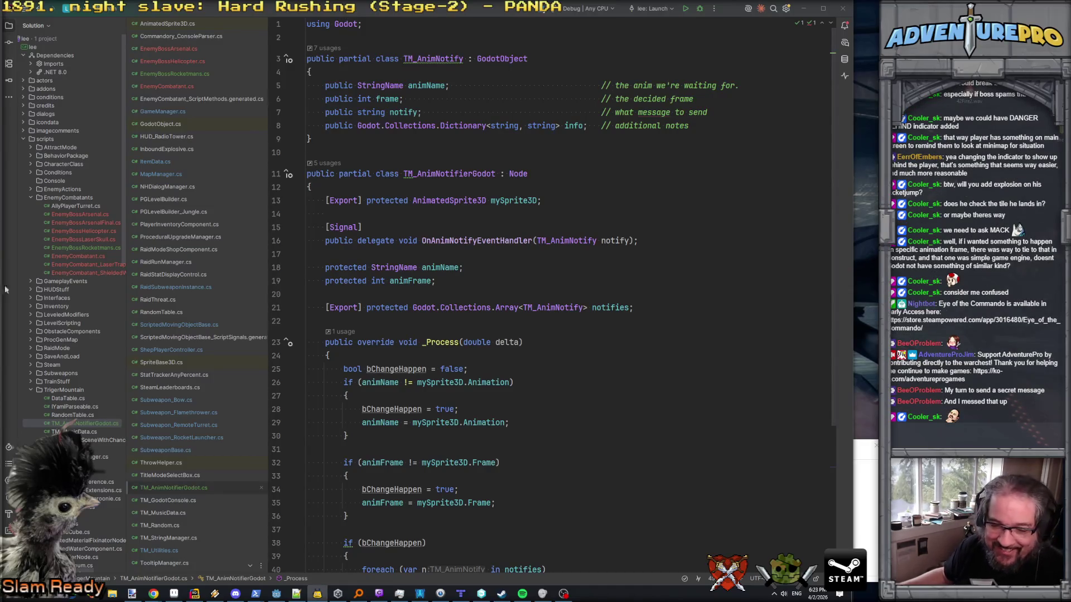
pyautogui.click(633, 307)
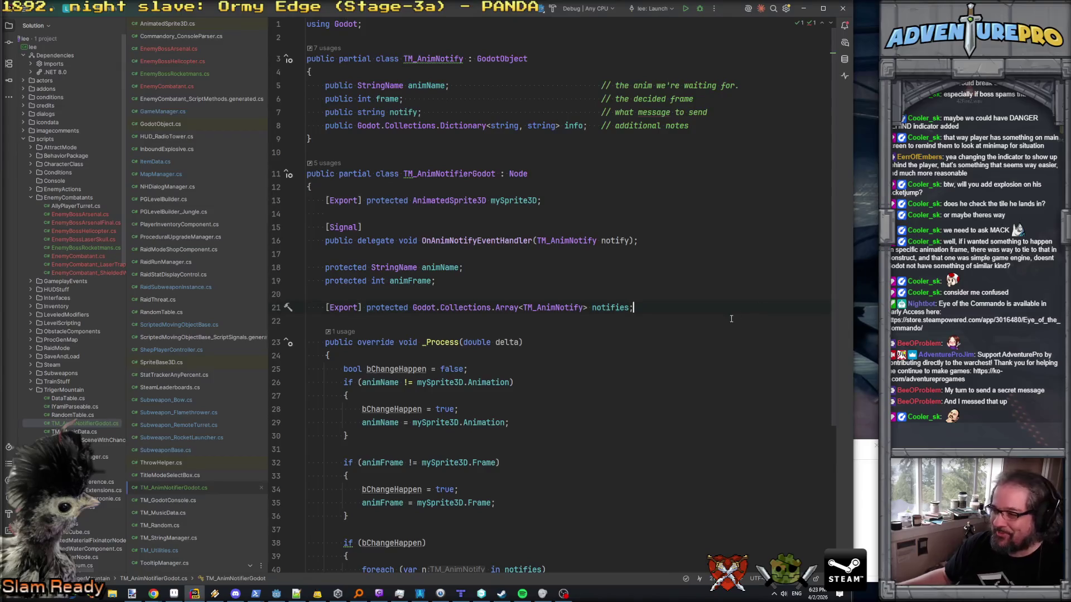
pyautogui.scroll(-3, 633, 355)
pyautogui.scroll(-2, 632, 355)
pyautogui.click(475, 221)
pyautogui.press('Up')
pyautogui.press('Up')
pyautogui.press('Up')
pyautogui.click(474, 302)
pyautogui.press('Down')
pyautogui.press('Down')
pyautogui.press('Down')
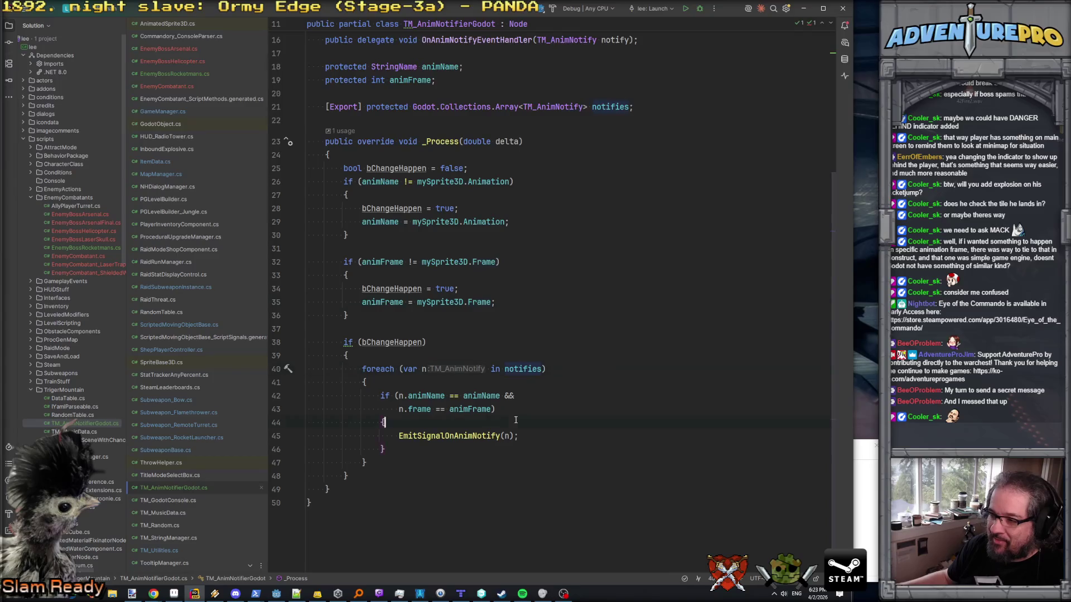
pyautogui.scroll(2, 435, 311)
pyautogui.scroll(3, 434, 312)
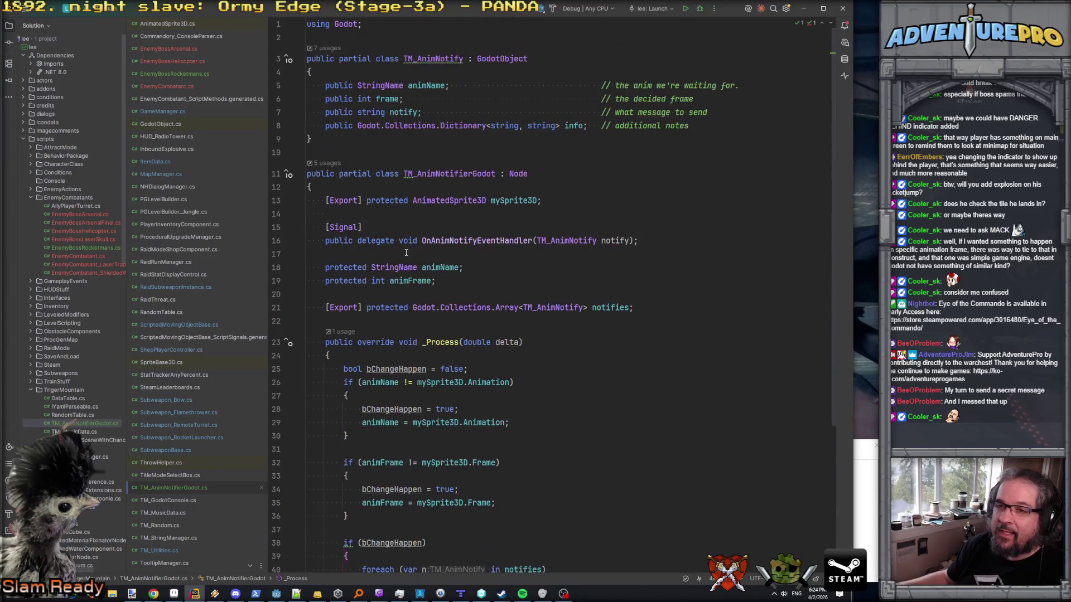
# - Open EnemyBossRocketmans.cs and jump to its EnemyCombatant base class declaration
pyautogui.click(152, 69)
pyautogui.scroll(5, 422, 206)
pyautogui.scroll(20, 422, 206)
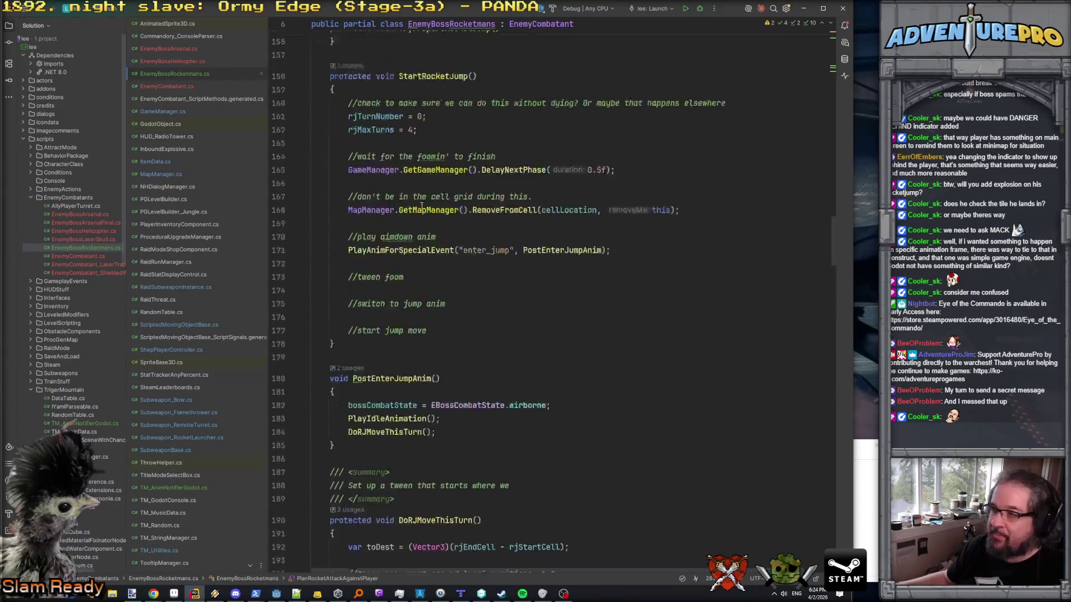
pyautogui.scroll(20, 421, 206)
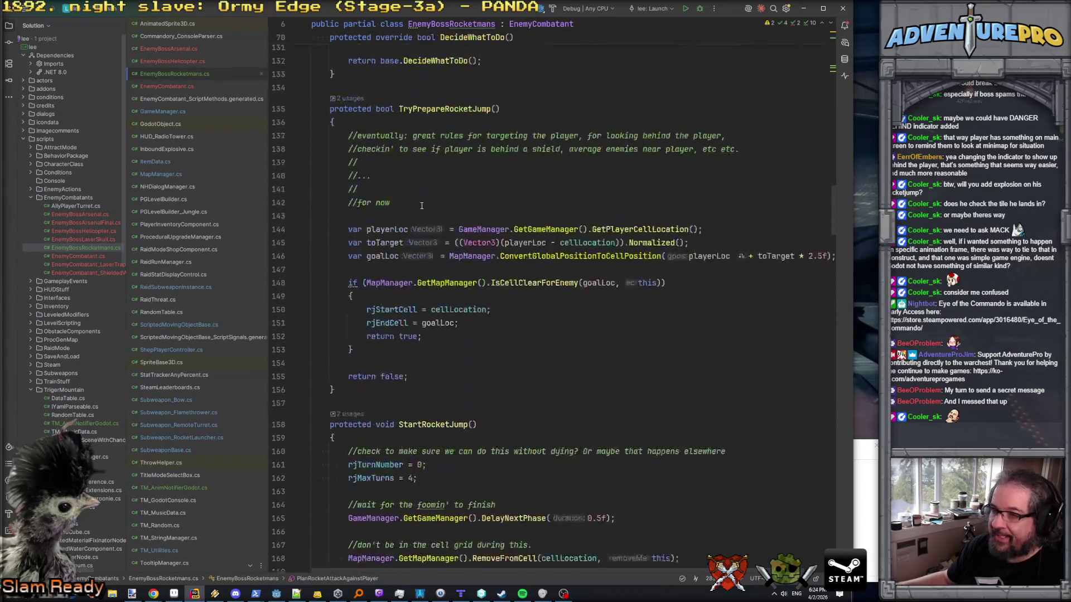
pyautogui.scroll(20, 422, 207)
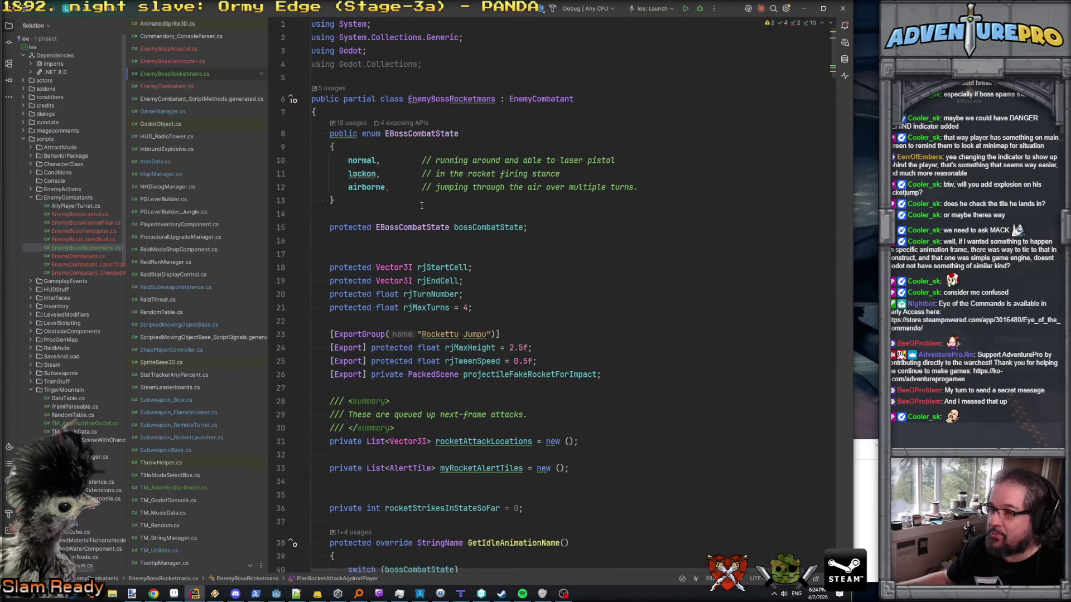
pyautogui.scroll(-1, 654, 328)
pyautogui.scroll(1, 654, 328)
pyautogui.click(536, 99)
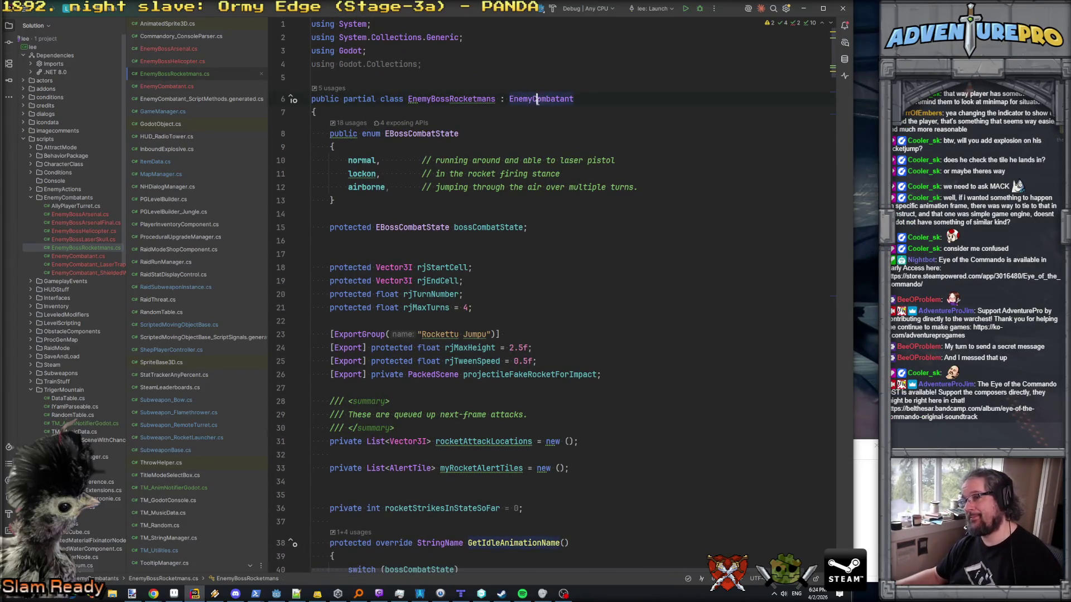
pyautogui.keyDown('ctrl'); pyautogui.click(536, 99); pyautogui.keyUp('ctrl')
pyautogui.scroll(-5, 559, 200)
pyautogui.scroll(-8, 560, 199)
pyautogui.scroll(-12, 560, 199)
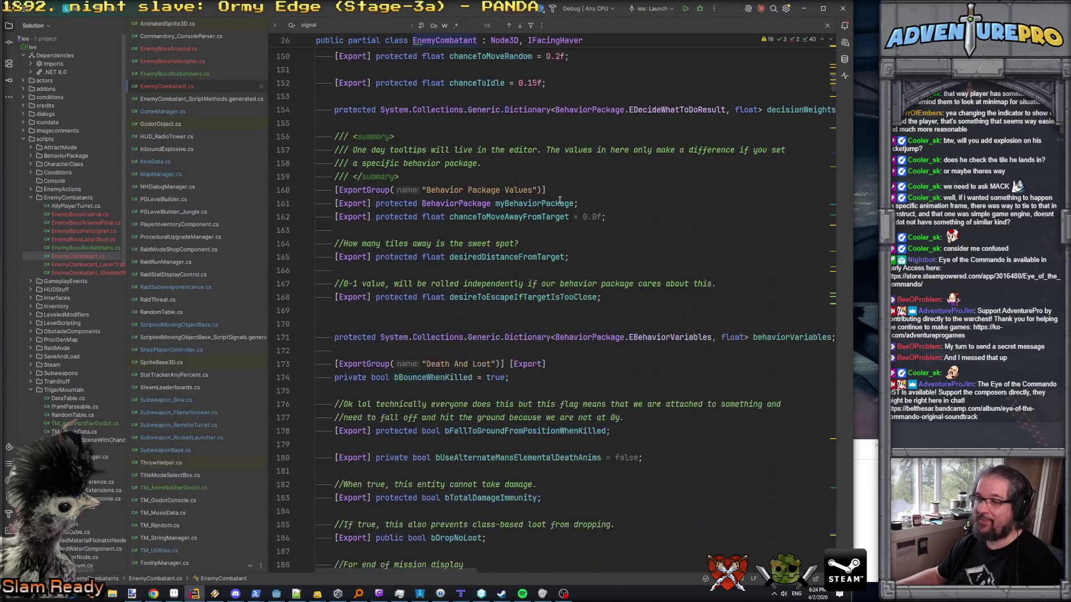
# - Duplicate the Raid Mode export line and rename its group to 'Animation Notifies'
pyautogui.scroll(-9, 560, 200)
pyautogui.scroll(-3, 559, 200)
pyautogui.scroll(4, 560, 200)
pyautogui.click(607, 254)
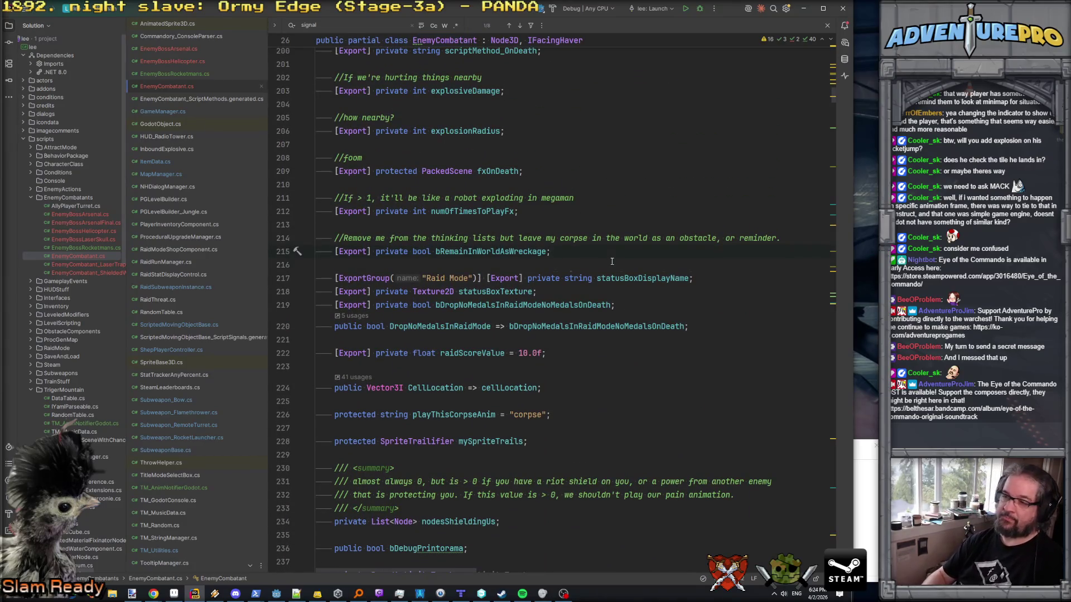
pyautogui.press('Down')
pyautogui.press('Down')
pyautogui.hotkey('ctrl', 'c')
pyautogui.press('Up')
pyautogui.hotkey('ctrl', 'v')
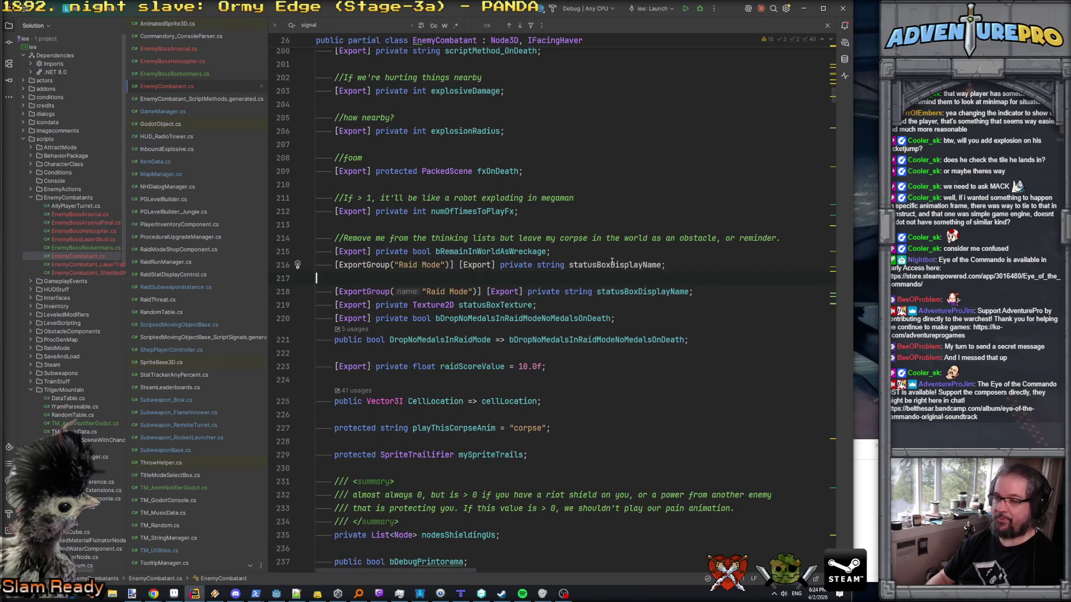
pyautogui.moveTo(426, 264); pyautogui.dragTo(469, 264)
pyautogui.write('Animation Notifies')
pyautogui.press('Right')
pyautogui.press('Right')
pyautogui.press('Right')
pyautogui.press('Return')
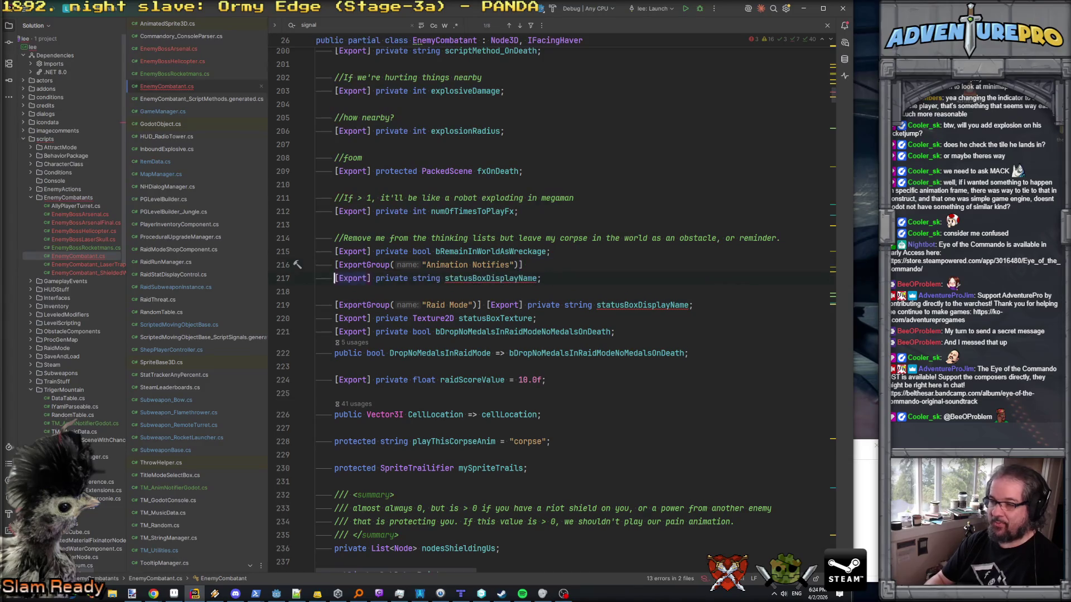
# - Change the copied field to type TM_AnimNotifierGodot named myAnimNotifier
pyautogui.doubleClick(425, 279)
pyautogui.write('TM_Anim')
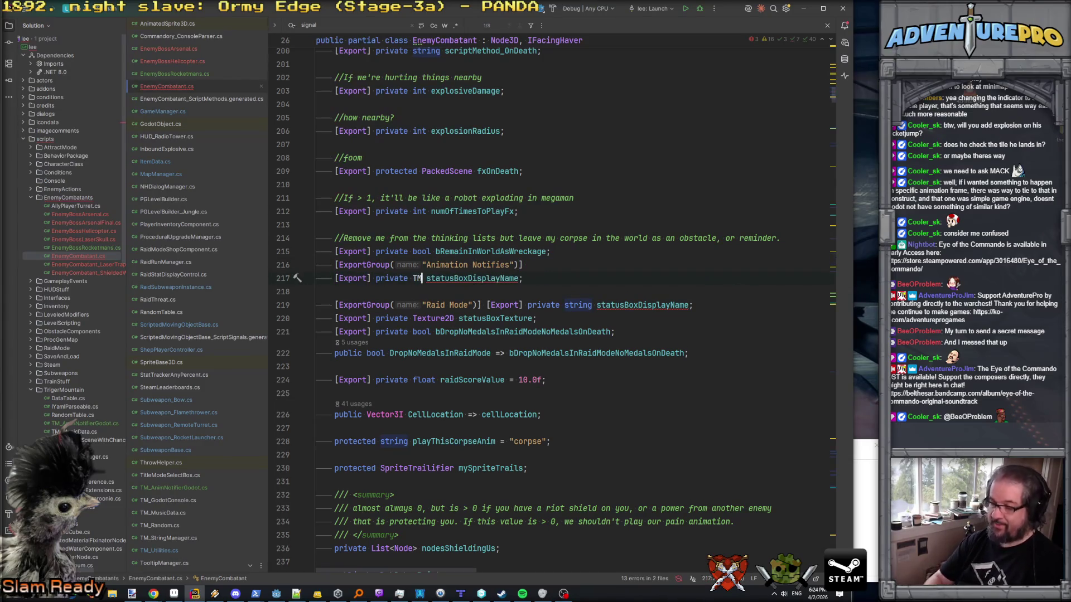
pyautogui.press('Return')
pyautogui.write('Godo')
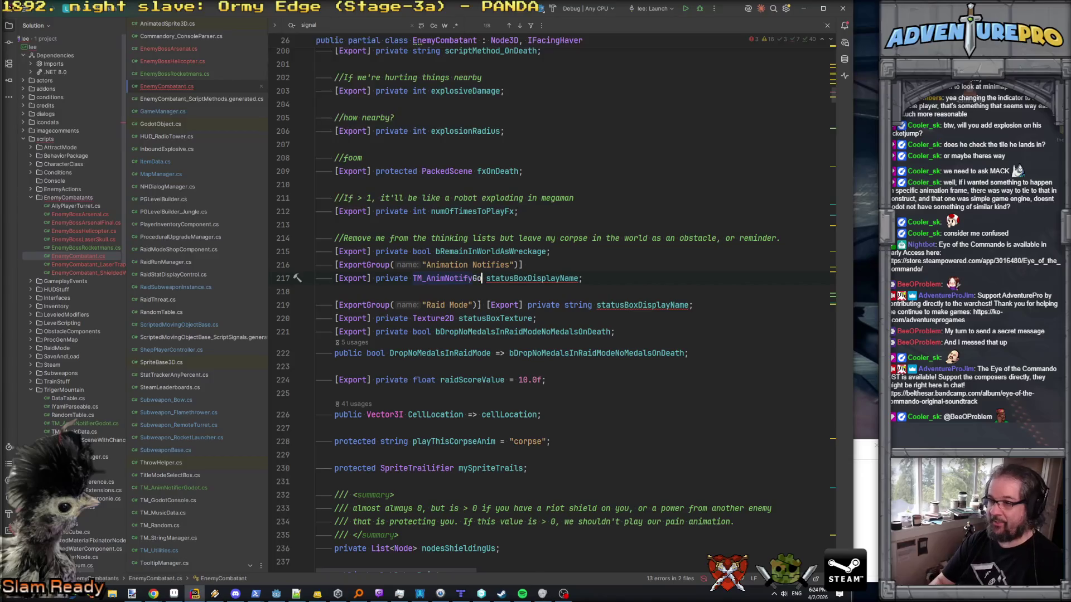
pyautogui.write('t')
pyautogui.click(449, 278)
pyautogui.press('BackSpace')
pyautogui.write('ierGodot')
pyautogui.press('Tab')
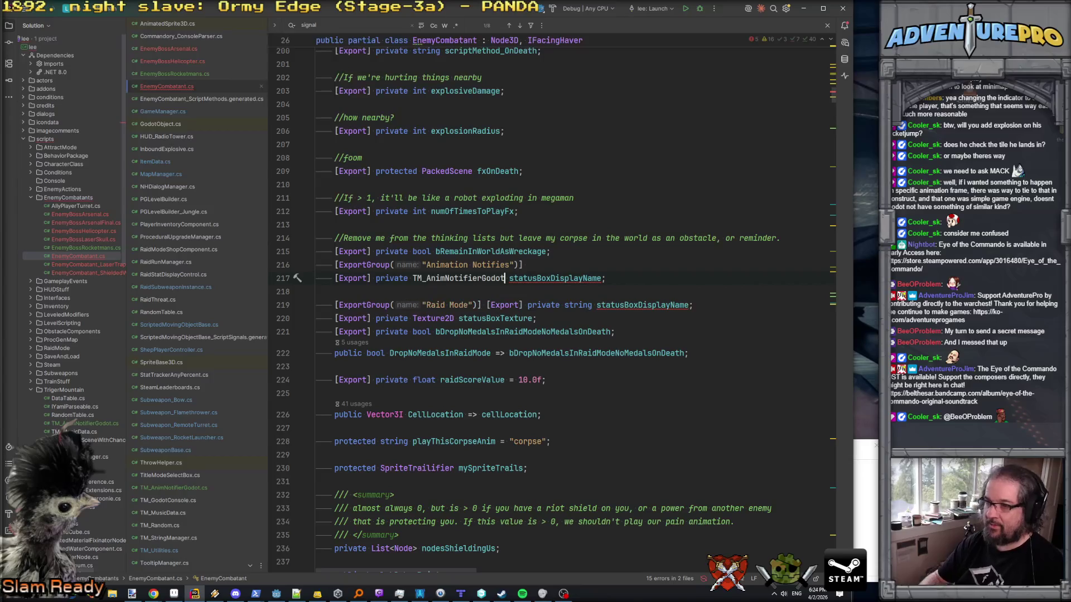
pyautogui.click(633, 280)
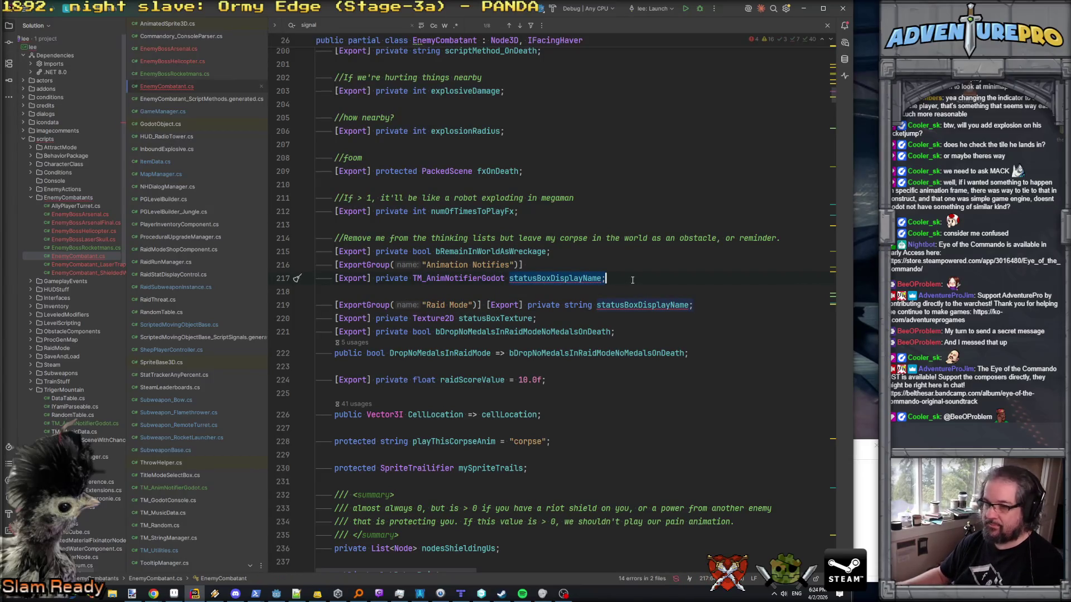
pyautogui.hotkey('ctrl', 'BackSpace')
pyautogui.hotkey('ctrl', 'BackSpace')
pyautogui.write('myAnimN')
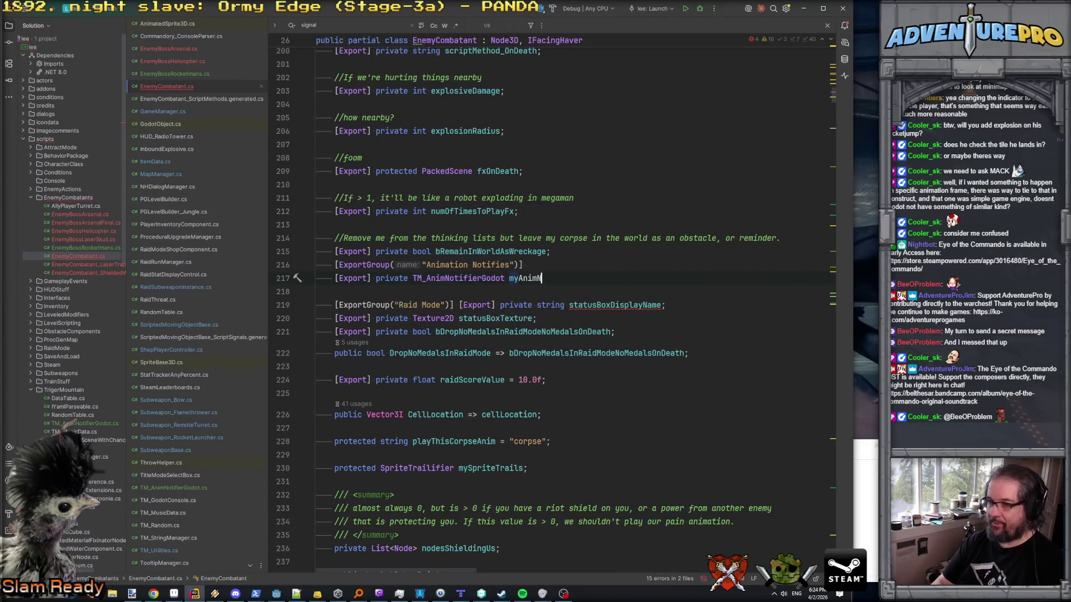
pyautogui.write('otifier;')
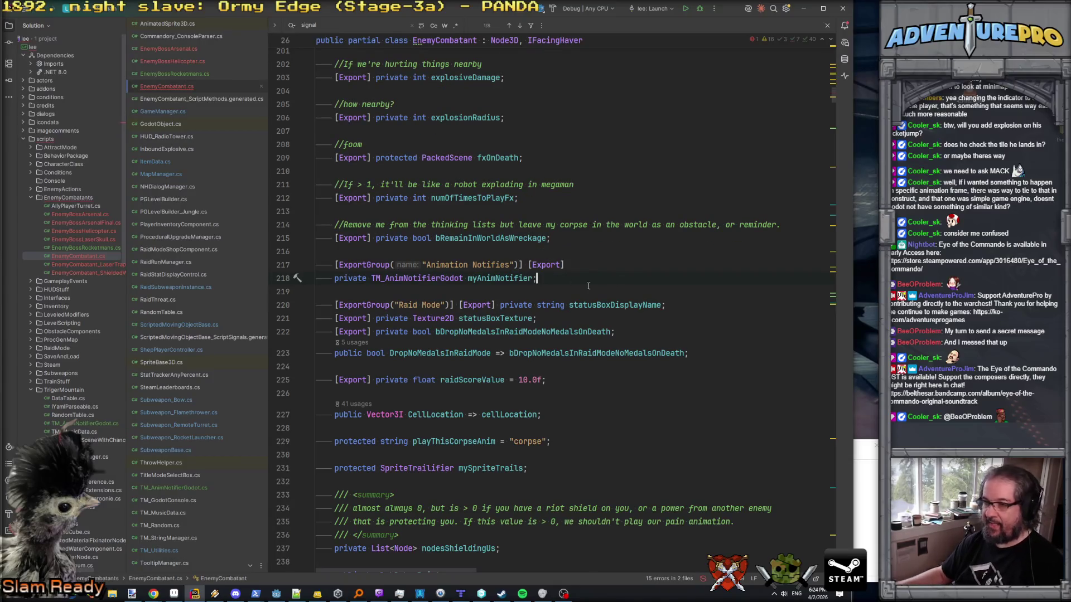
# - Make myAnimNotifier protected and place [Export] on the field line
pyautogui.doubleClick(347, 279)
pyautogui.write('pr')
pyautogui.press('Return')
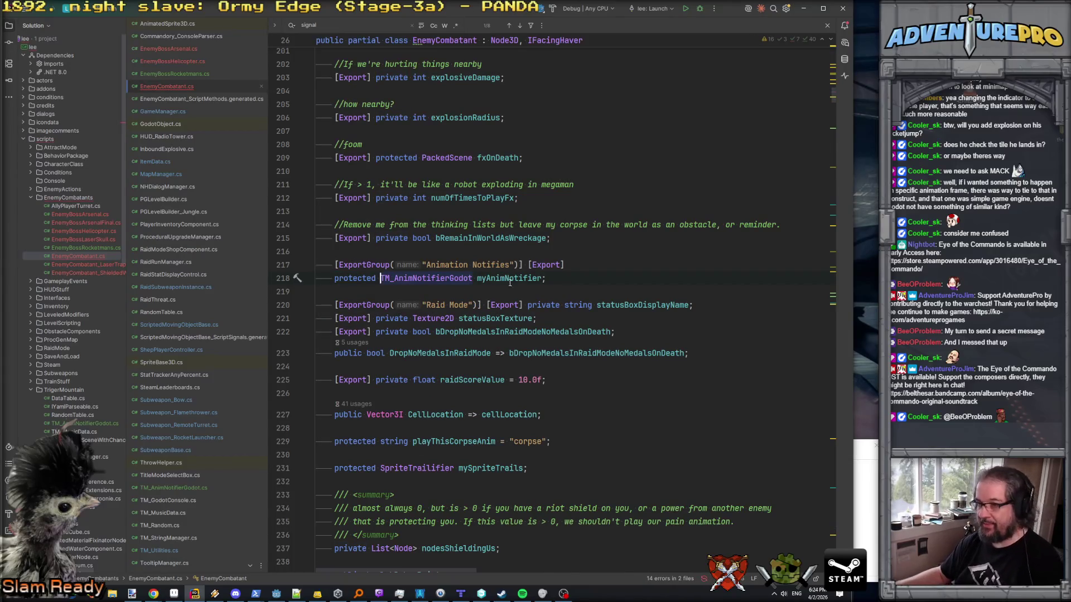
pyautogui.click(529, 265)
pyautogui.press('Return')
pyautogui.press('Down')
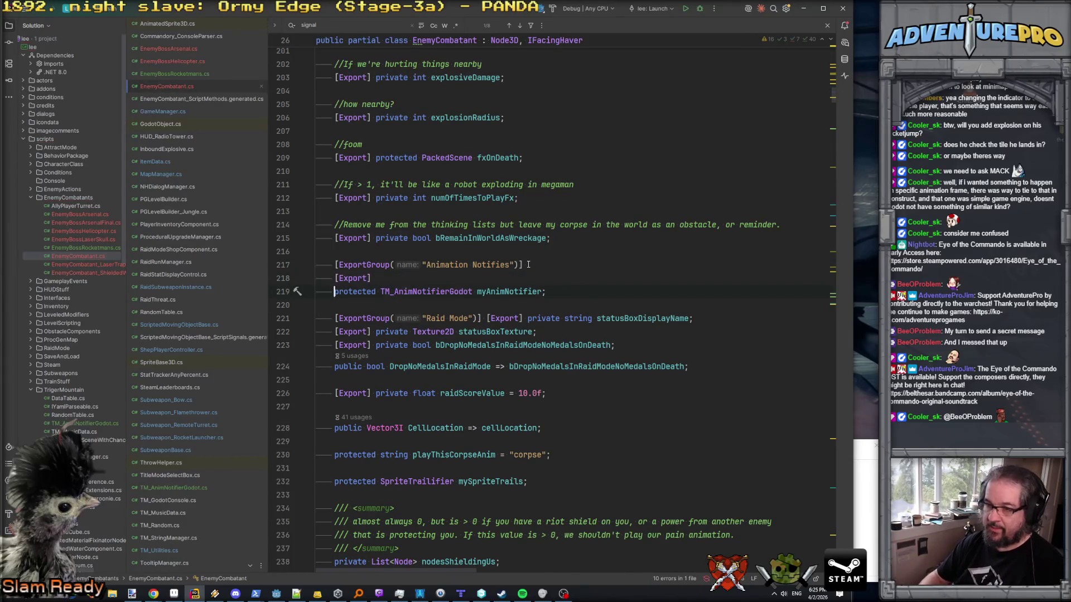
pyautogui.press('BackSpace')
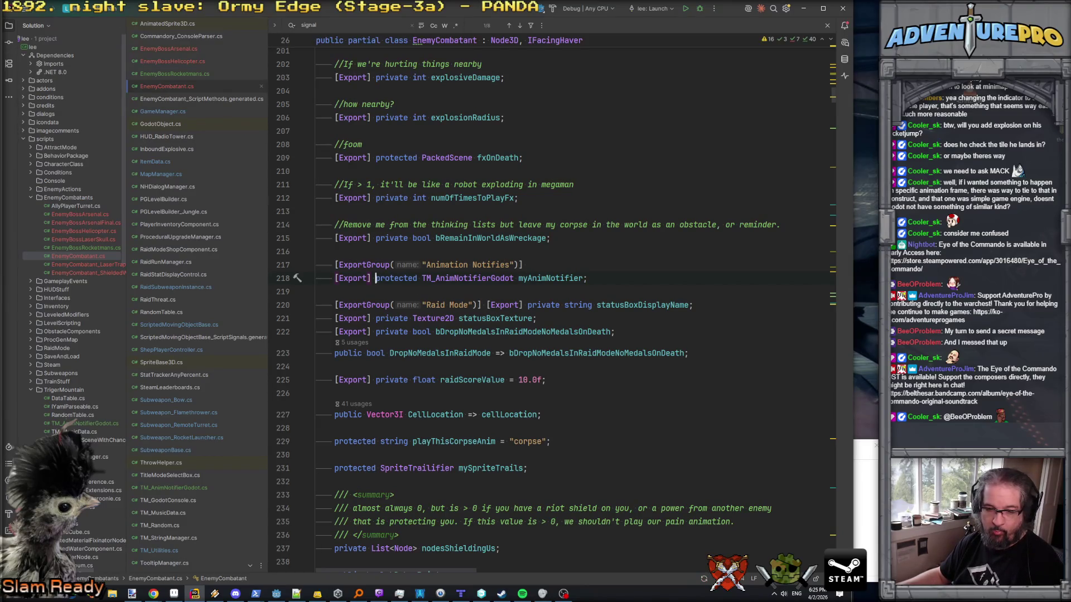
pyautogui.hotkey('alt', 'Tab')
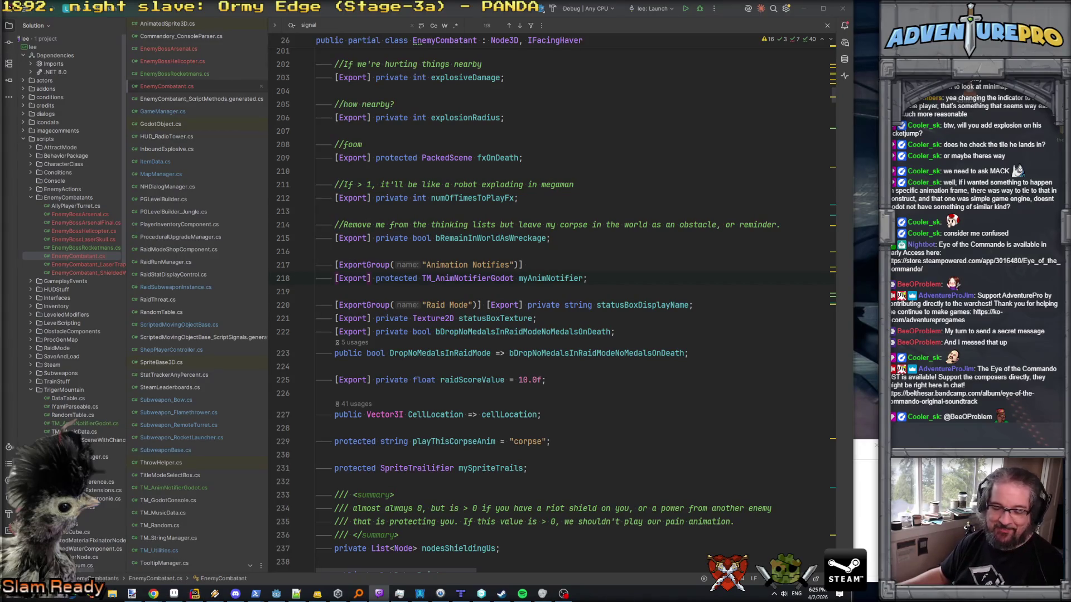
pyautogui.hotkey('alt', 'Tab')
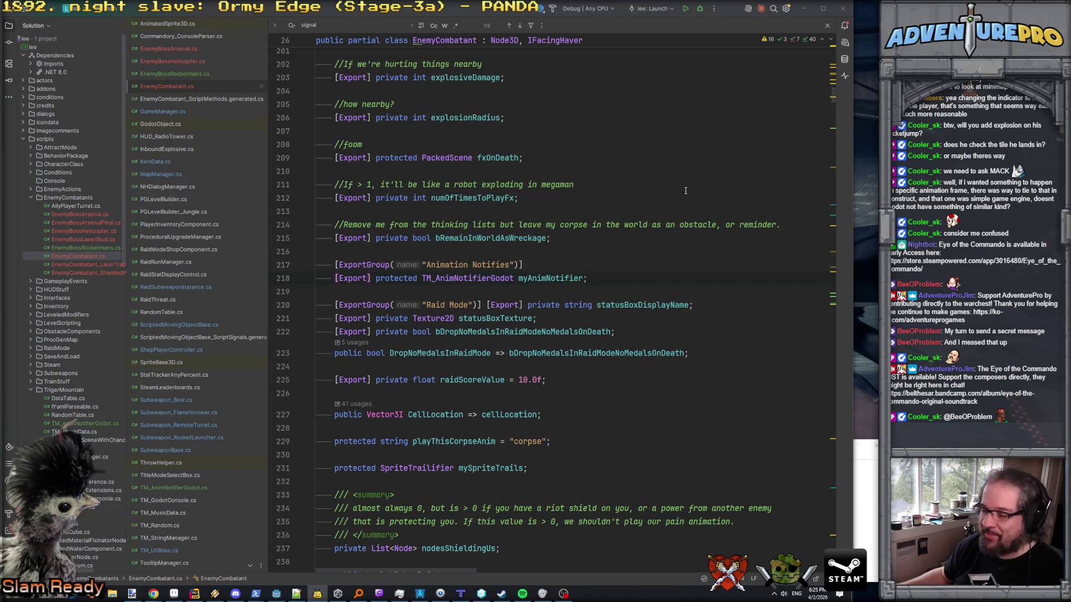
pyautogui.scroll(-20, 564, 240)
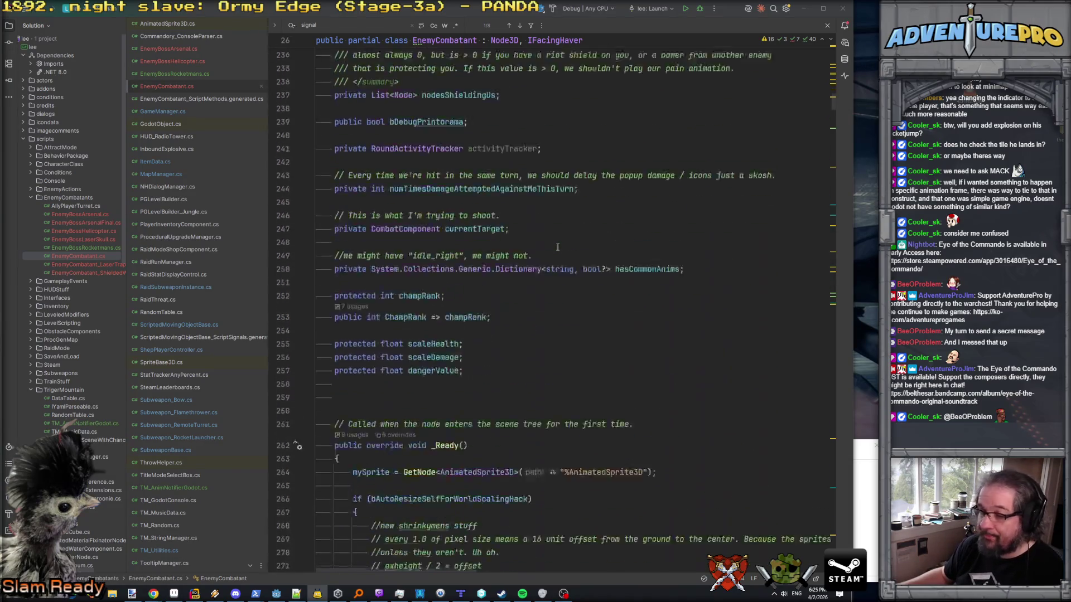
# - In _Ready, add if( myAnimNotifier != null ) calling myAnimNotifier.SetSprite(mySprite);
pyautogui.scroll(-20, 557, 247)
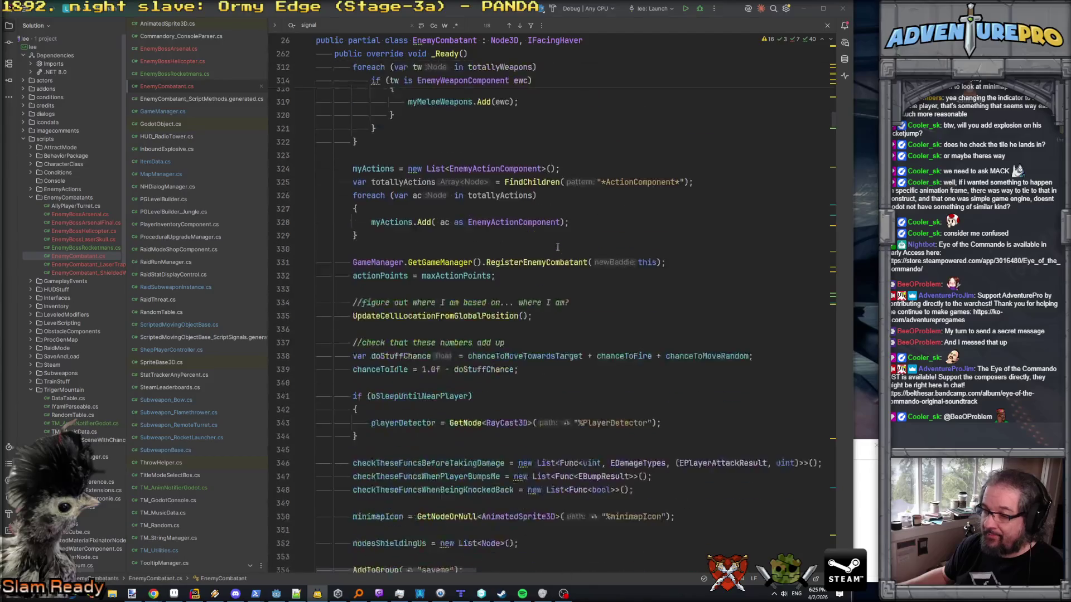
pyautogui.scroll(-13, 557, 247)
pyautogui.scroll(5, 530, 307)
pyautogui.click(488, 388)
pyautogui.write('if')
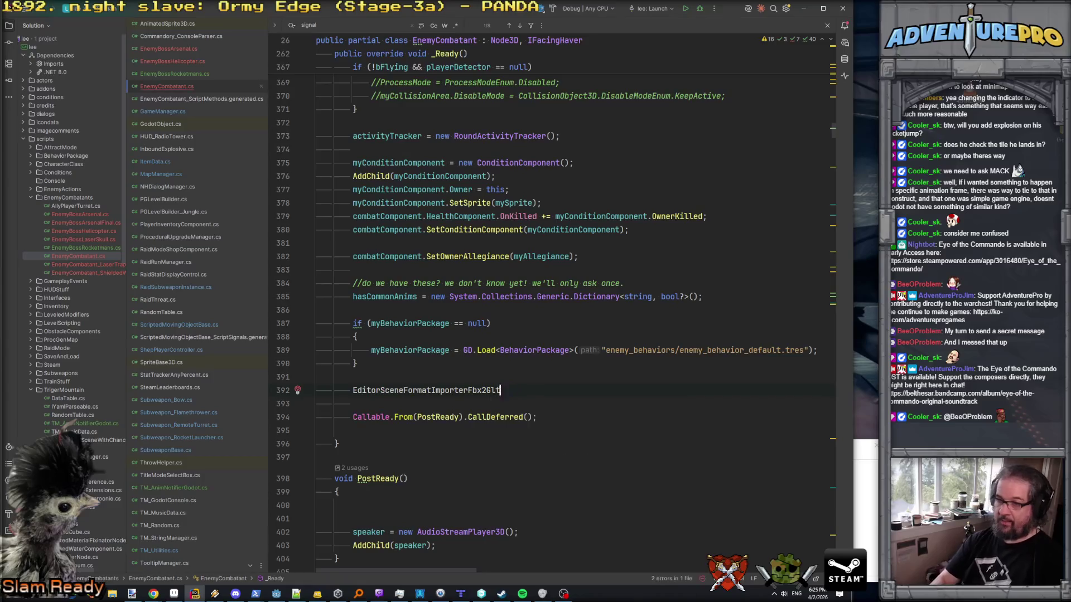
pyautogui.write('( myAnimNotifier !')
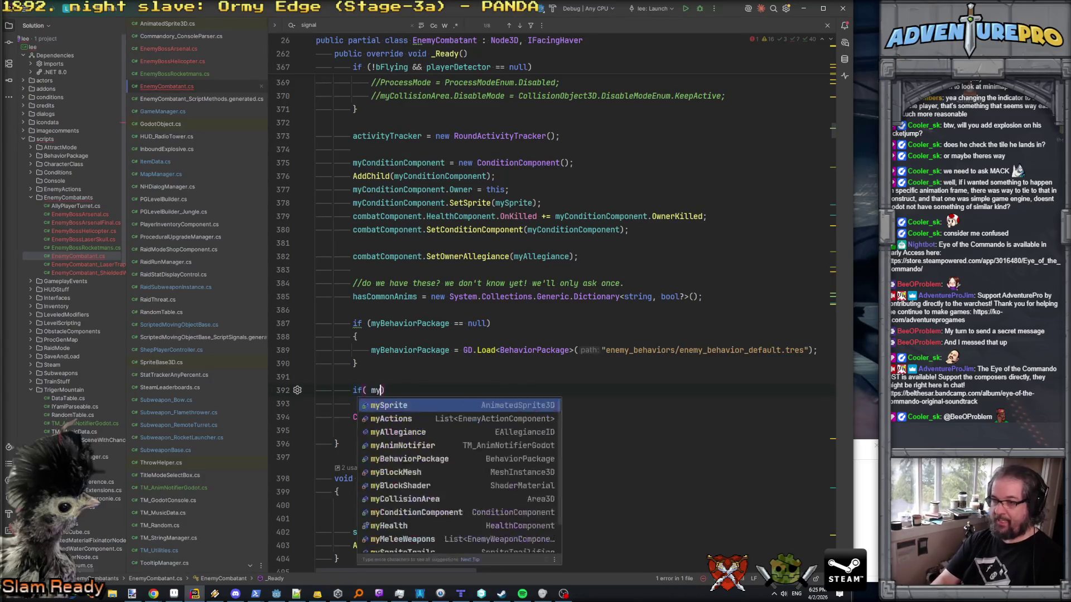
pyautogui.write('= null )')
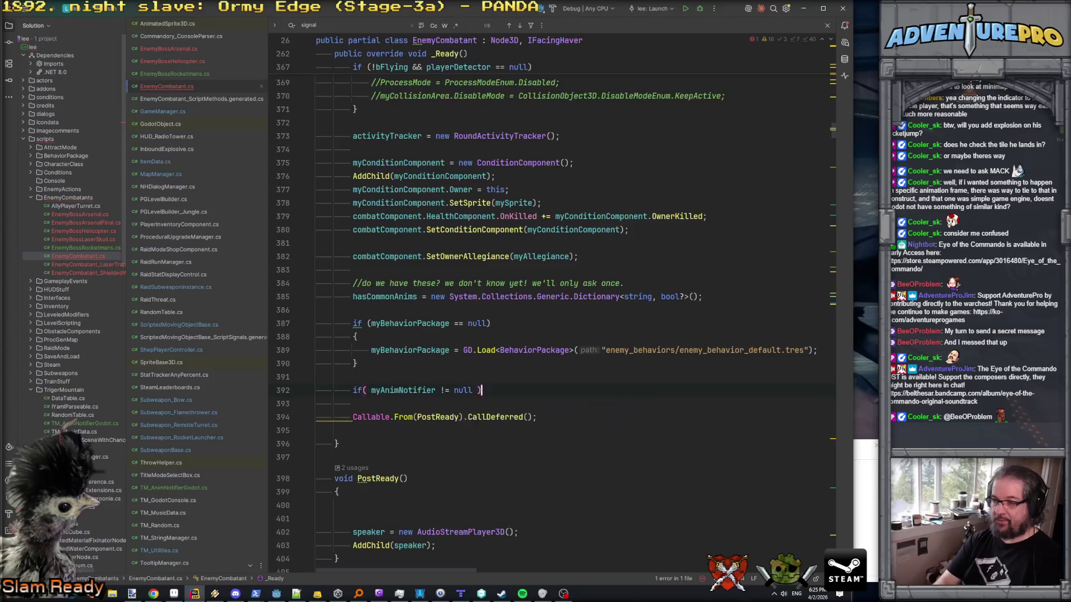
pyautogui.press('Return')
pyautogui.write('{')
pyautogui.press('Return')
pyautogui.write('my')
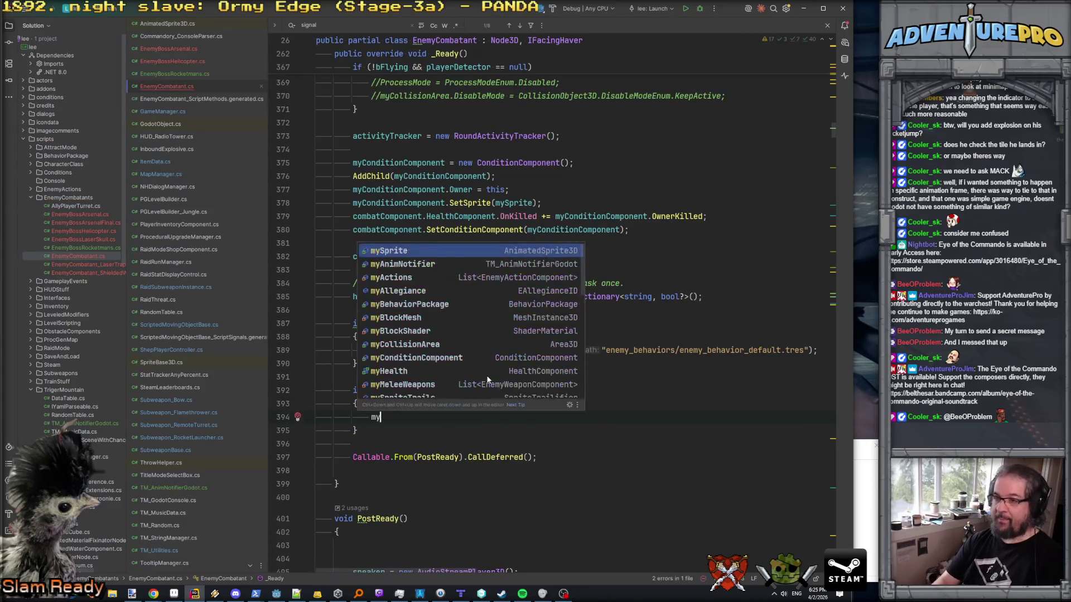
pyautogui.press('Return')
pyautogui.write('.Se')
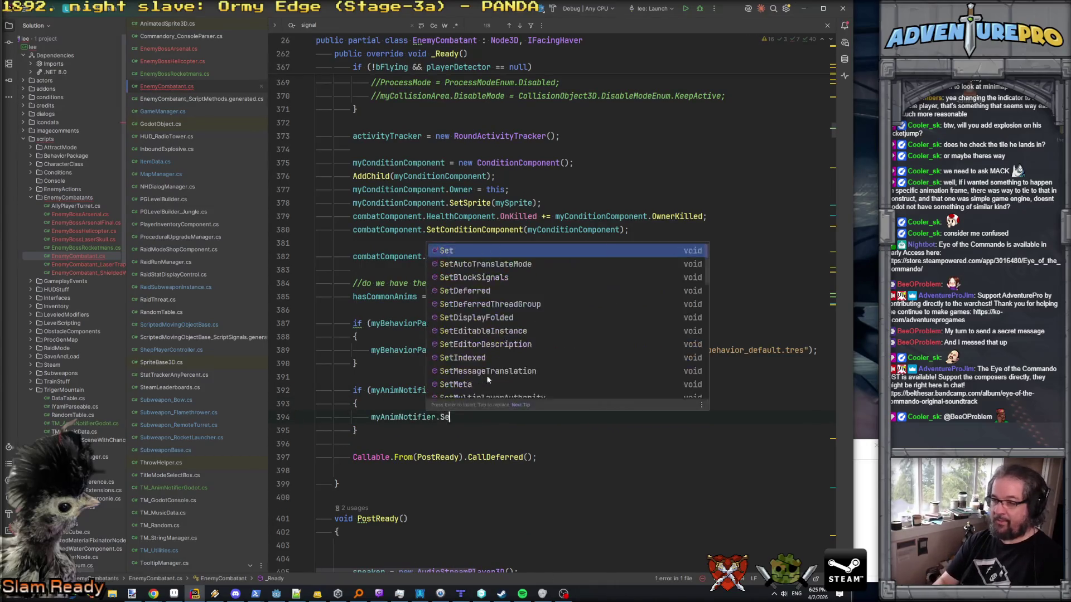
pyautogui.write('tSprite(myS')
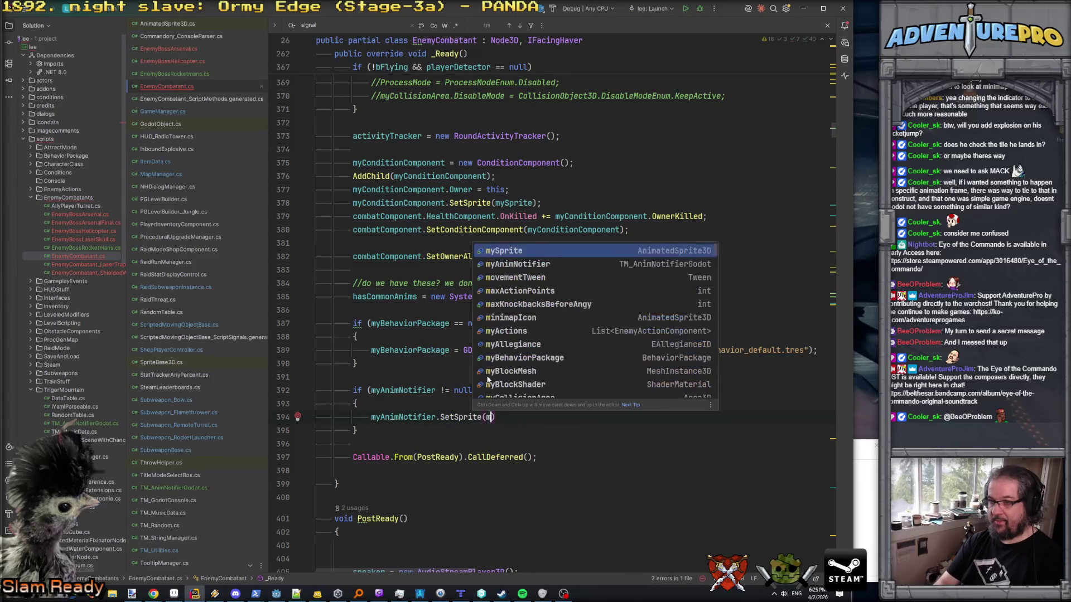
pyautogui.press('Return')
pyautogui.write(';')
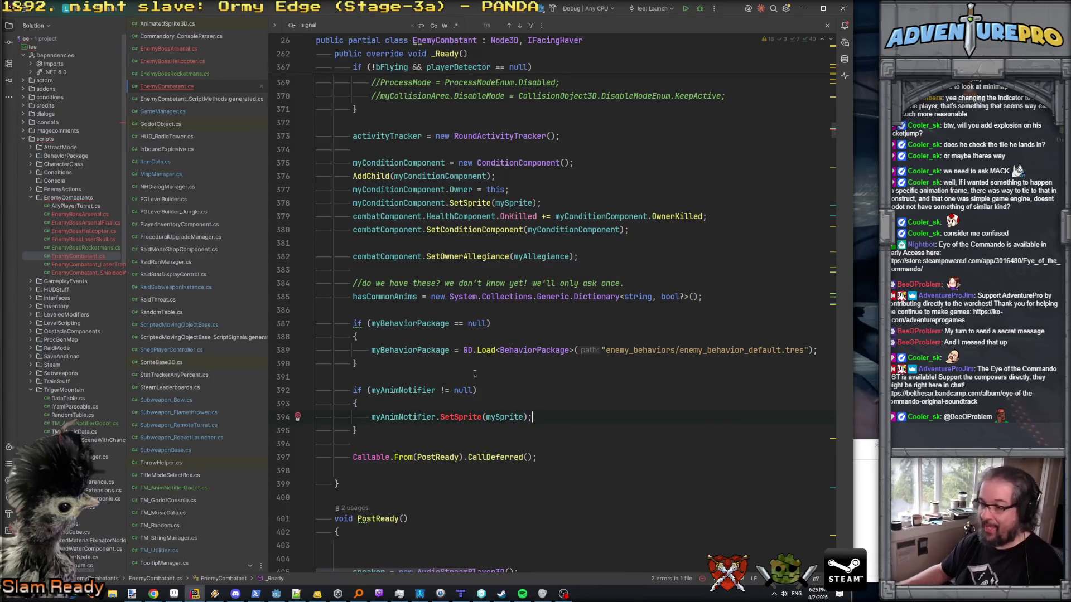
# - Generate the missing SetSprite method in TM_AnimNotifierGodot via quick-fix
pyautogui.click(455, 418)
pyautogui.hotkey('alt', 'Return')
pyautogui.press('Return')
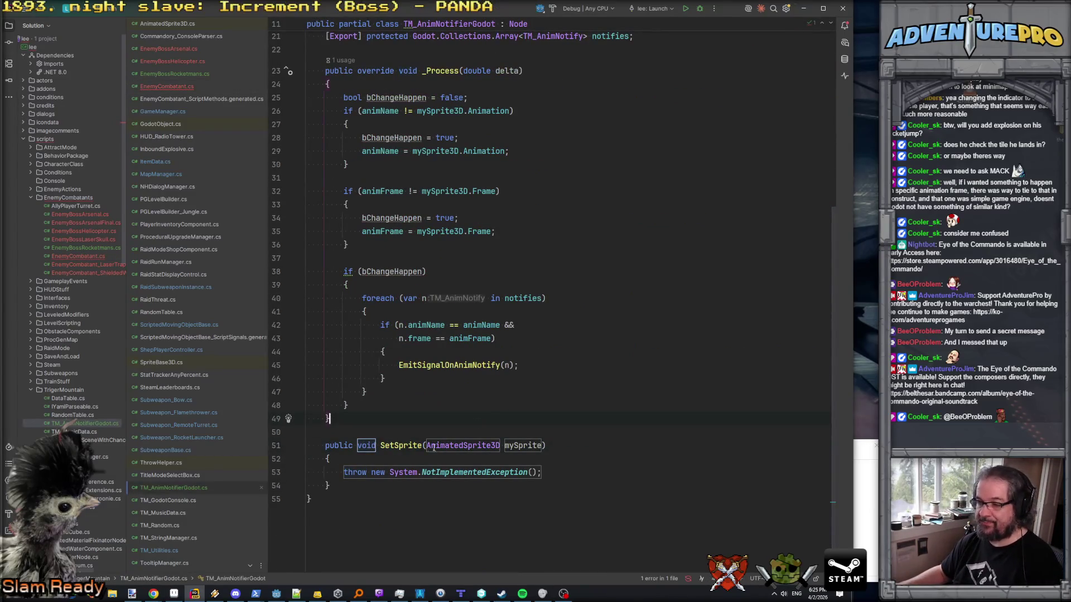
# - Rename the parameter to sprite3D and replace the throw with mySprite3D = sprite3D;
pyautogui.scroll(5, 397, 357)
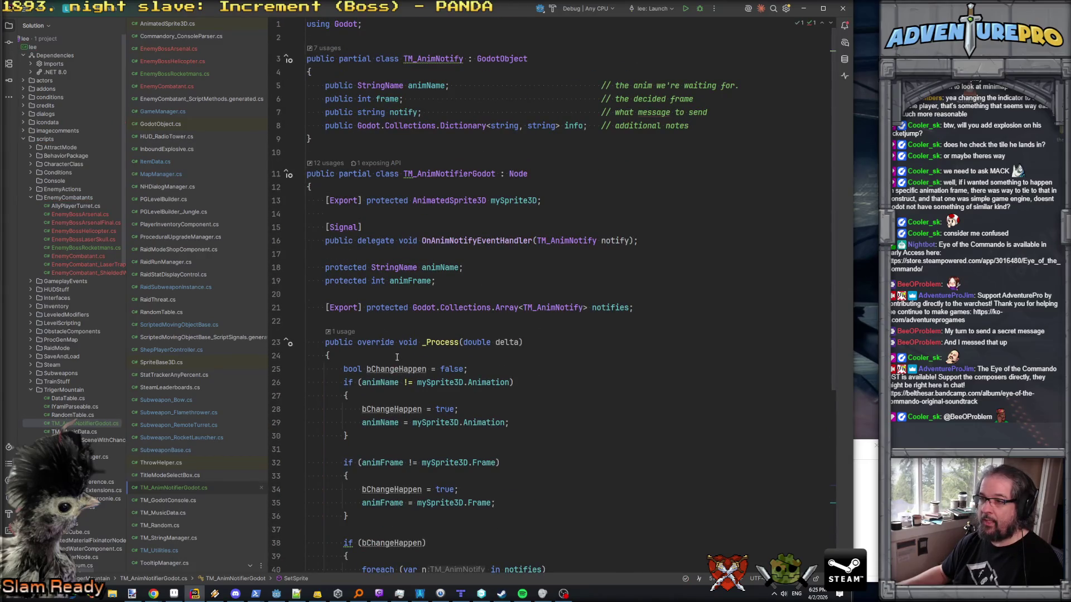
pyautogui.scroll(-5, 459, 443)
pyautogui.doubleClick(519, 484)
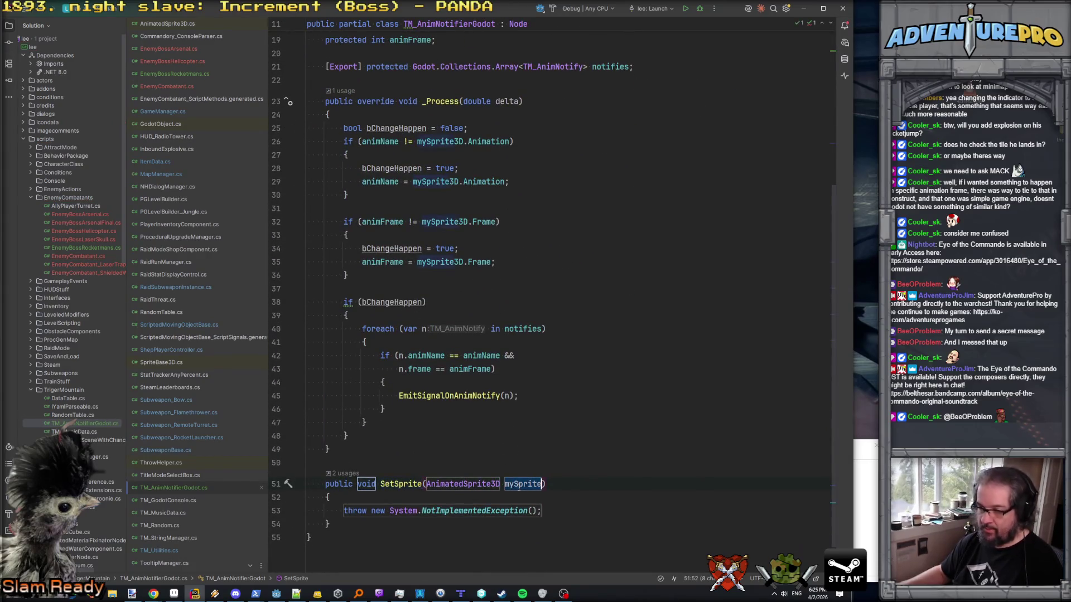
pyautogui.write('sprite3D')
pyautogui.press('Down')
pyautogui.press('Home')
pyautogui.hotkey('shift', 'End')
pyautogui.press('Delete')
pyautogui.write('my')
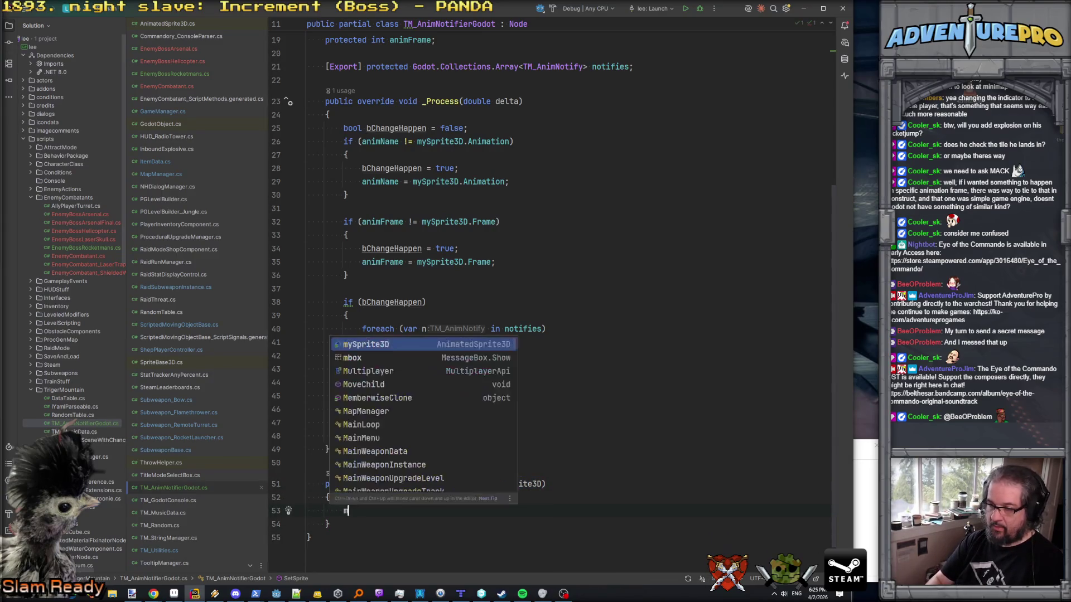
pyautogui.press('Return')
pyautogui.write('= sp')
pyautogui.press('Return')
pyautogui.write(';')
# - Rename the method to SetSpriteAnimator and remove [Export] from mySprite3D
pyautogui.click(421, 484)
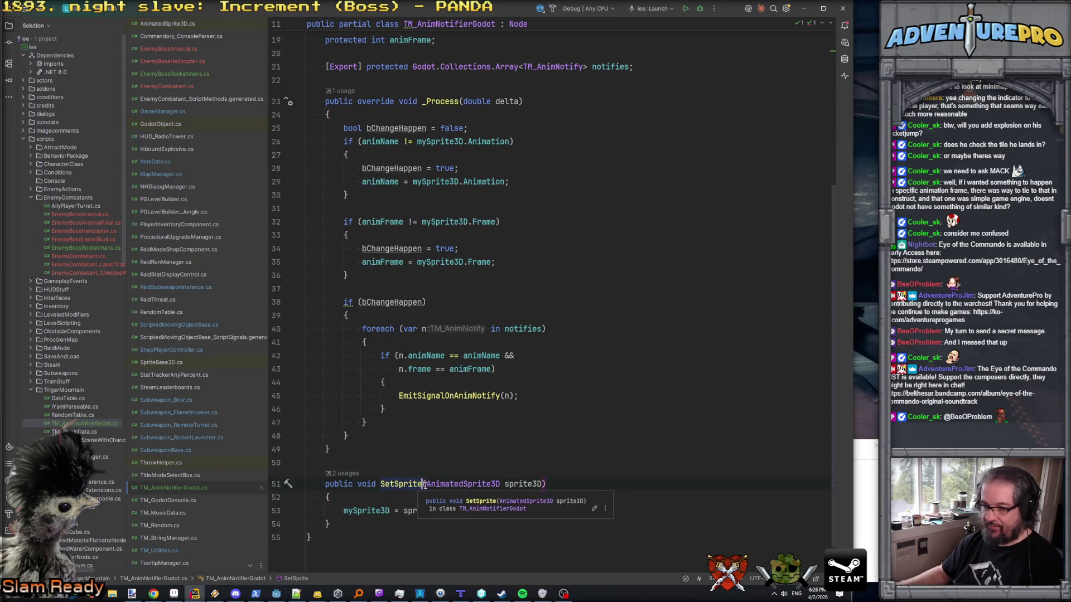
pyautogui.write('Animator')
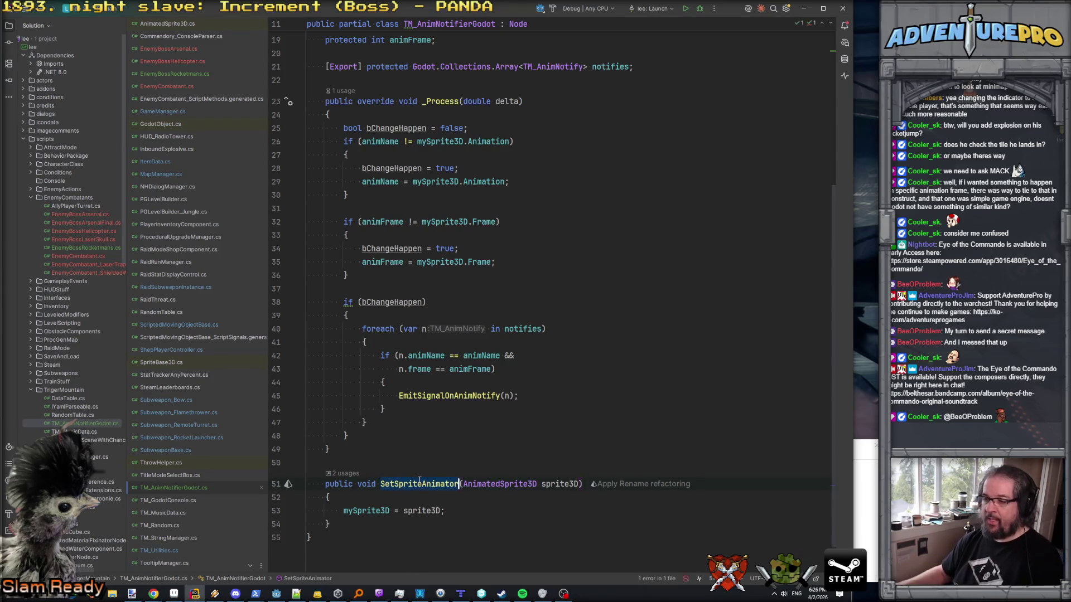
pyautogui.scroll(6, 427, 195)
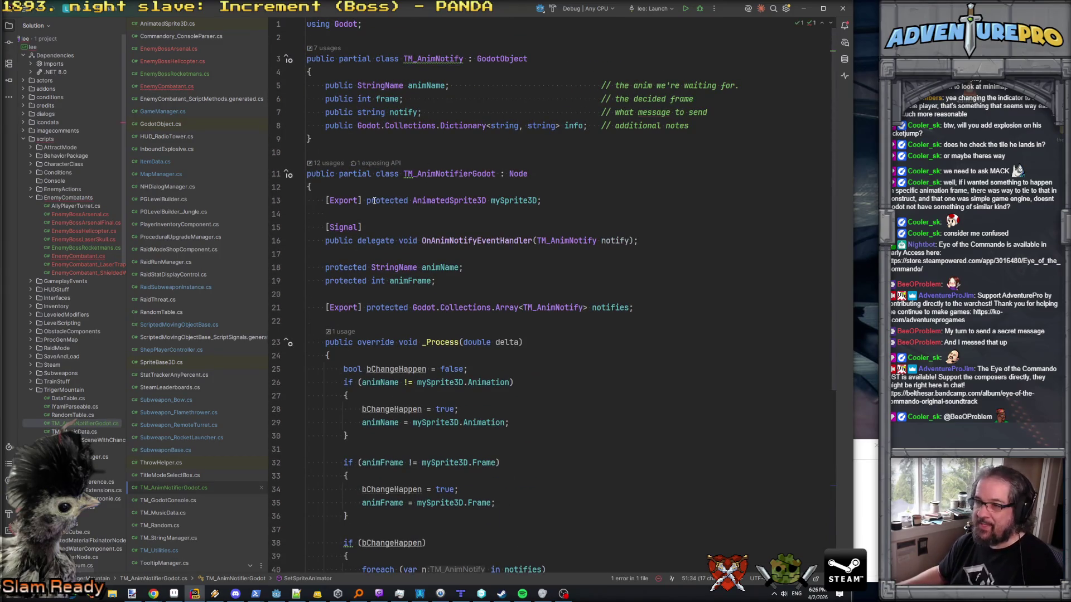
pyautogui.moveTo(367, 200); pyautogui.dragTo(325, 200)
pyautogui.press('BackSpace')
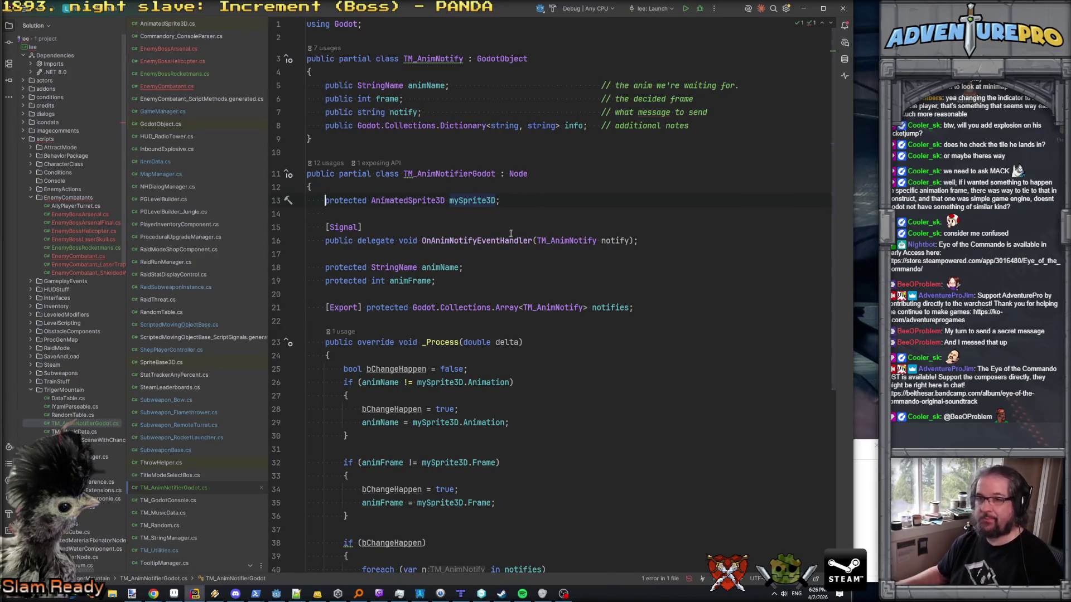
# - In EnemyCombatant, call myAnimNotifier?.SetSpriteAnimator(mySprite) instead of the null-check block
pyautogui.click(167, 86)
pyautogui.write('Animator(mySprite);')
pyautogui.press('End')
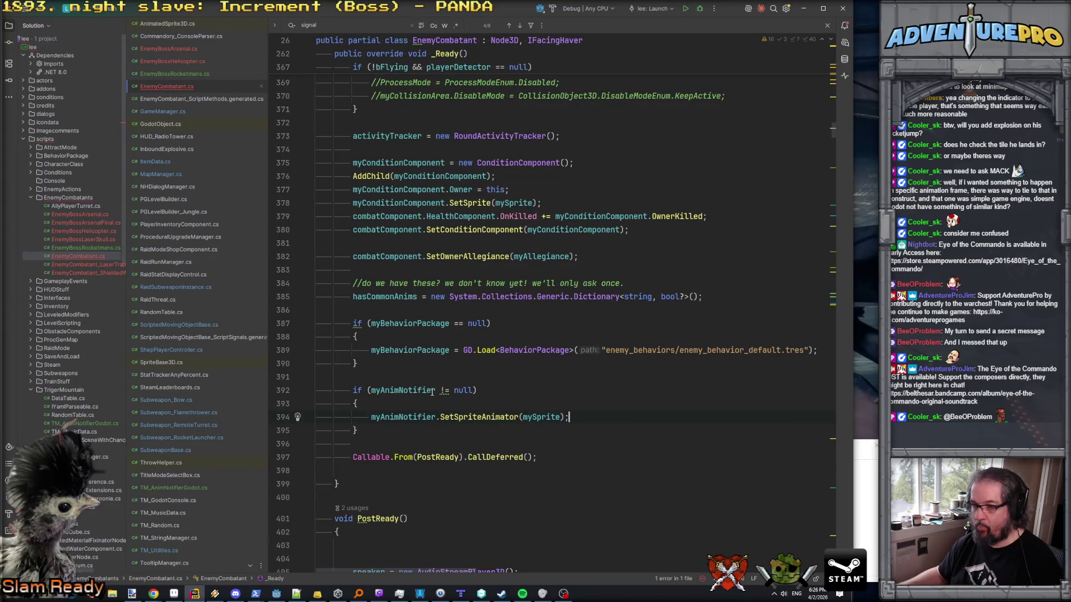
pyautogui.click(442, 391)
pyautogui.click(438, 417)
pyautogui.click(334, 390)
pyautogui.hotkey('alt', 'Return')
pyautogui.press('Return')
pyautogui.press('Down')
pyautogui.hotkey('ctrl', 'y')
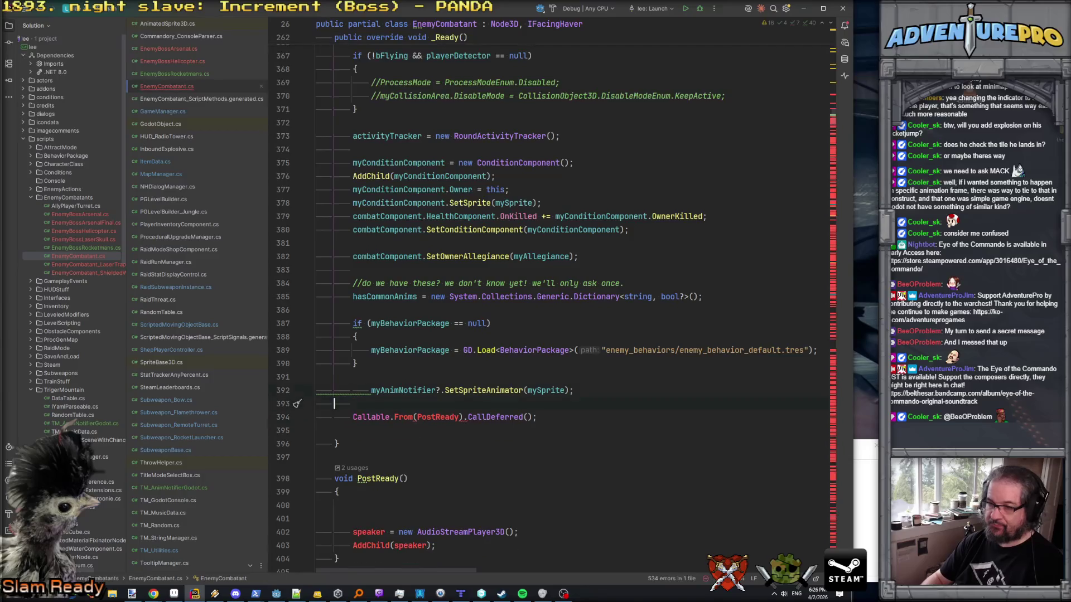
pyautogui.click(335, 390)
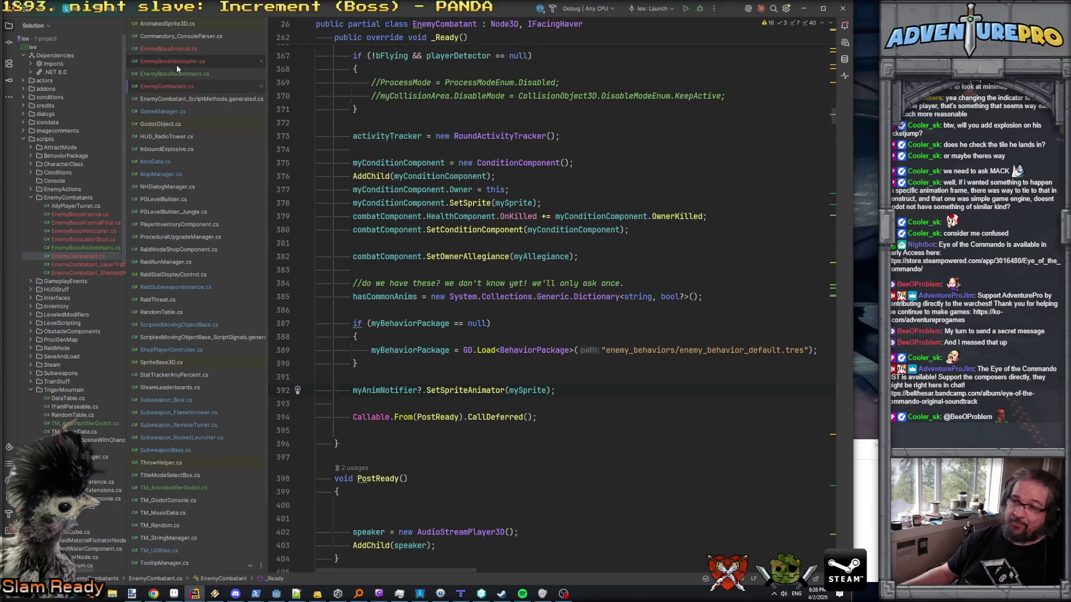
# - Add a _Ready override calling base._Ready() to EnemyBossRocketmans, removing its doc comment
pyautogui.scroll(20, 530, 223)
pyautogui.scroll(10, 530, 223)
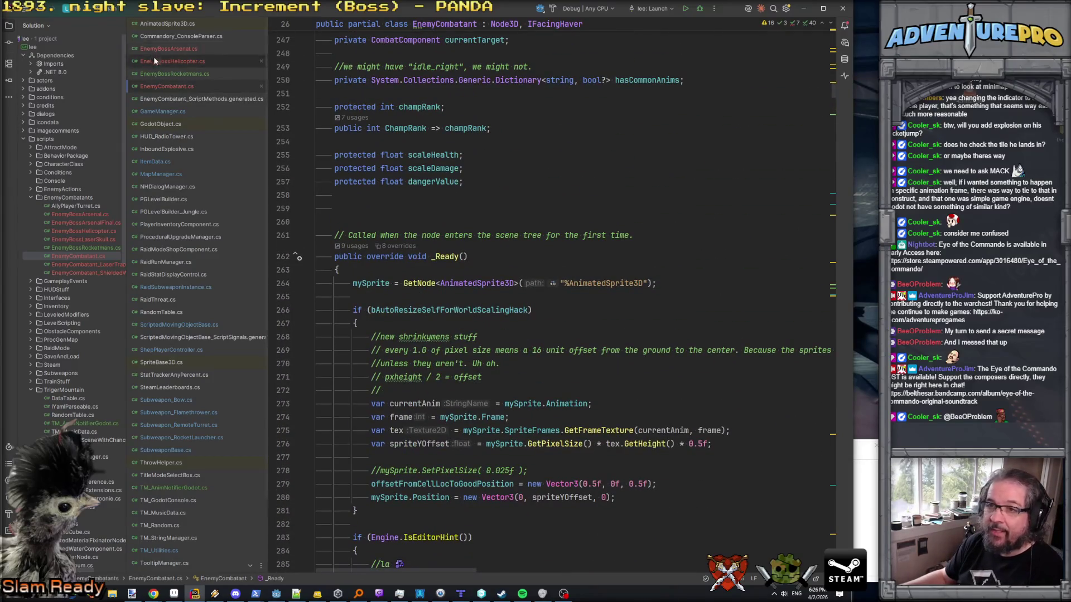
pyautogui.click(167, 74)
pyautogui.scroll(-10, 442, 275)
pyautogui.scroll(7, 442, 275)
pyautogui.scroll(-2, 502, 285)
pyautogui.click(563, 296)
pyautogui.press('Return')
pyautogui.press('Return')
pyautogui.write('override ')
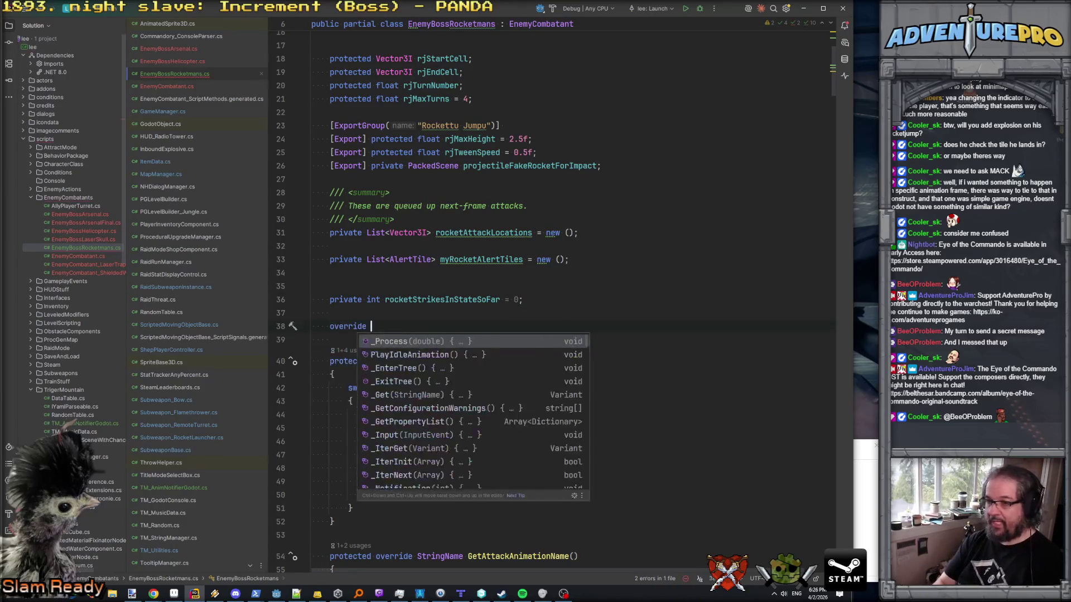
pyautogui.write('void _Re')
pyautogui.press('Return')
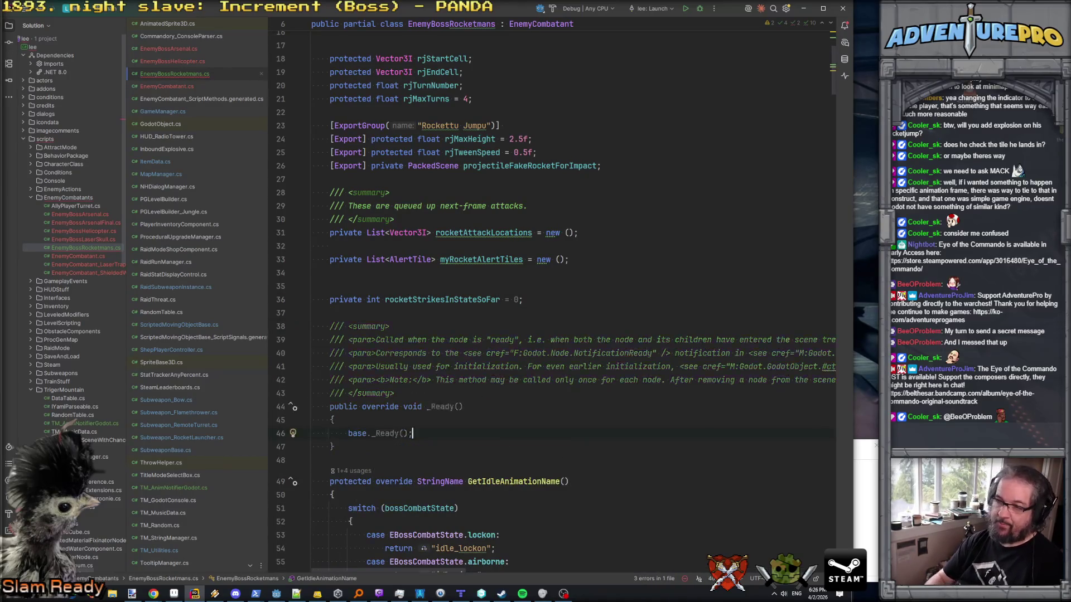
pyautogui.moveTo(394, 393); pyautogui.dragTo(291, 318)
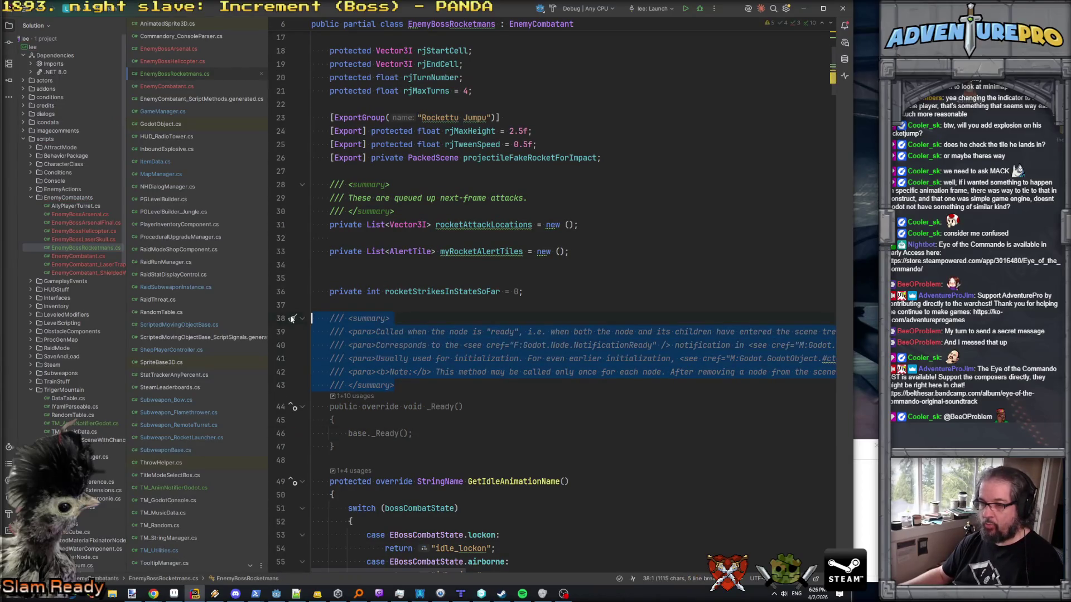
pyautogui.press('BackSpace')
pyautogui.press('End')
pyautogui.press('Return')
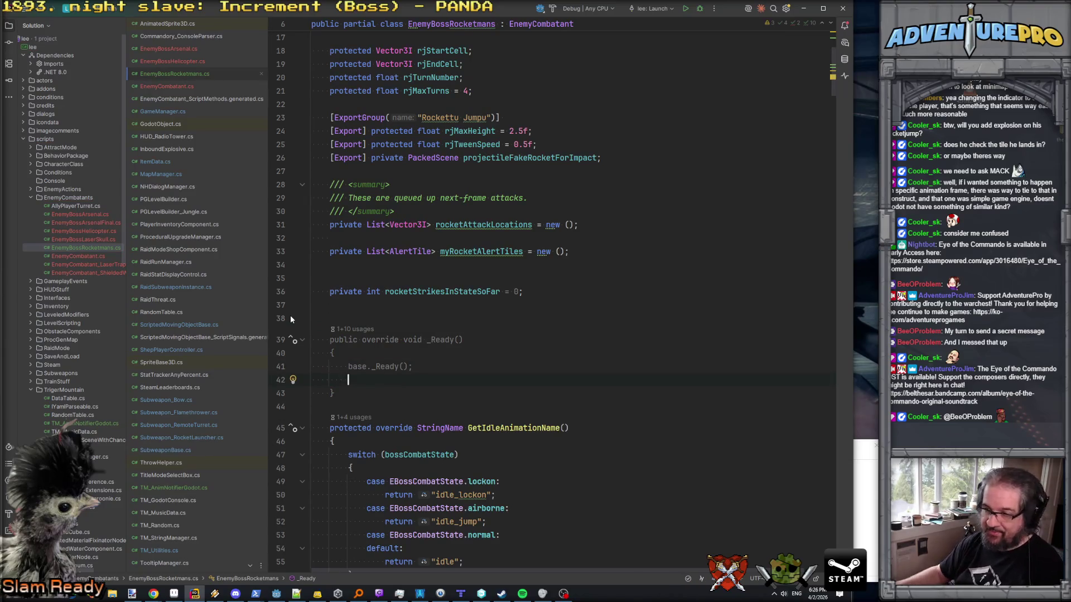
# - Subscribe the handler with myAnimNotifier.OnAnimNotify += OnAnimNotify; inside _Ready
pyautogui.scroll(-2, 290, 318)
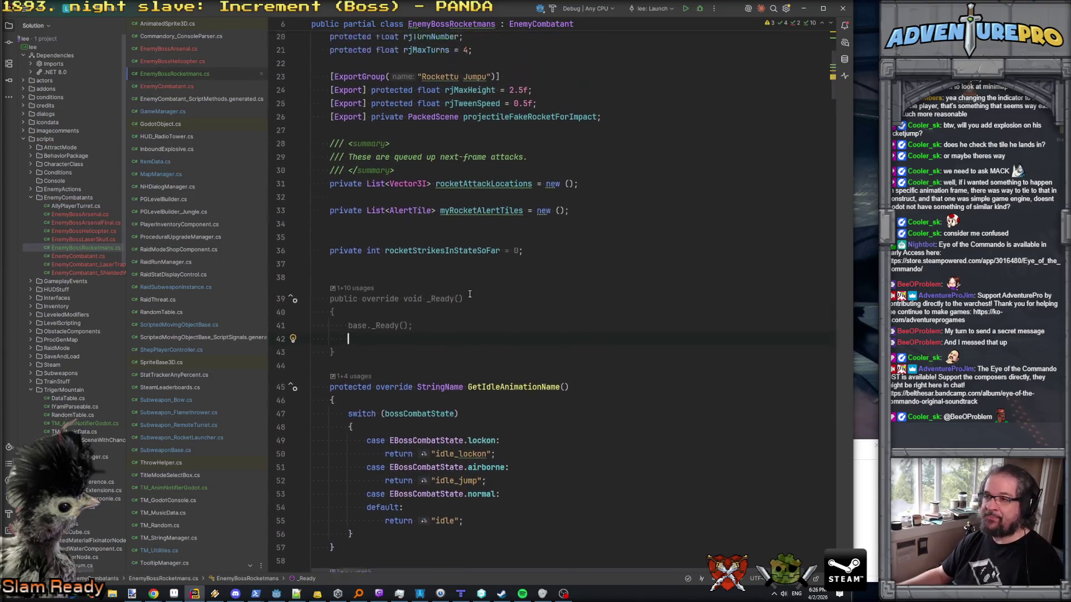
pyautogui.scroll(2, 469, 294)
pyautogui.press('Return')
pyautogui.write('myAn')
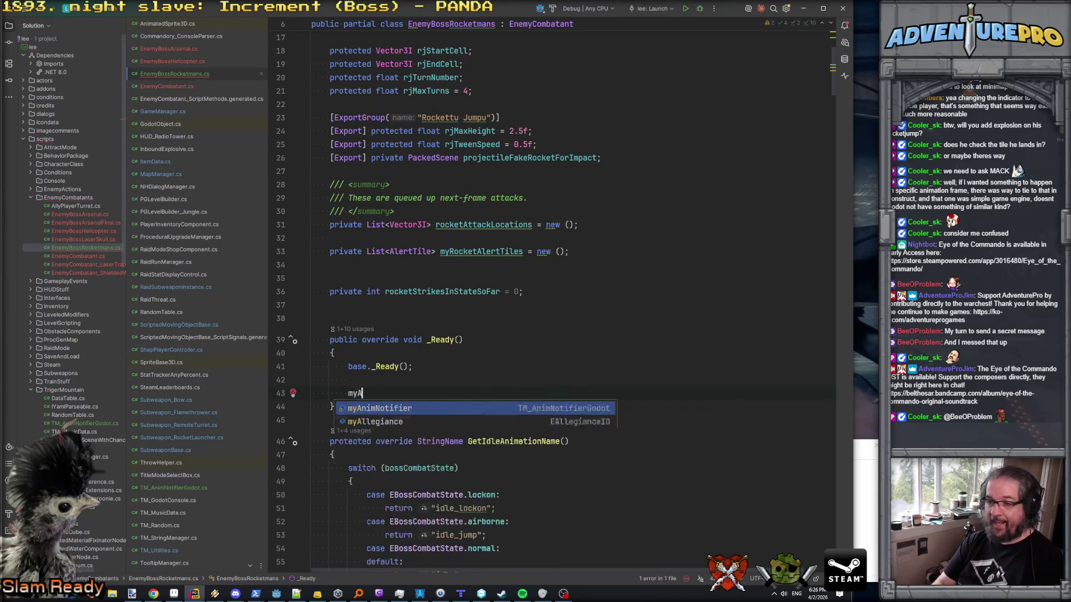
pyautogui.press('Tab')
pyautogui.write('.On')
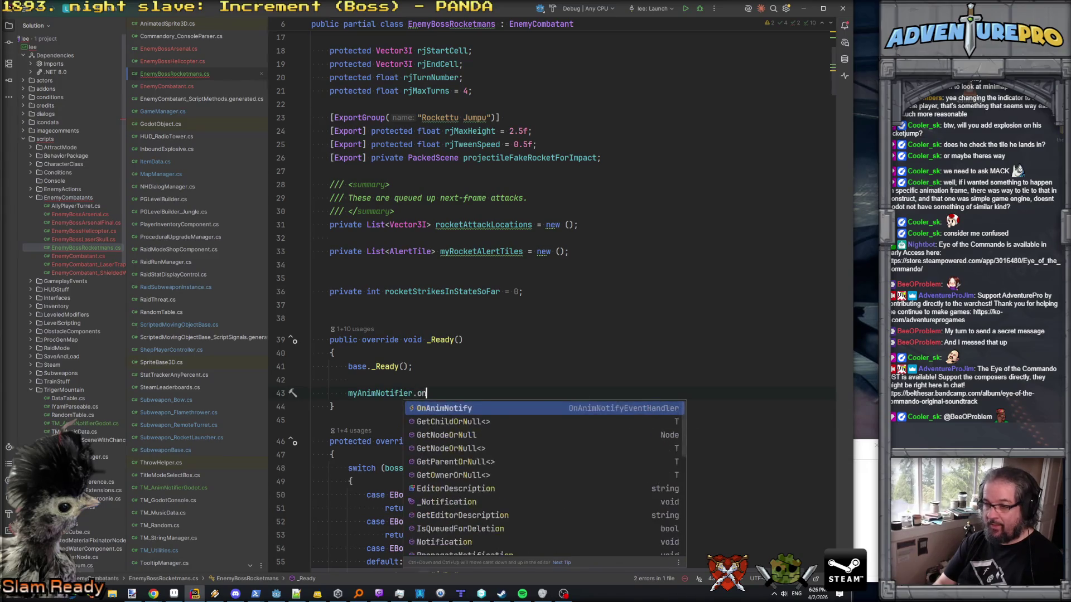
pyautogui.press('Tab')
pyautogui.write('+=')
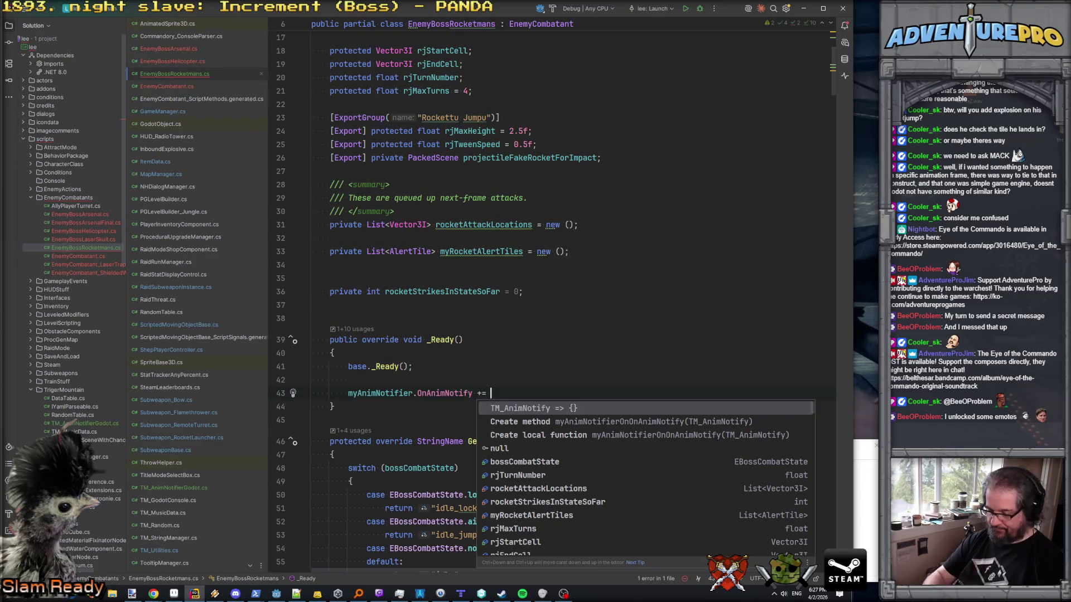
pyautogui.write('OnAnimNotify(')
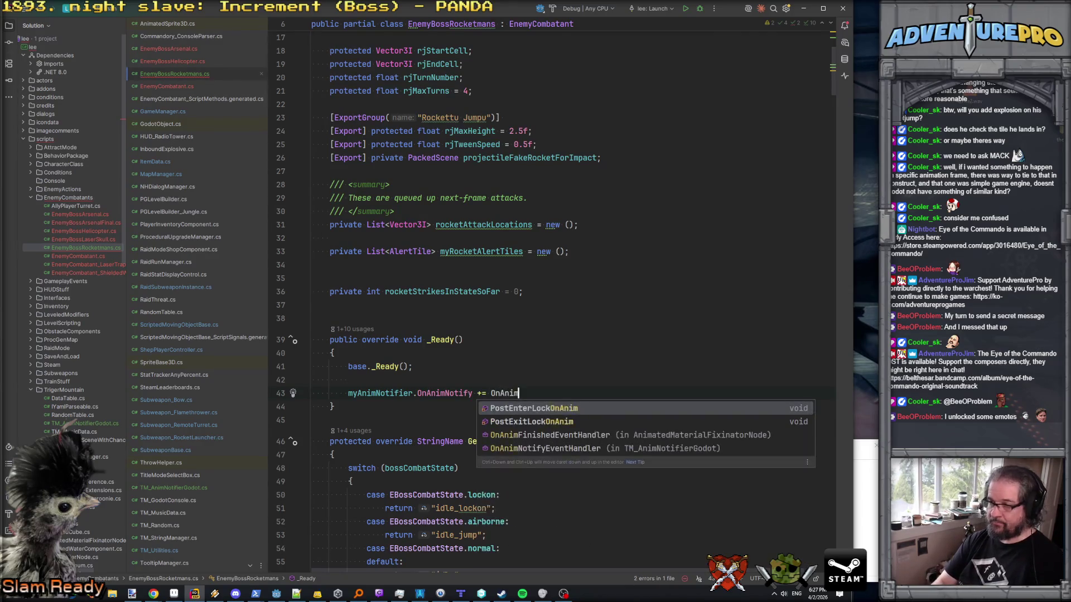
pyautogui.press('BackSpace')
pyautogui.write(';')
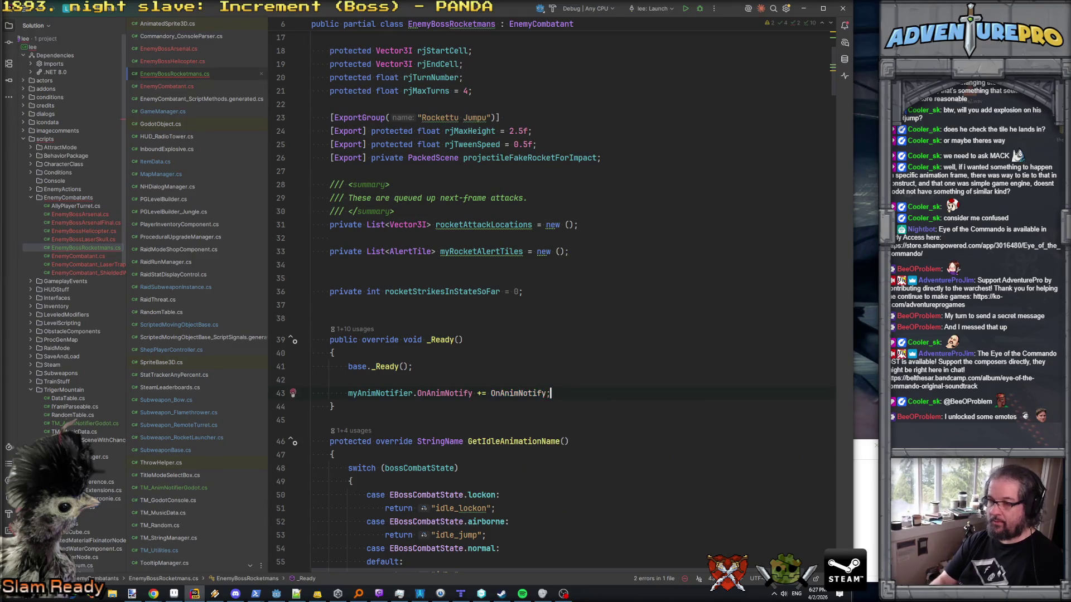
pyautogui.doubleClick(515, 394)
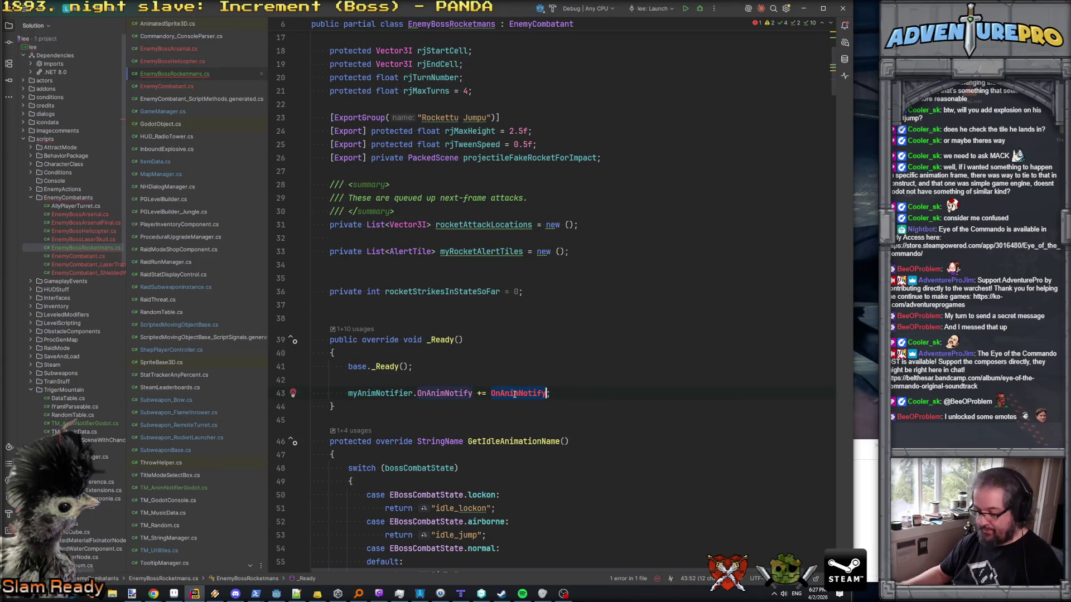
pyautogui.hotkey('ctrl', 'End')
# - Write protected void OnAnimNotify(TM_AnimNotify notify) with empty braces before the class's closing brace
pyautogui.press('Return')
pyautogui.write('pro')
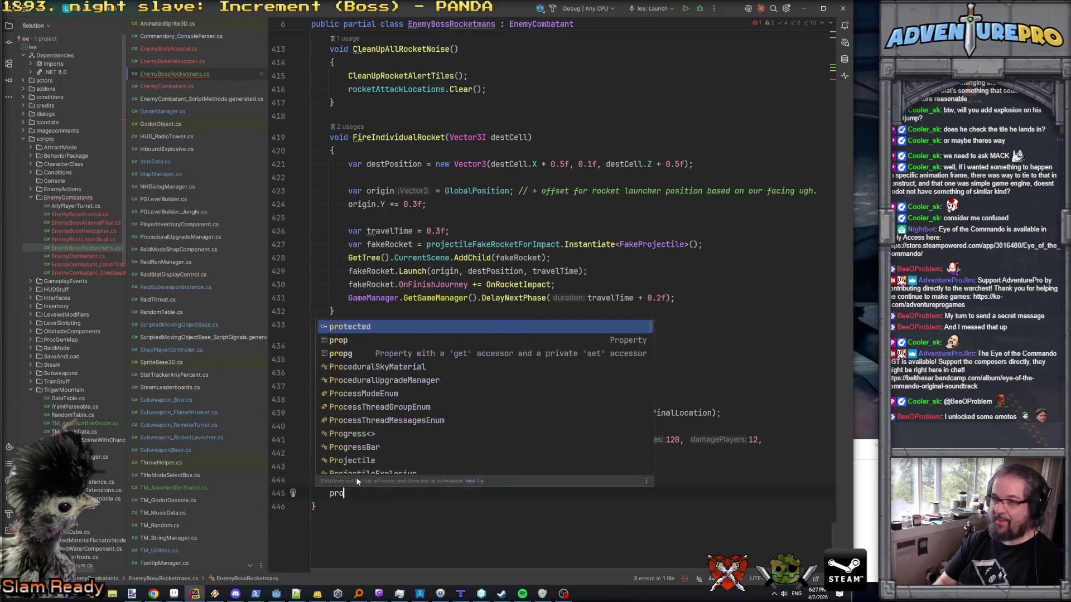
pyautogui.write('tected void OnAnimNotify')
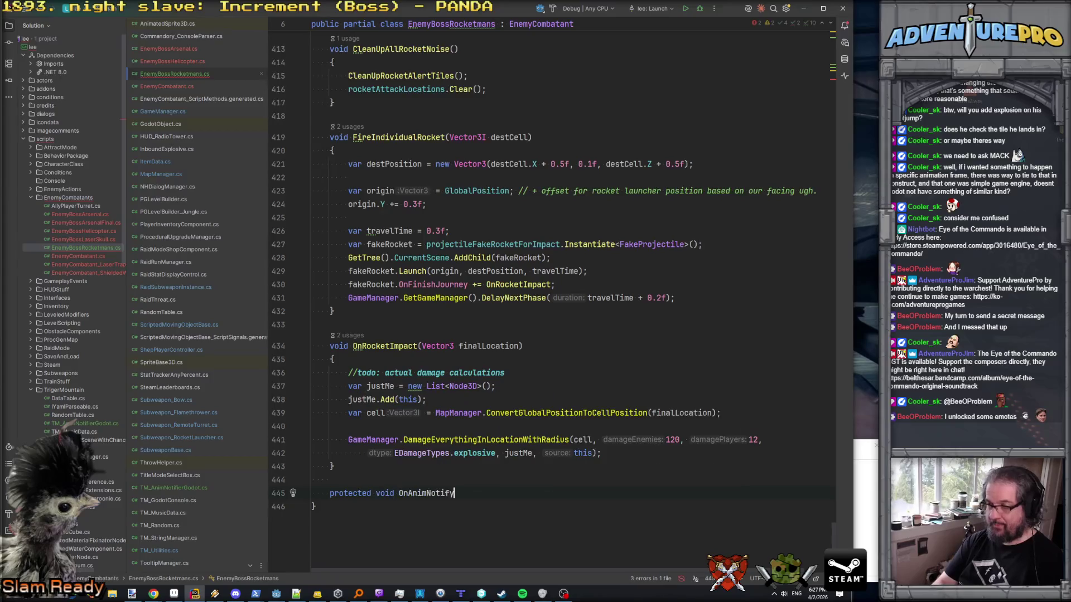
pyautogui.write('(TM_AnimNotify')
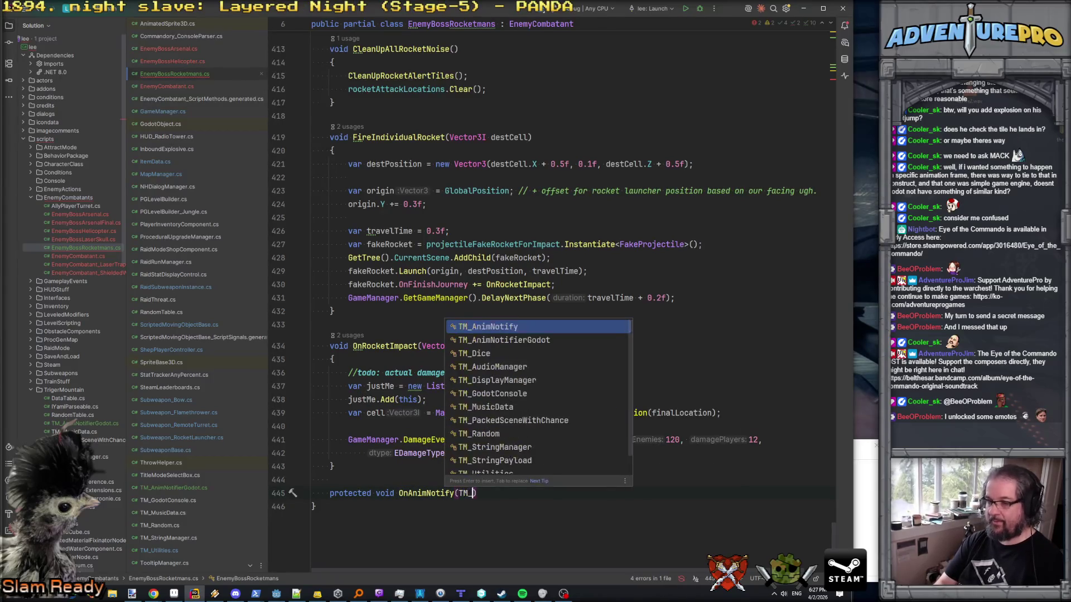
pyautogui.write(' notify)')
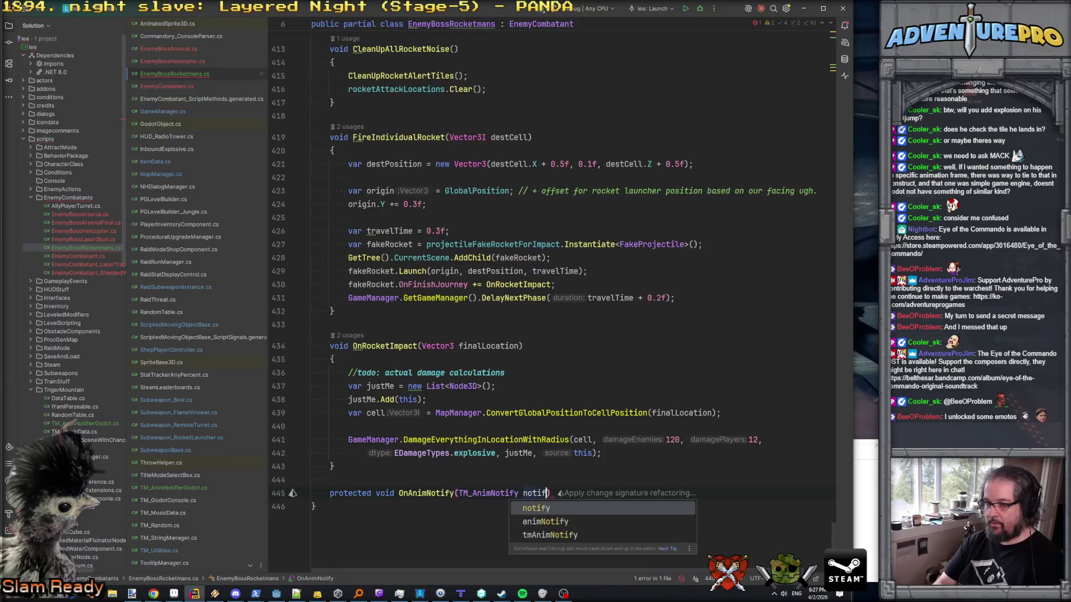
pyautogui.press('Return')
pyautogui.write('{')
pyautogui.press('Return')
pyautogui.click(312, 479)
pyautogui.press('Down')
pyautogui.press('Down')
pyautogui.press('Down')
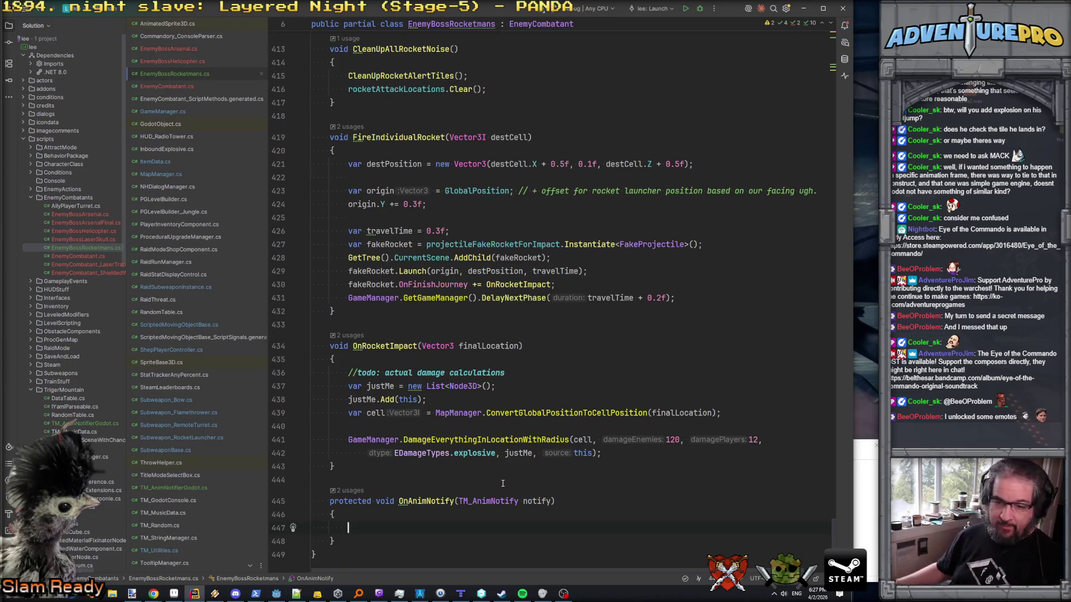
# - In OnAnimNotify, write the condition if (notify.notify == "do_rj_fx")
pyautogui.scroll(-2, 489, 339)
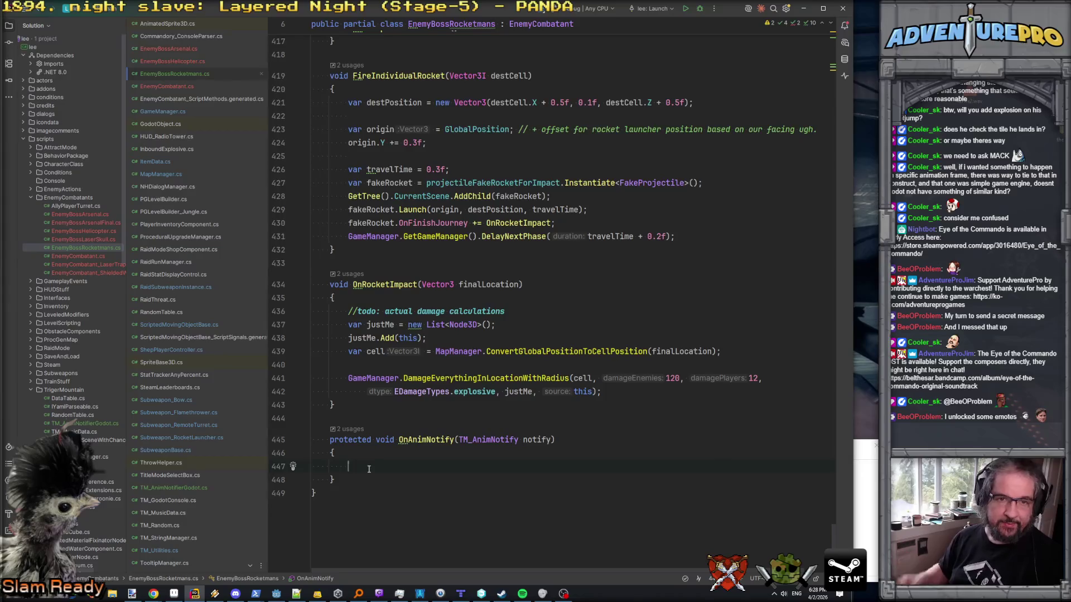
pyautogui.write('if( notif')
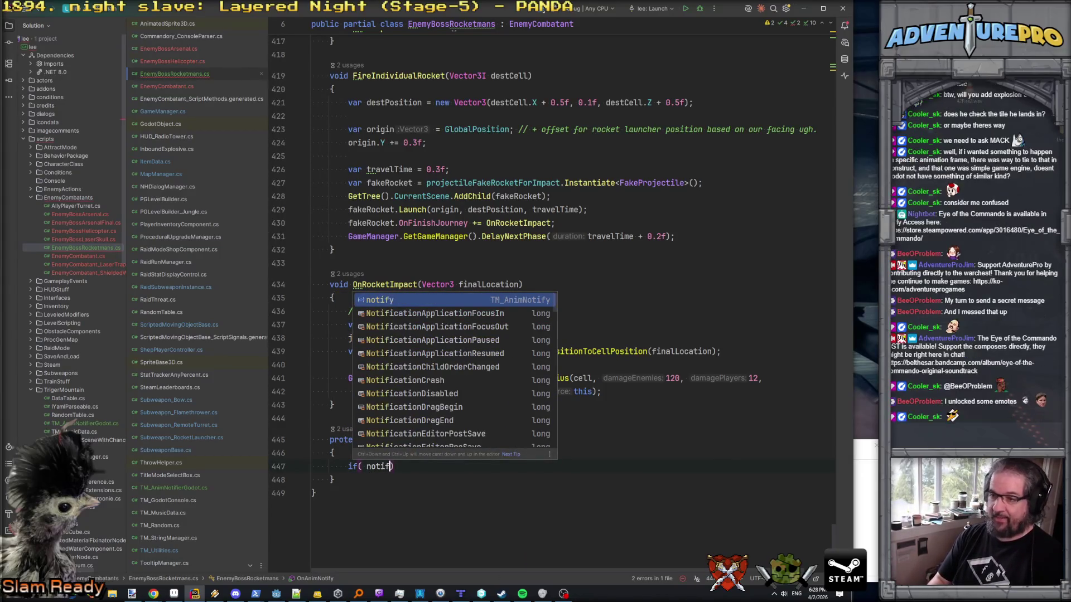
pyautogui.write('y.te')
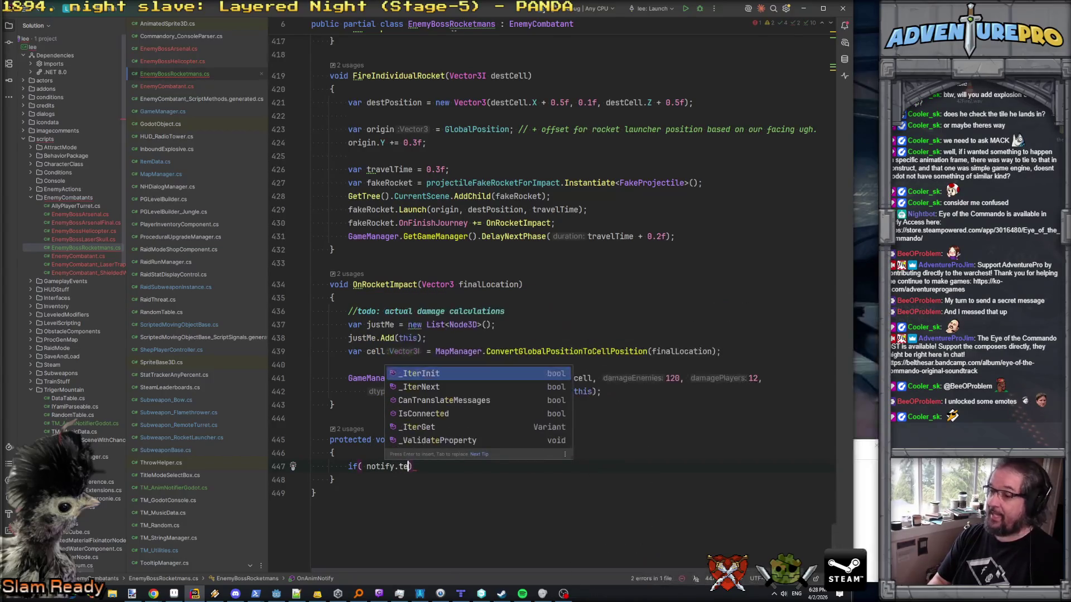
pyautogui.press('BackSpace')
pyautogui.press('BackSpace')
pyautogui.press('BackSpace')
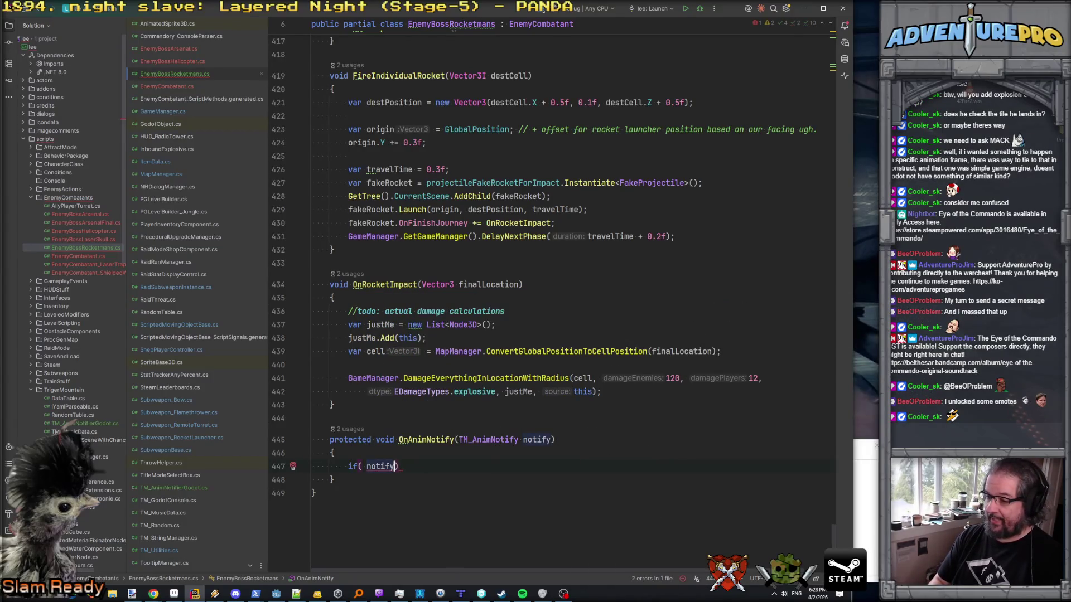
pyautogui.write('.')
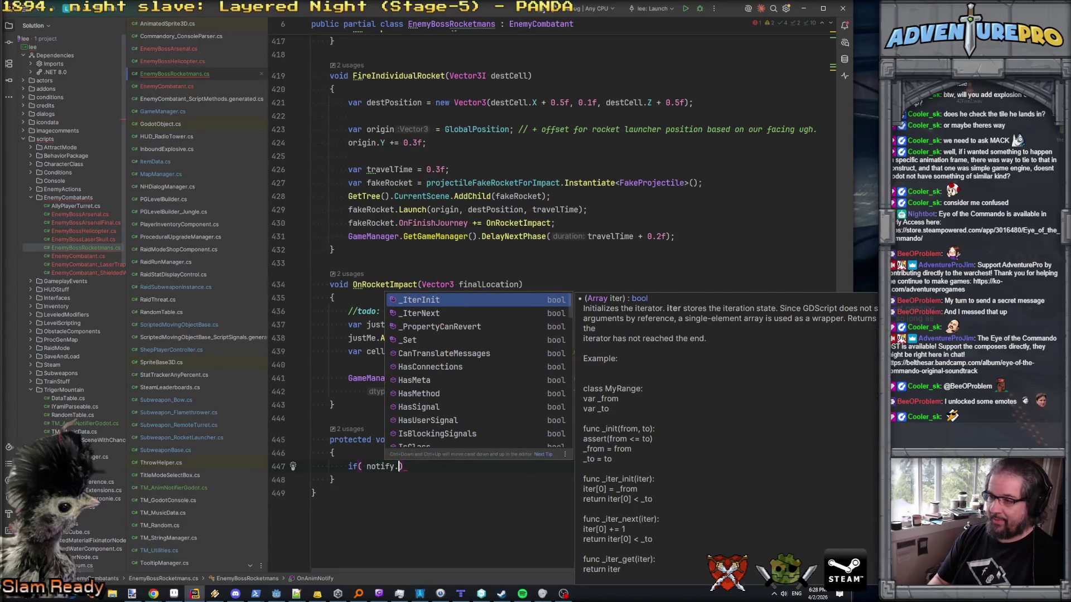
pyautogui.scroll(-4, 410, 414)
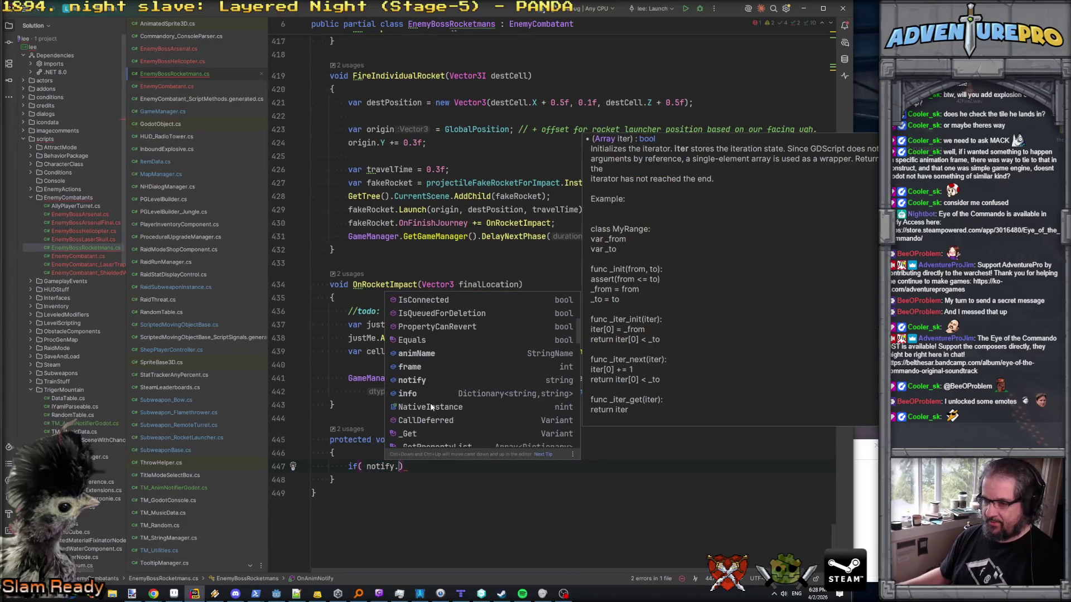
pyautogui.click(424, 379)
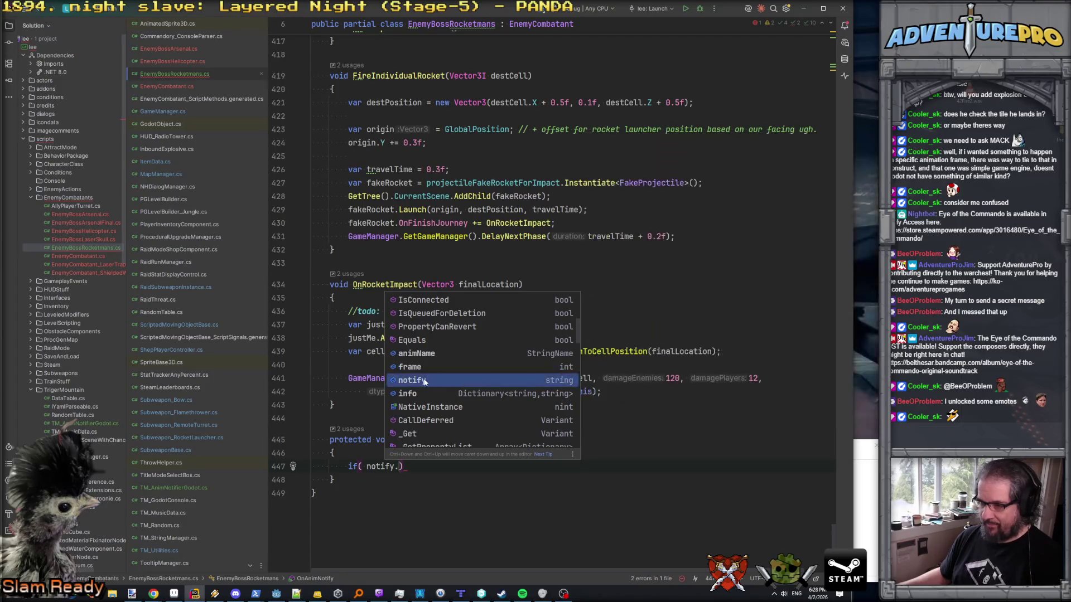
pyautogui.press('Return')
pyautogui.click(531, 439)
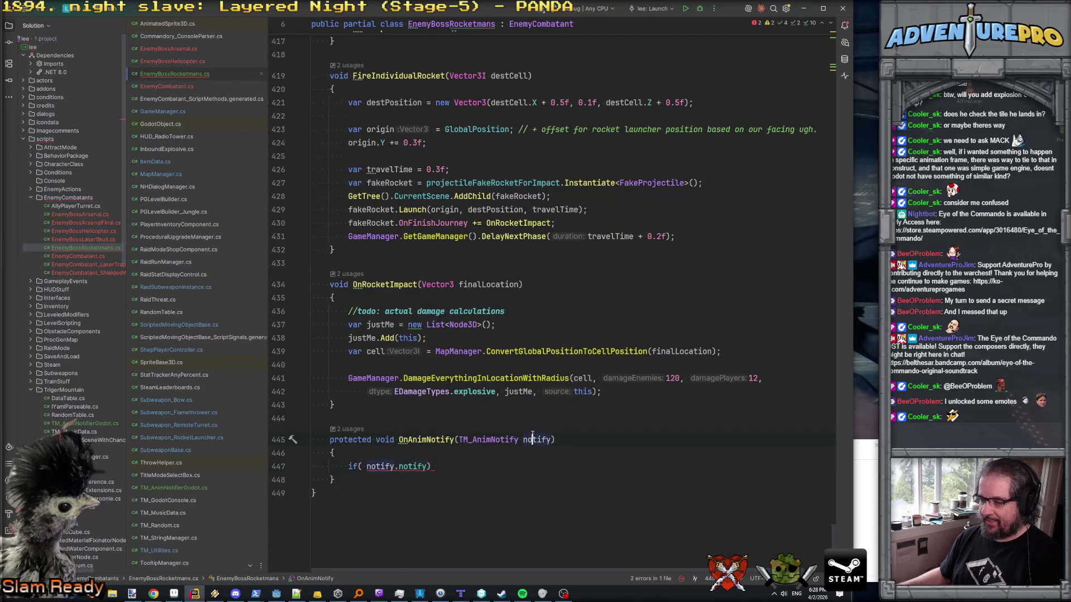
pyautogui.doubleClick(417, 466)
pyautogui.write('==')
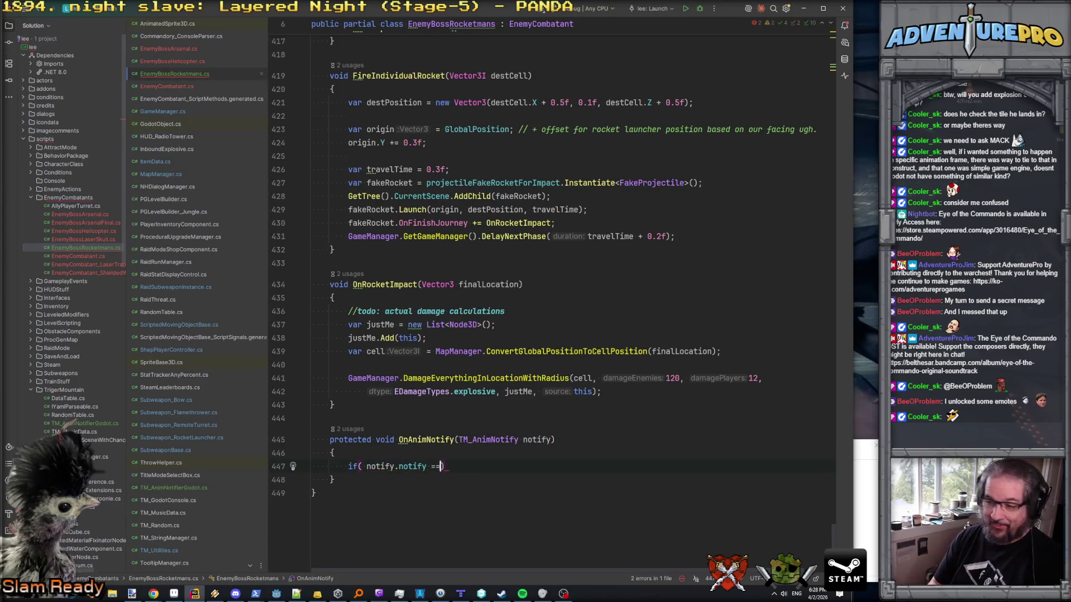
pyautogui.write(' "')
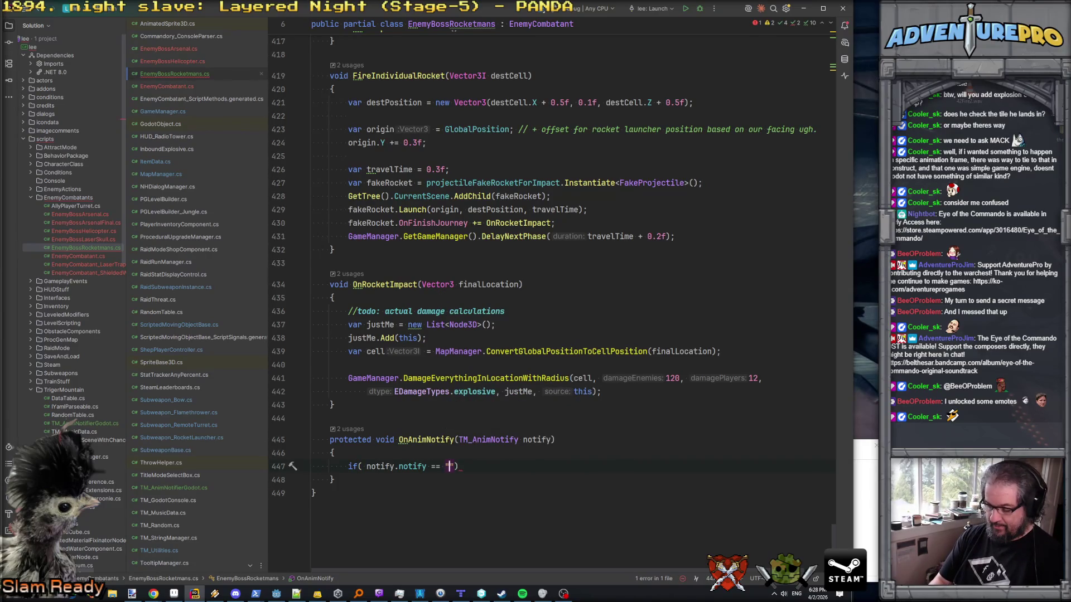
pyautogui.write('_rj_fx')
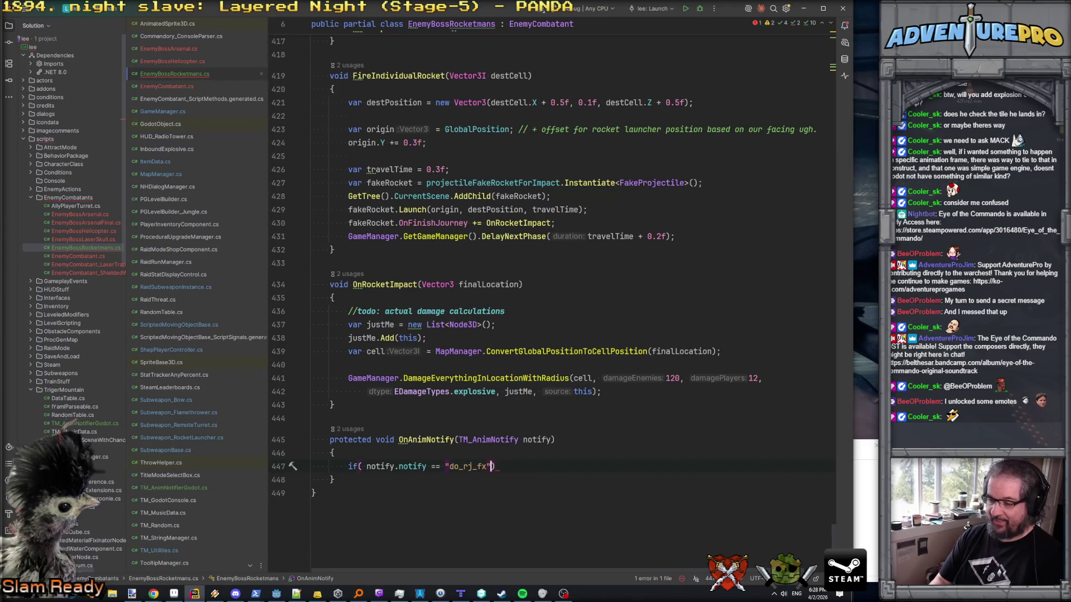
# - Give the do_rj_fx check an empty braced body
pyautogui.press('End')
pyautogui.press('Return')
pyautogui.write('{')
pyautogui.press('Return')
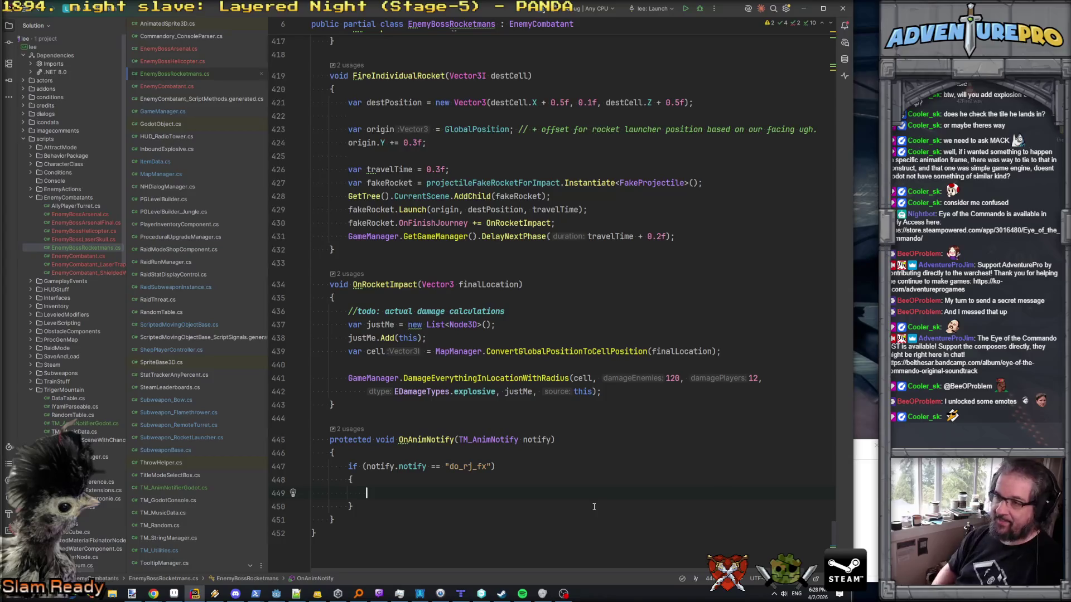
pyautogui.scroll(20, 594, 507)
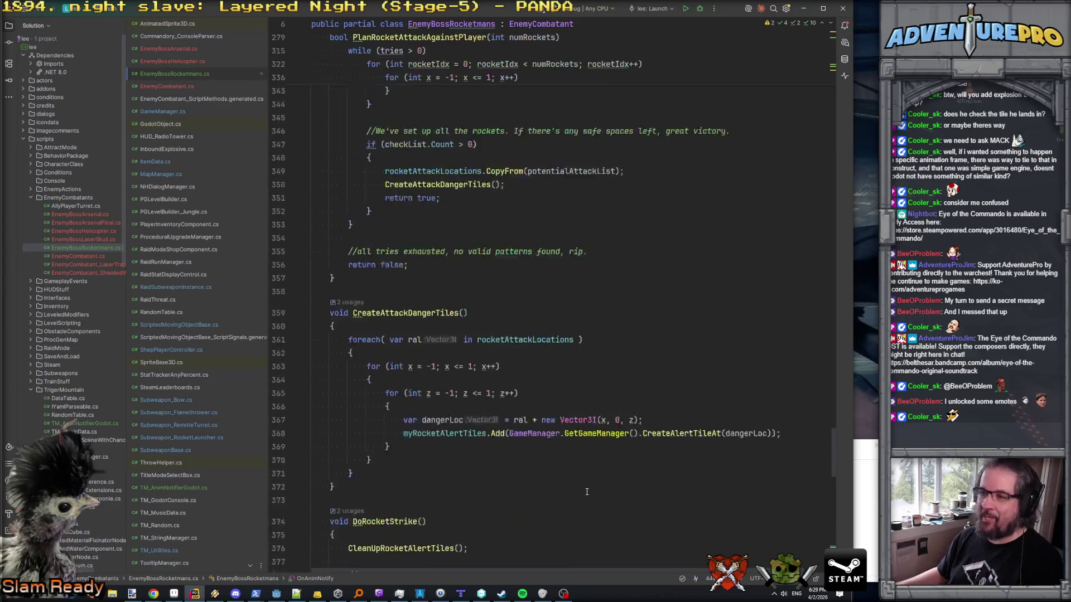
# - Insert a new line after the projectileFakeRocketForImpact field at the top of the class
pyautogui.scroll(20, 587, 491)
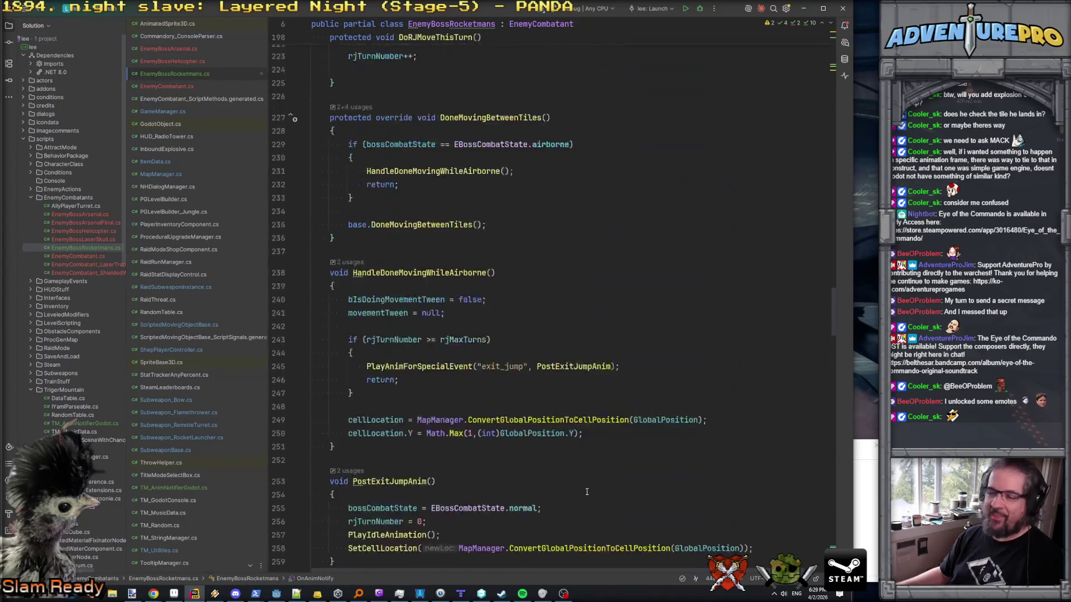
pyautogui.scroll(20, 587, 491)
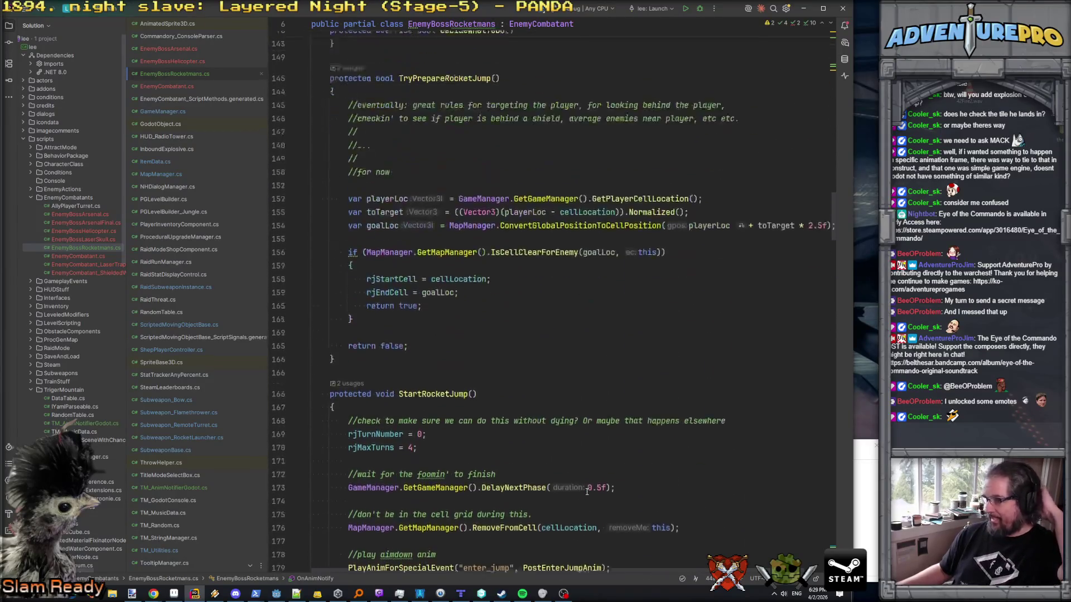
pyautogui.scroll(20, 586, 491)
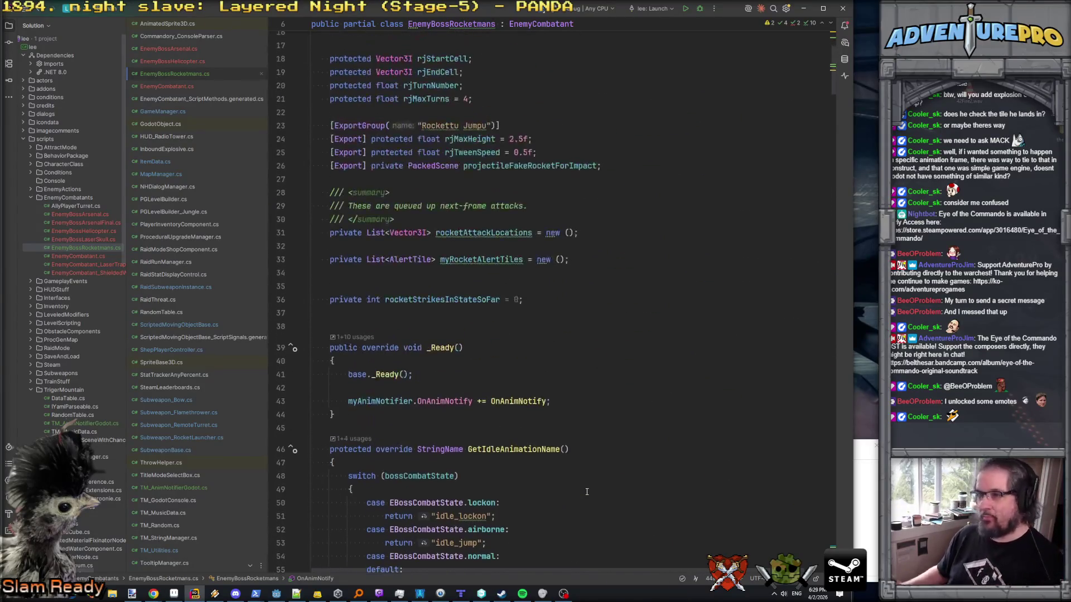
pyautogui.scroll(5, 587, 491)
pyautogui.scroll(-4, 576, 382)
pyautogui.scroll(3, 576, 383)
pyautogui.click(646, 286)
pyautogui.press('Return')
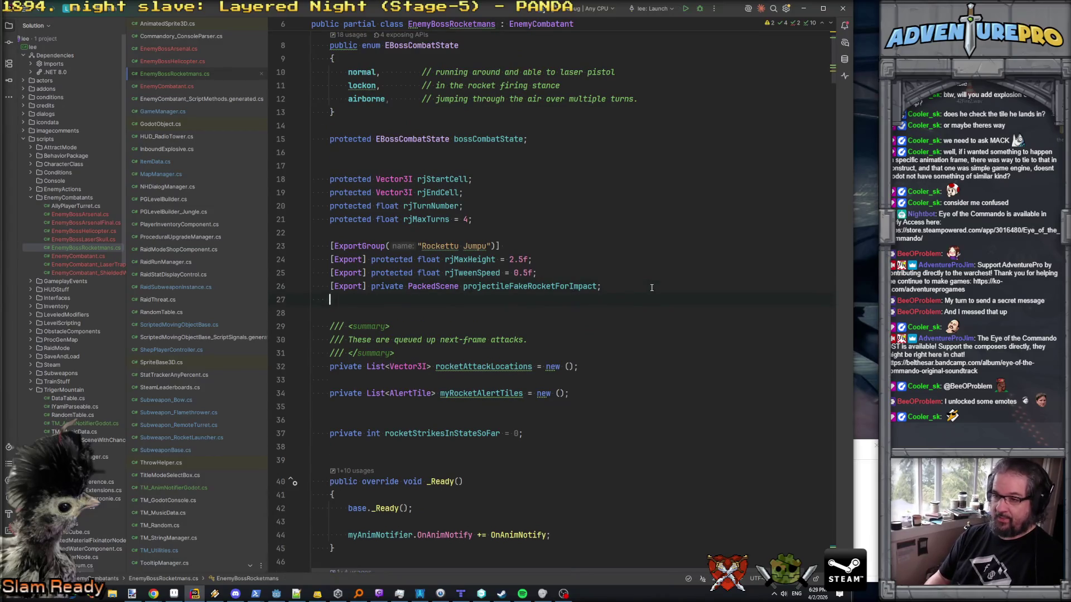
# - Type the declaration [Export] private OneShotVFX on the new line
pyautogui.write('[Exp')
pyautogui.press('Return')
pyautogui.write('[Export] pri')
pyautogui.press('Return')
pyautogui.write('Packed')
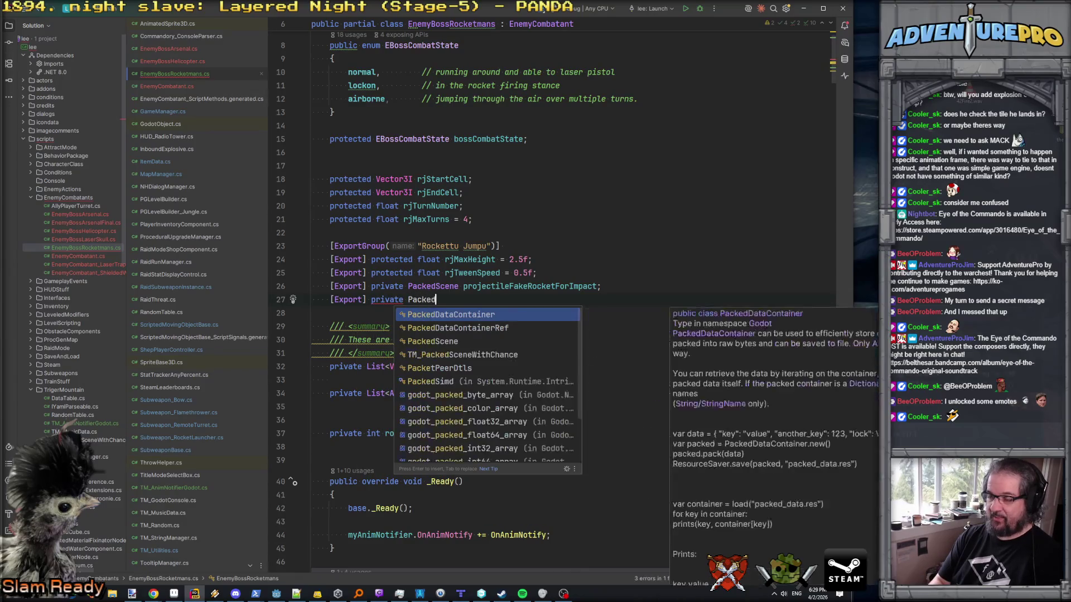
pyautogui.press('BackSpace')
pyautogui.press('BackSpace')
pyautogui.press('BackSpace')
pyautogui.write('OI')
pyautogui.press('BackSpace')
pyautogui.write('One')
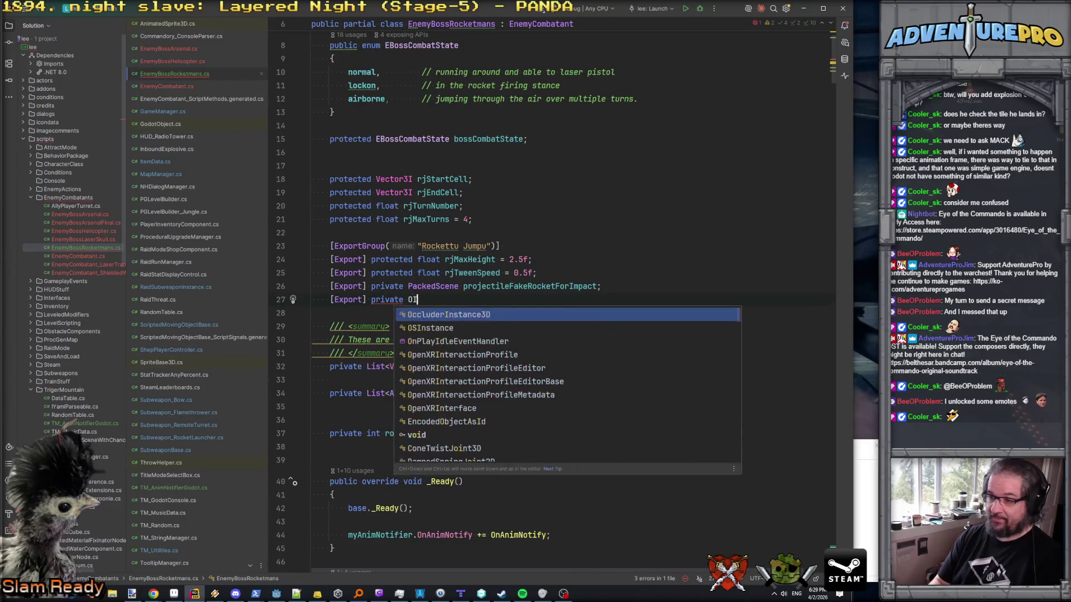
pyautogui.press('Return')
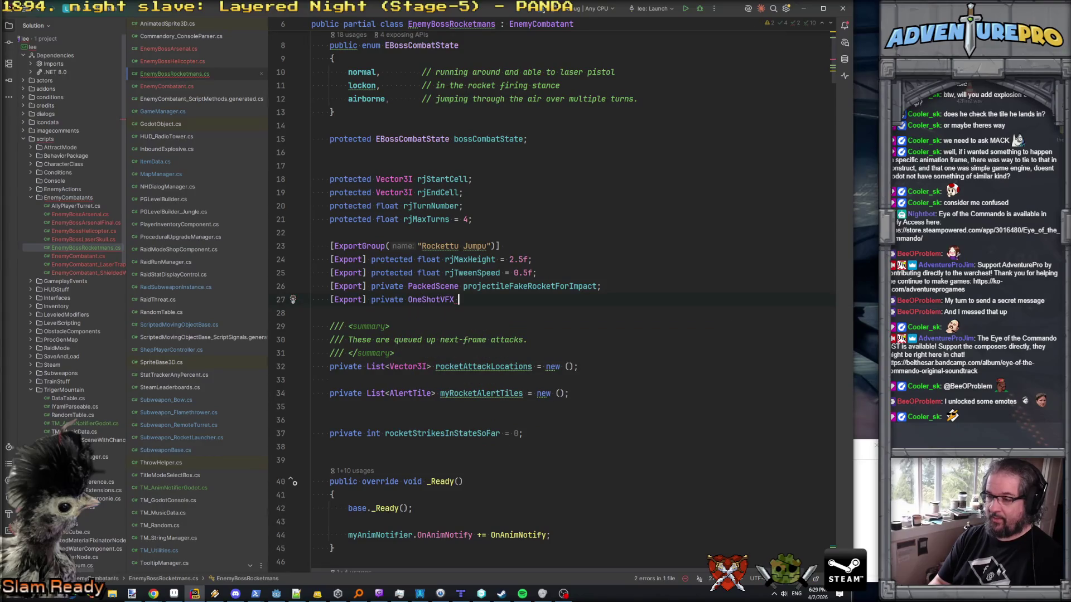
# - Search all files for OneShotVFX and view EnemyAction_HammerDown's PackedScene fxImpact declaration
pyautogui.doubleClick(420, 300)
pyautogui.hotkey('ctrl', 'shift', 'f')
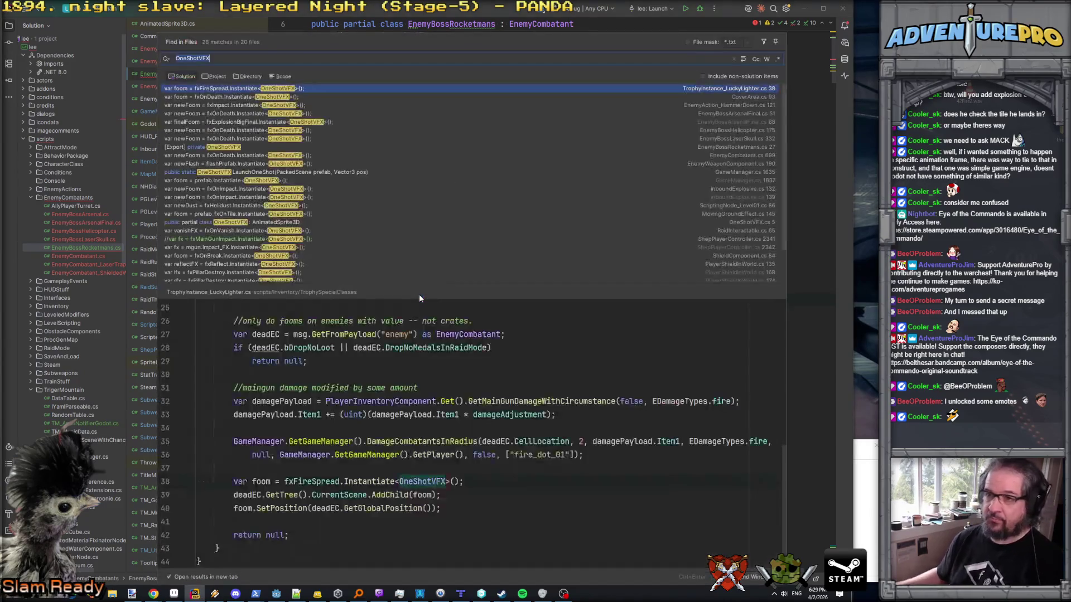
pyautogui.click(258, 106)
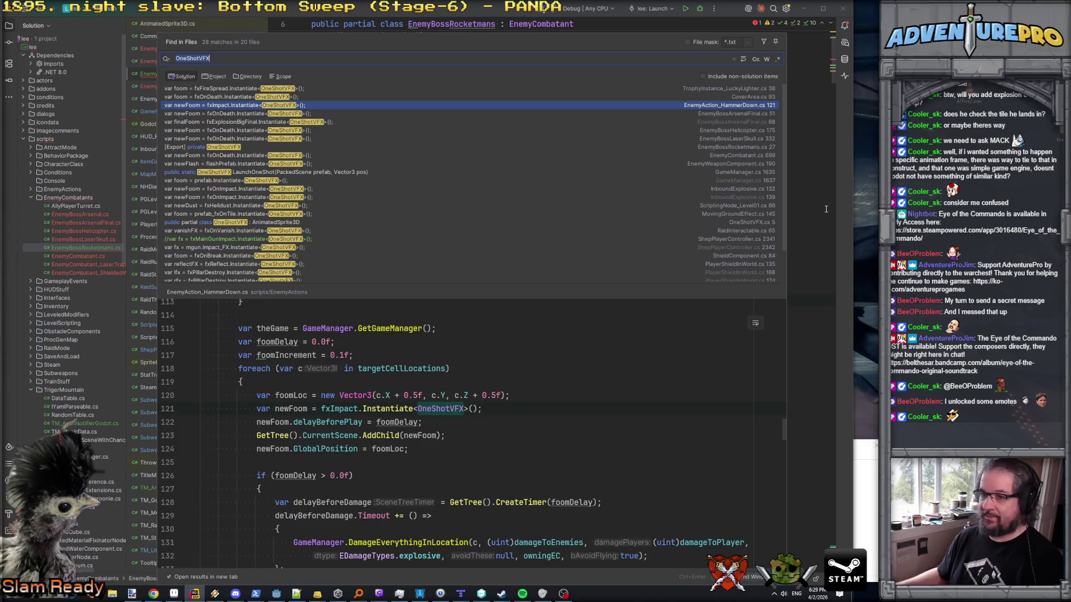
pyautogui.click(331, 409)
pyautogui.scroll(3, 341, 406)
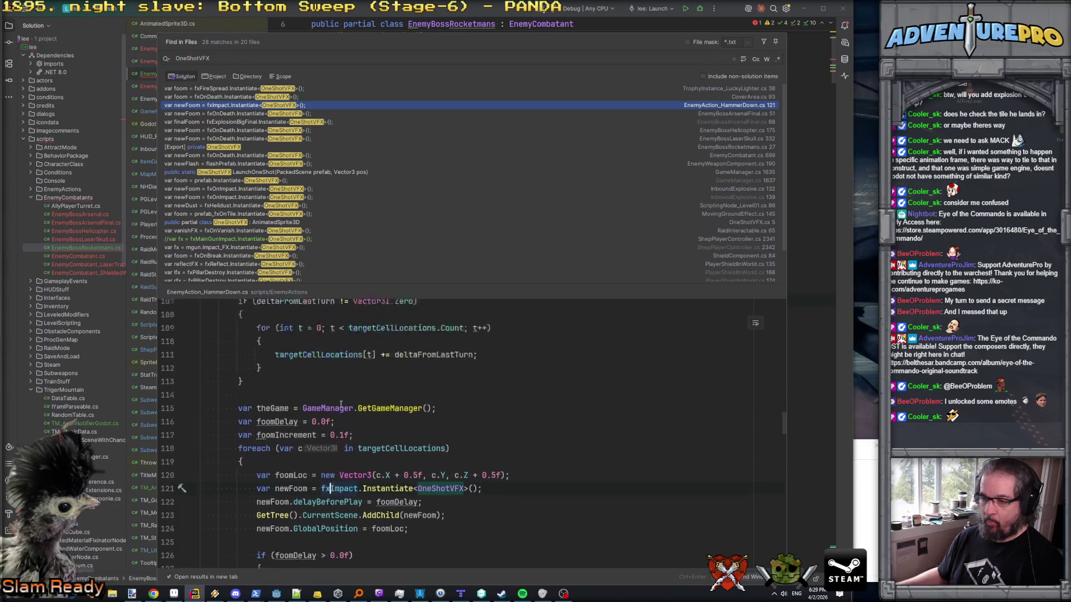
pyautogui.scroll(-3, 341, 405)
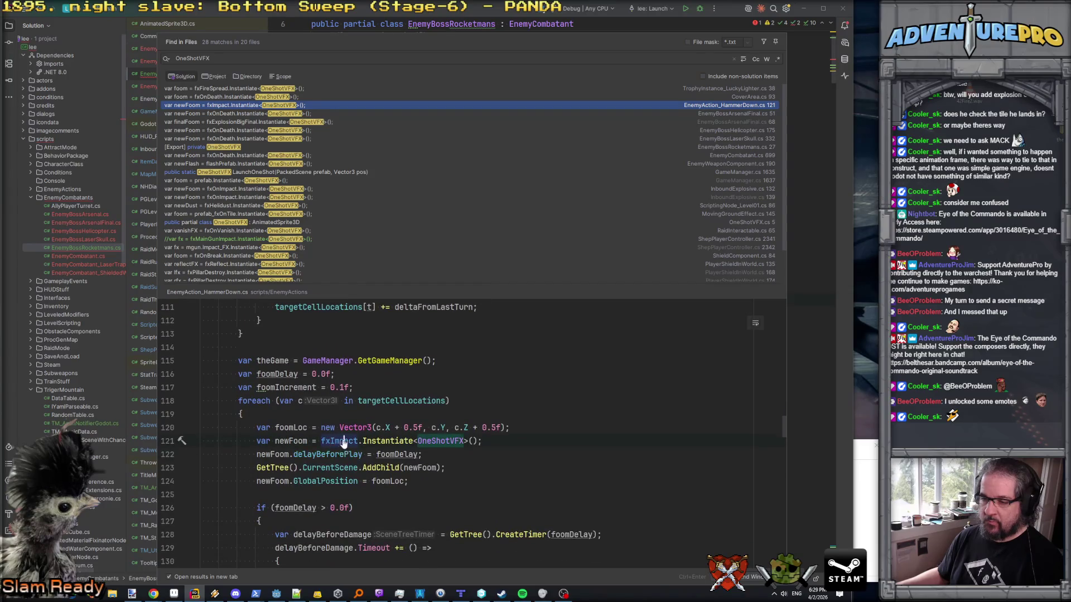
pyautogui.keyDown('ctrl'); pyautogui.click(342, 445); pyautogui.keyUp('ctrl')
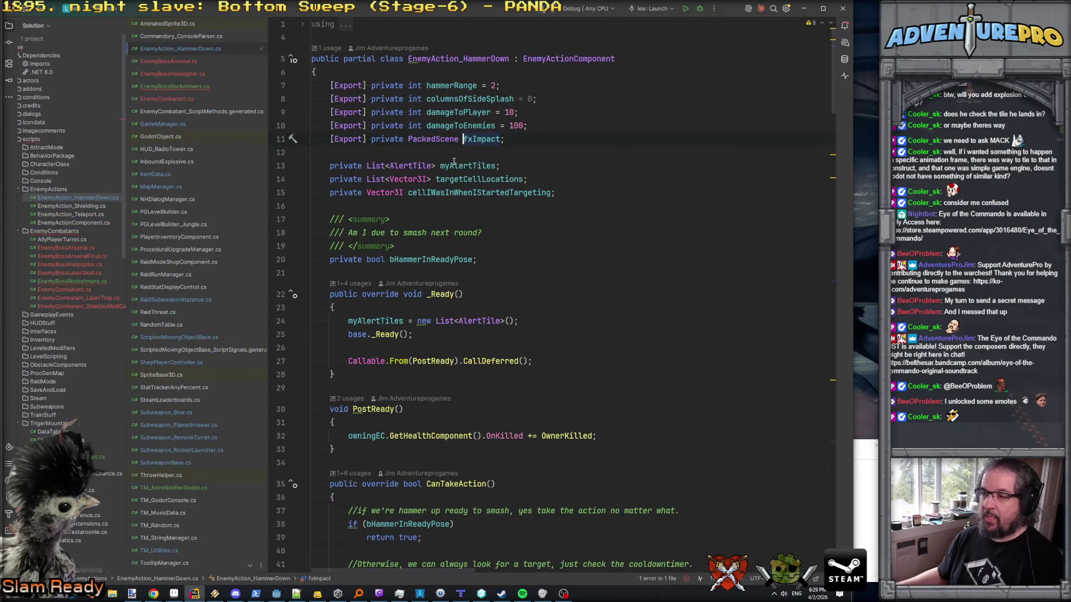
pyautogui.hotkey('ctrl', '-')
# - Change the new field to PackedScene fxStartRocketJump
pyautogui.doubleClick(426, 301)
pyautogui.write('Packed')
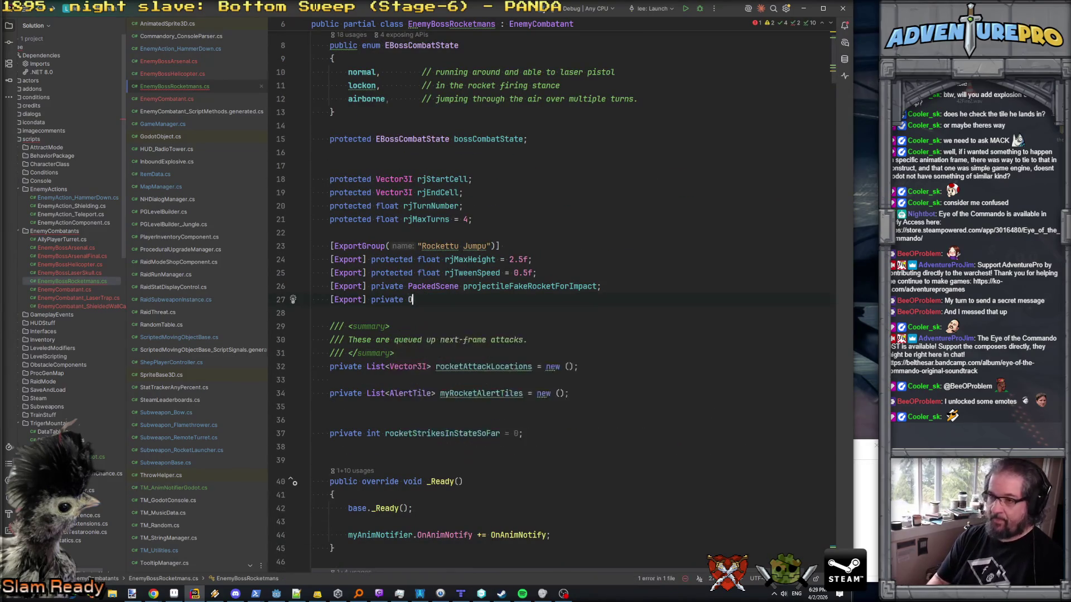
pyautogui.press('Escape')
pyautogui.write('Scene f')
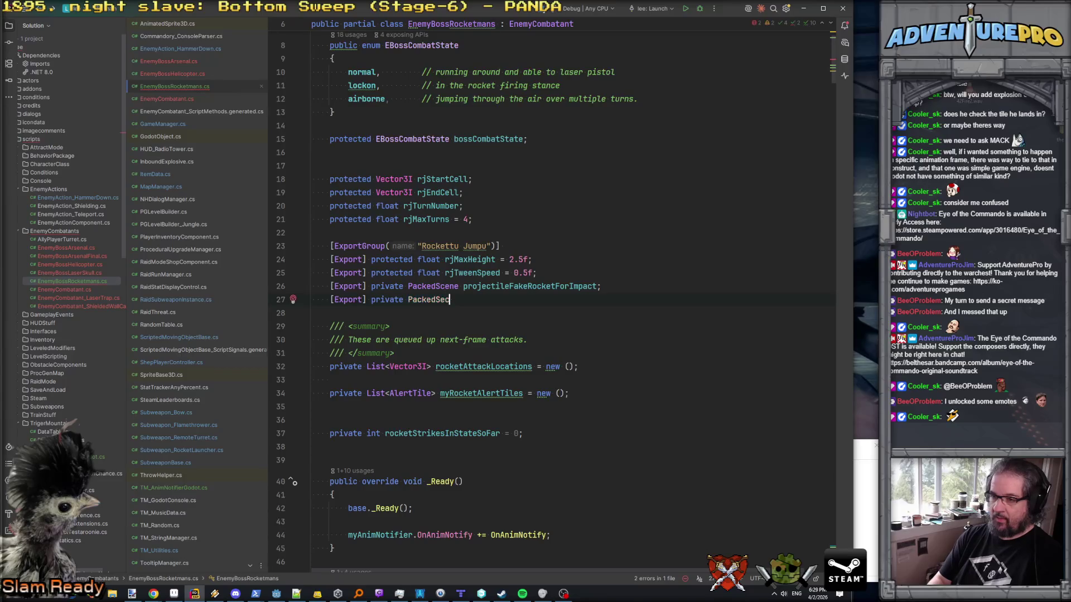
pyautogui.write('xStart')
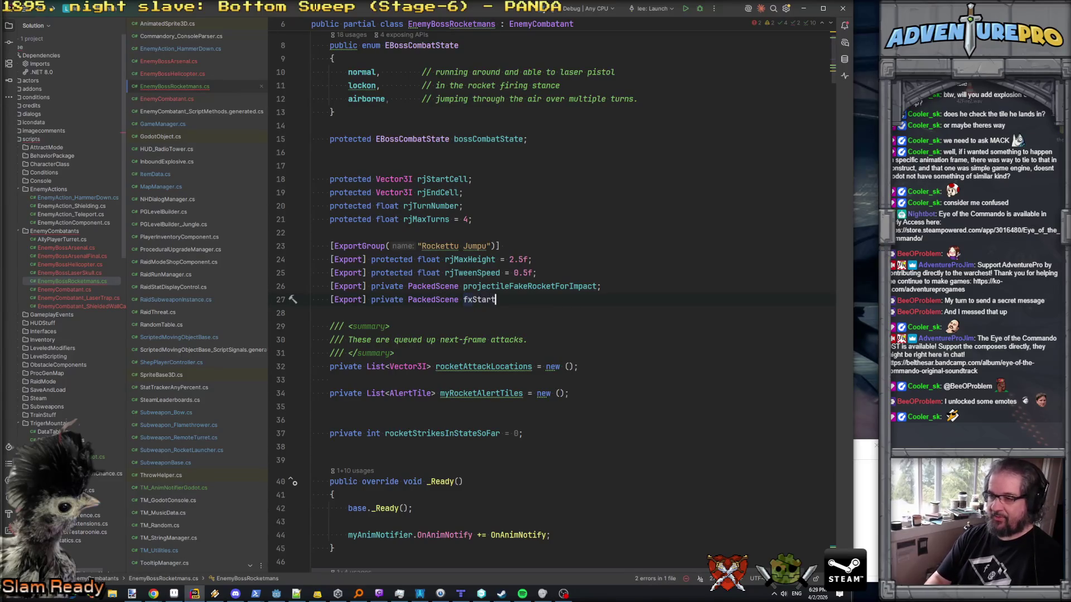
pyautogui.write('RocketJump;')
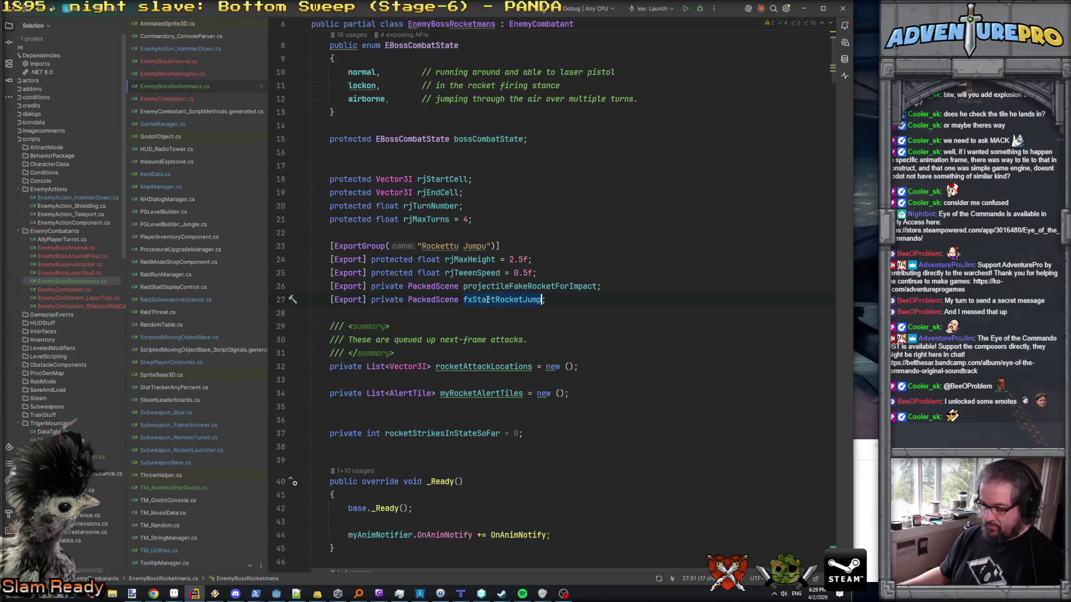
# - In the do_rj_fx block, declare var foom = fxStartRocketJump.Instantiate<OneShotVFX>();
pyautogui.hotkey('ctrl', 'End')
pyautogui.click(468, 453)
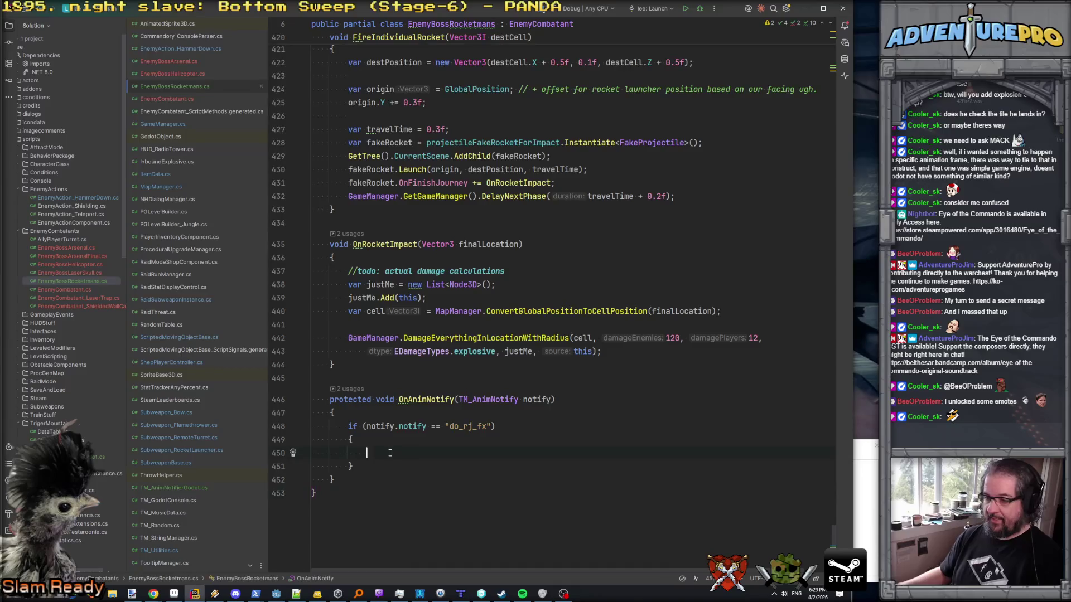
pyautogui.write('fxStartRocketJump')
pyautogui.hotkey('ctrl', 'BackSpace')
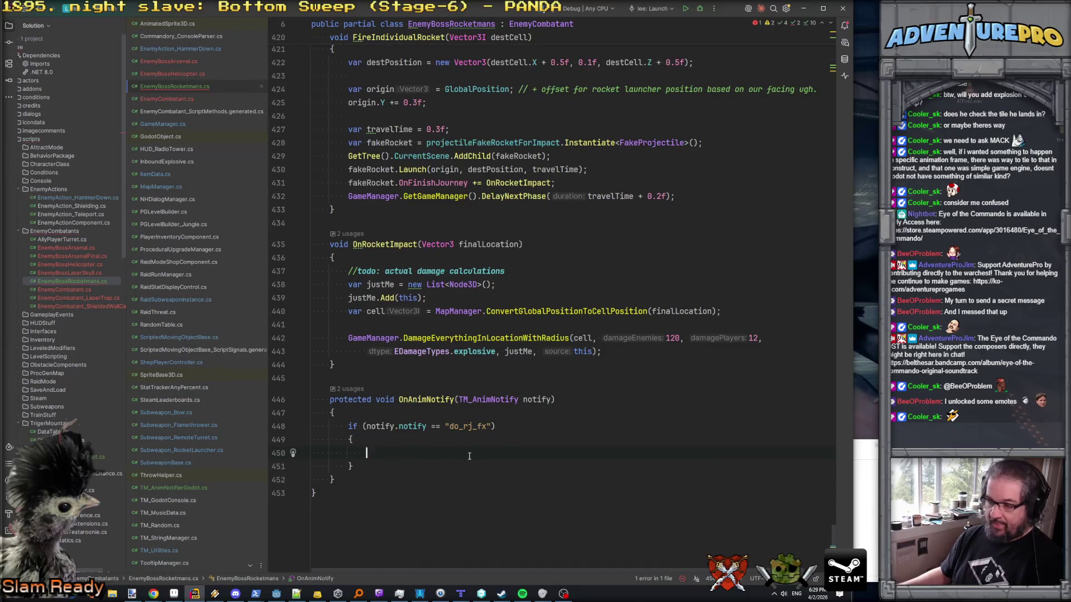
pyautogui.write('var foom = fxStartRocketJump.Ins')
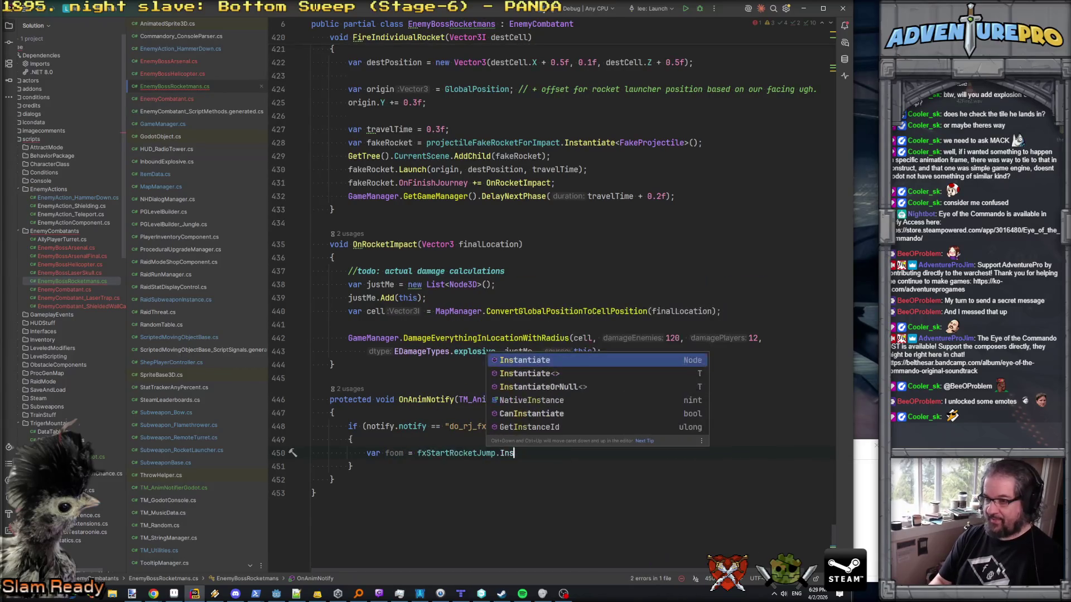
pyautogui.press('Down')
pyautogui.press('Return')
pyautogui.write('OneSh>(')
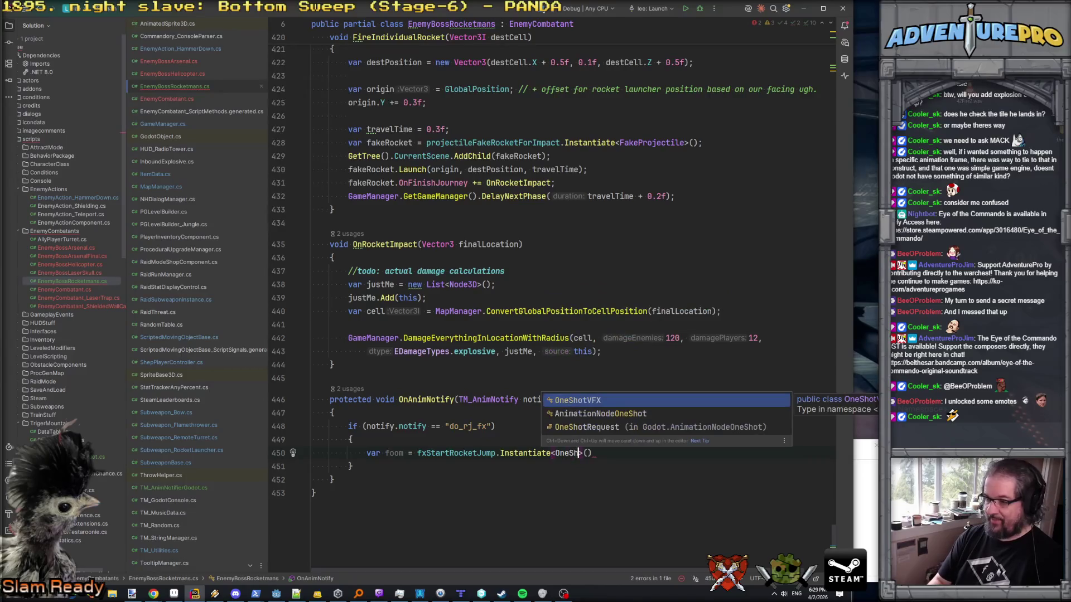
pyautogui.press('Return')
pyautogui.press('End')
pyautogui.write(';')
pyautogui.press('Return')
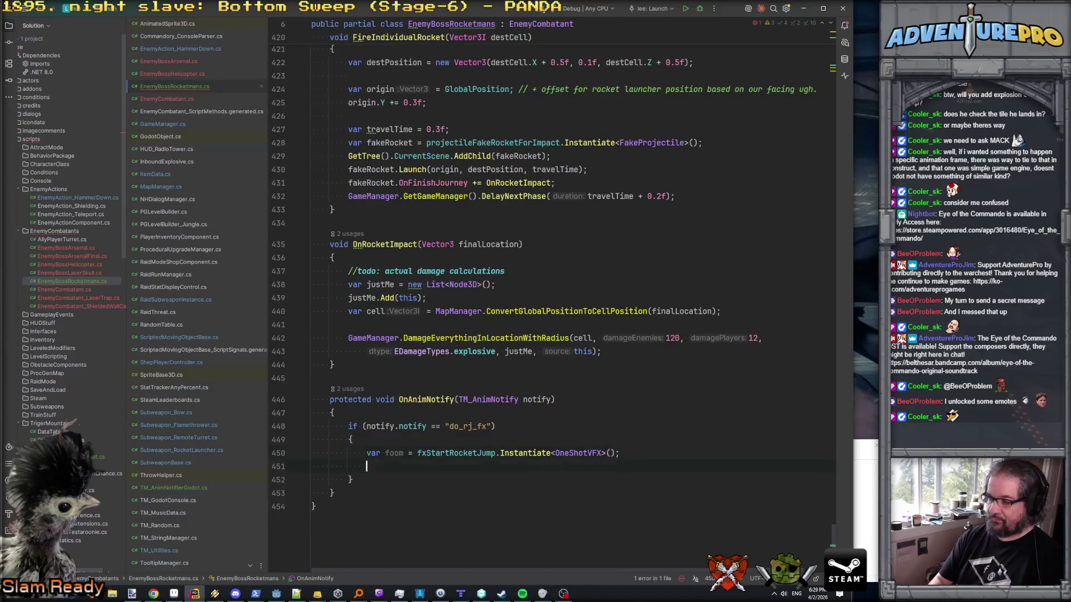
# - Try starting a GetTree/GetScene call on the next line, then search the project for addchild
pyautogui.write('GetT')
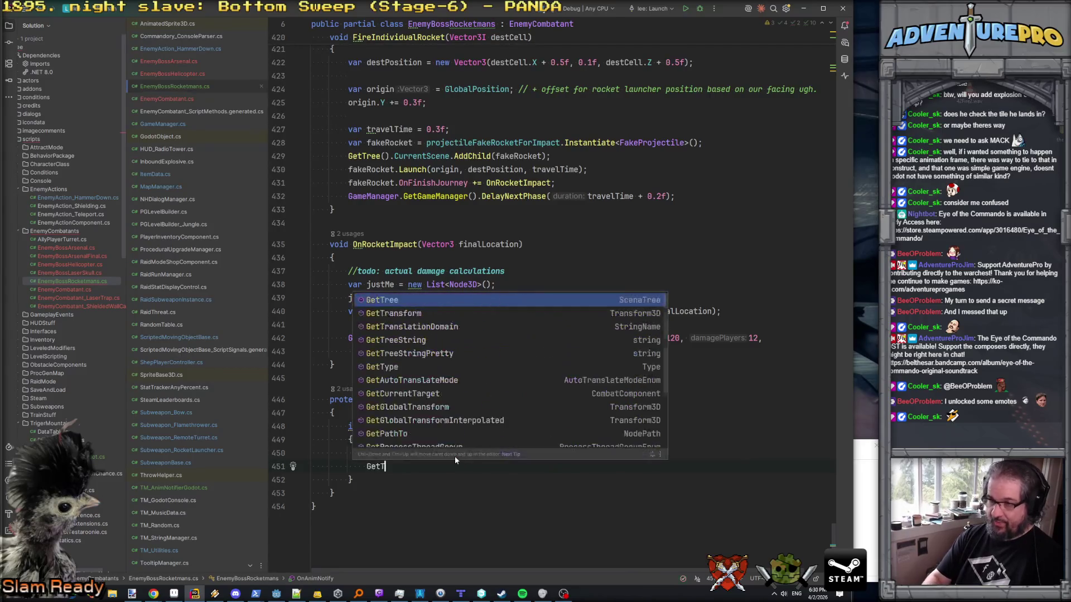
pyautogui.press('Return')
pyautogui.write('Ad')
pyautogui.press('BackSpace')
pyautogui.press('BackSpace')
pyautogui.write('.Add')
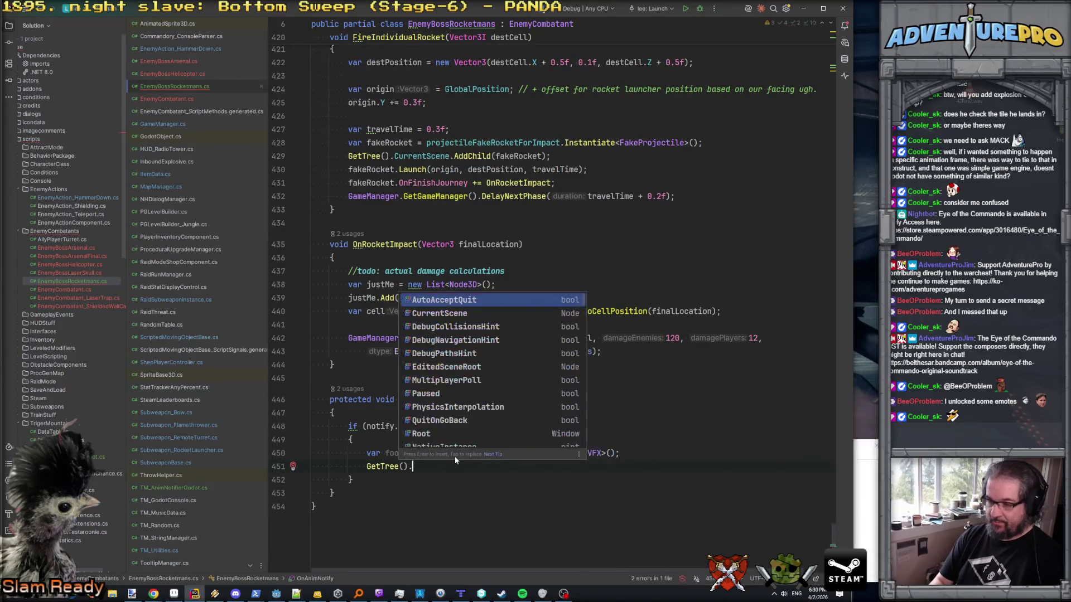
pyautogui.press('BackSpace')
pyautogui.press('BackSpace')
pyautogui.press('BackSpace')
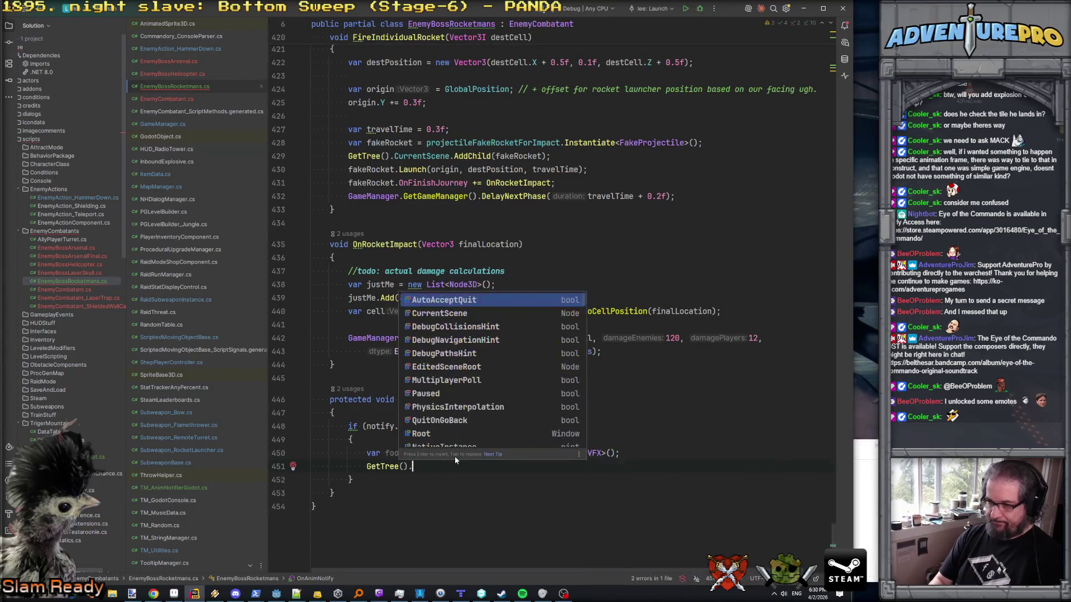
pyautogui.press('Escape')
pyautogui.write('A')
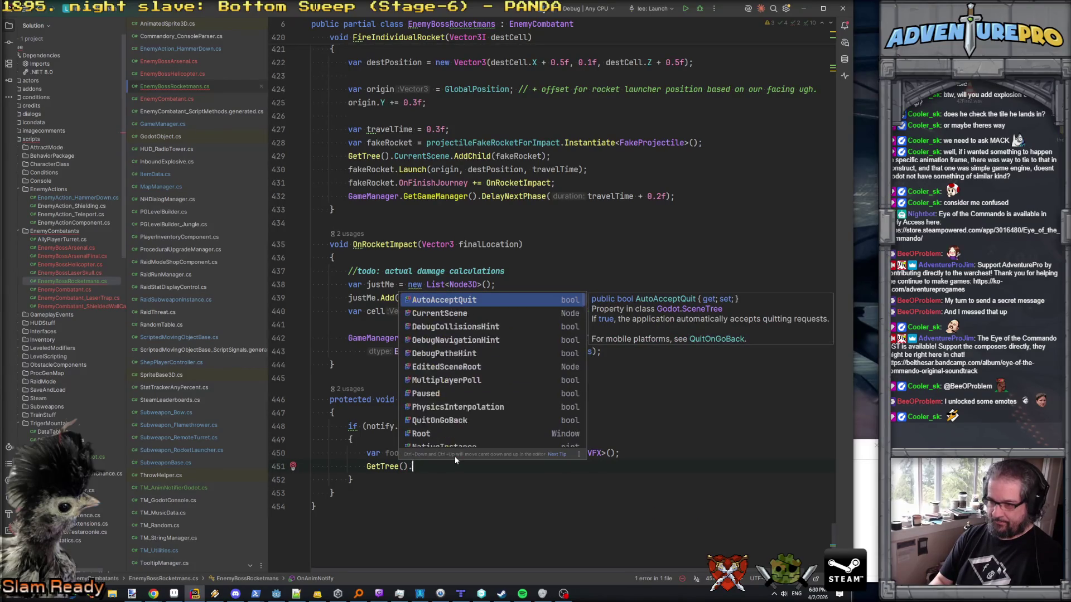
pyautogui.press('BackSpace')
pyautogui.press('BackSpace')
pyautogui.press('BackSpace')
pyautogui.write('Ce')
pyautogui.press('BackSpace')
pyautogui.press('BackSpace')
pyautogui.write('Sene')
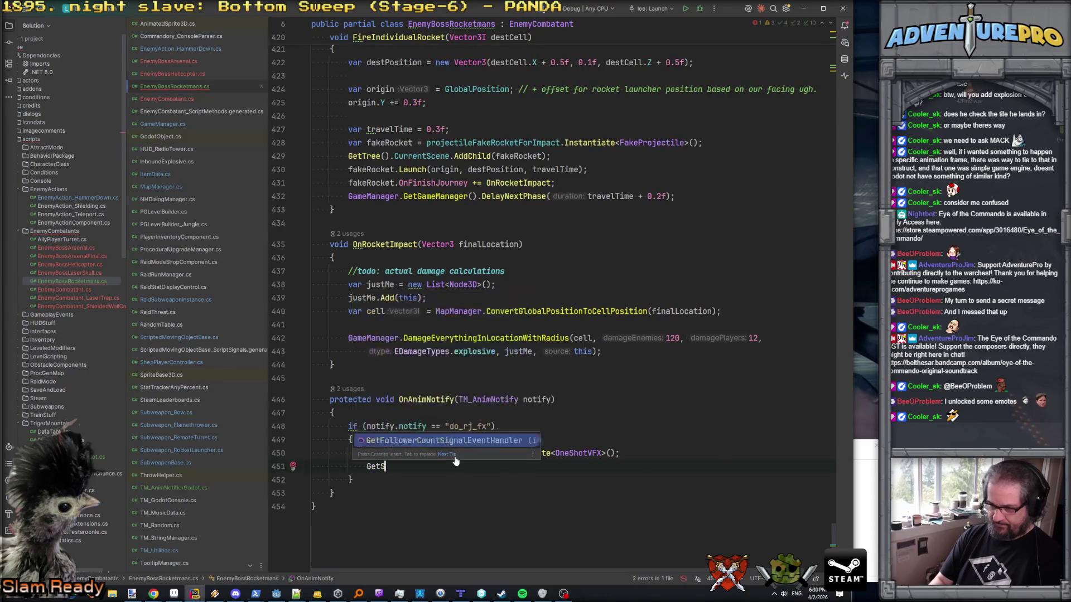
pyautogui.hotkey('ctrl', 'BackSpace')
pyautogui.write('GetScene')
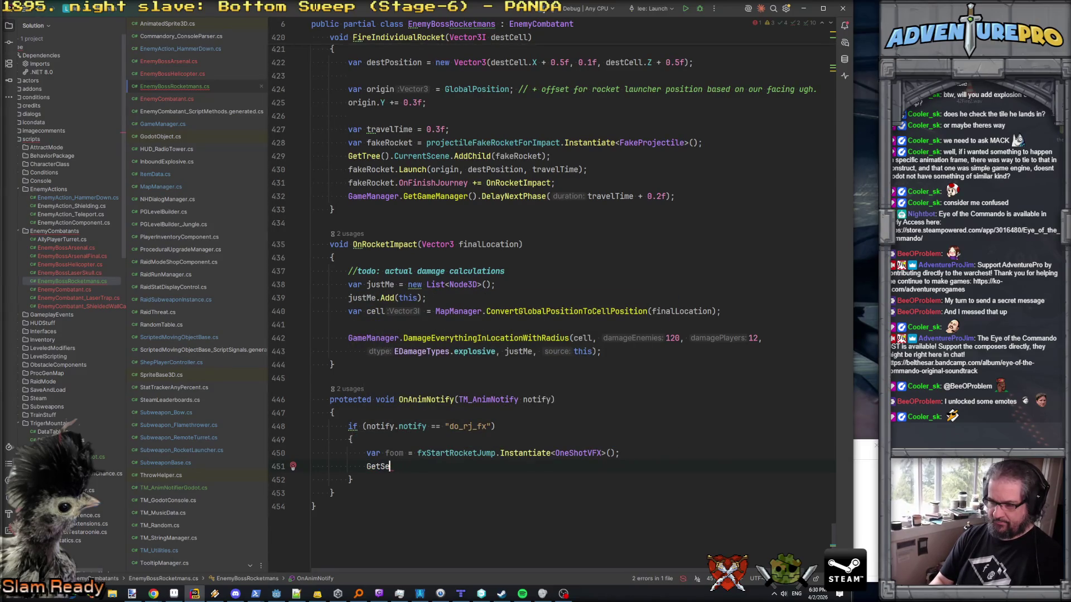
pyautogui.press('Escape')
pyautogui.hotkey('ctrl', 'shift', 'f')
pyautogui.write('addchild')
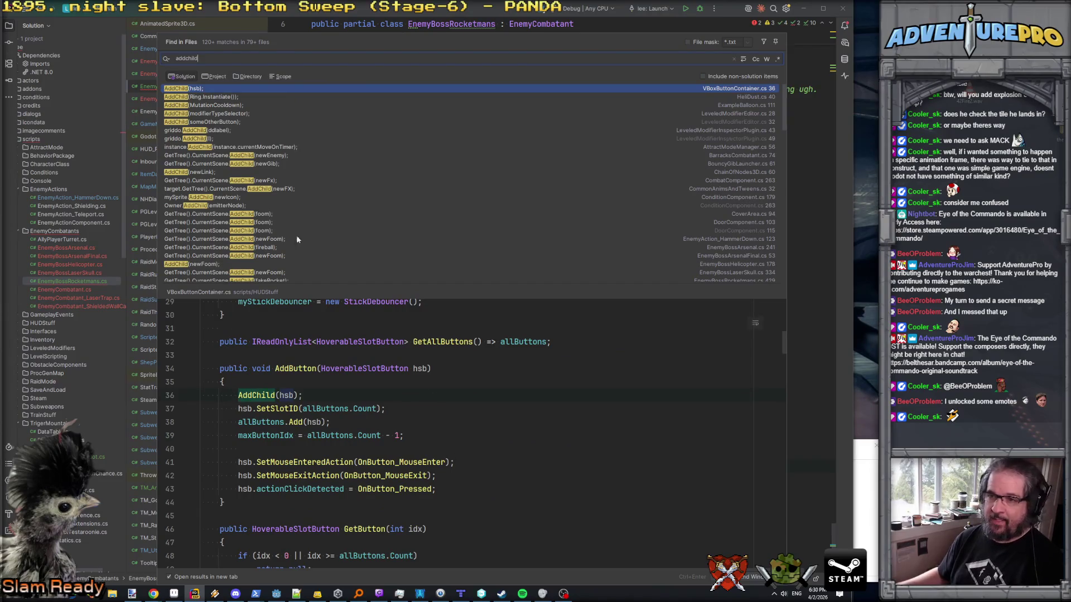
# - Add foom to the scene with GetTree().CurrentScene.AddChild(foom);
pyautogui.press('Escape')
pyautogui.press('BackSpace')
pyautogui.press('BackSpace')
pyautogui.press('BackSpace')
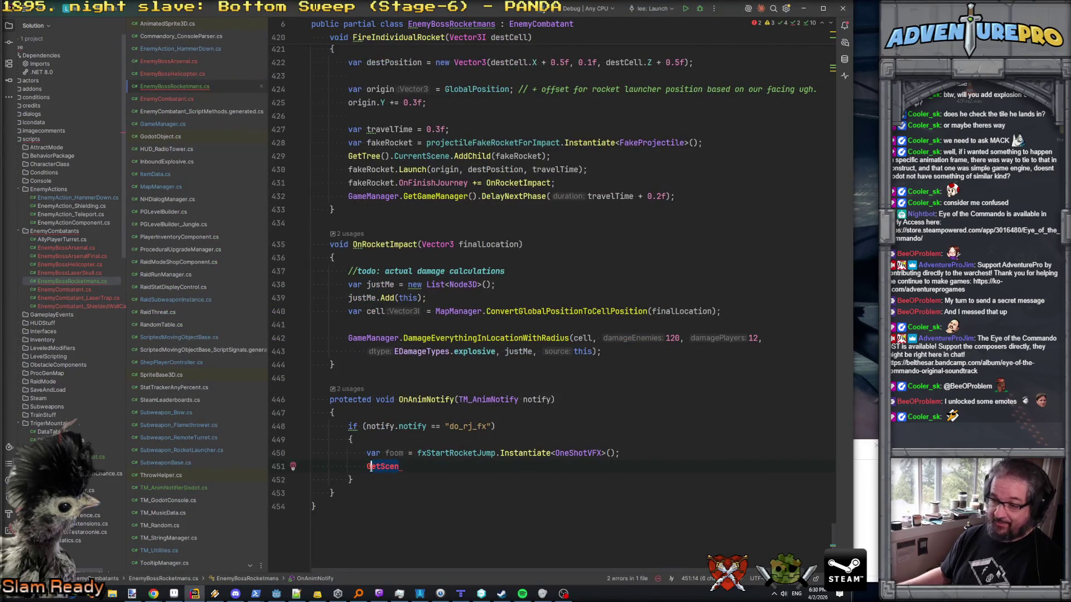
pyautogui.write('tTree().Cu')
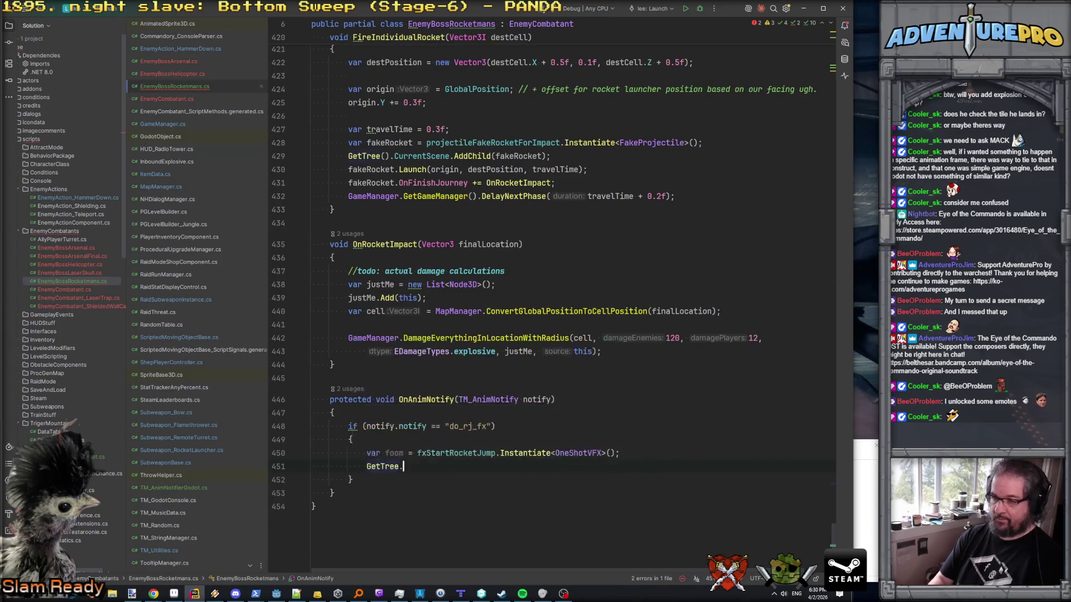
pyautogui.write('rrentScene.')
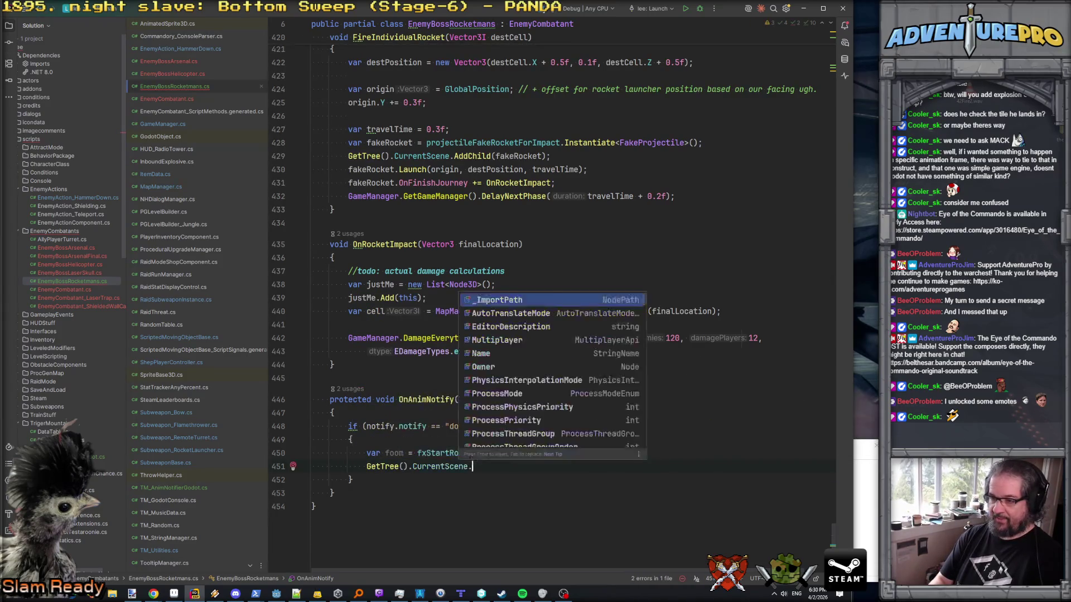
pyautogui.write('AddChild(foom);')
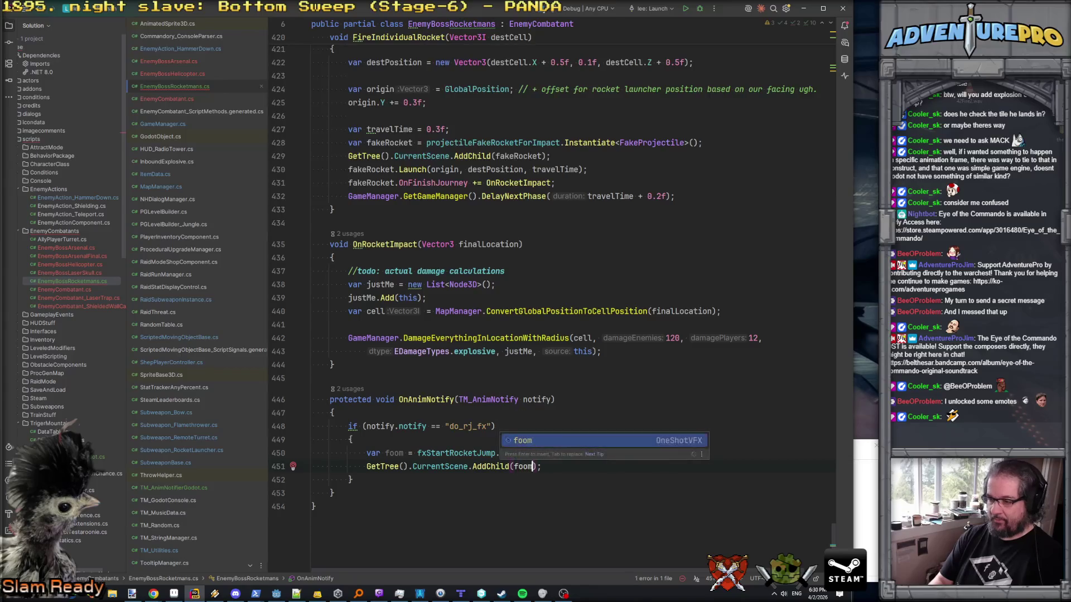
pyautogui.press('Return')
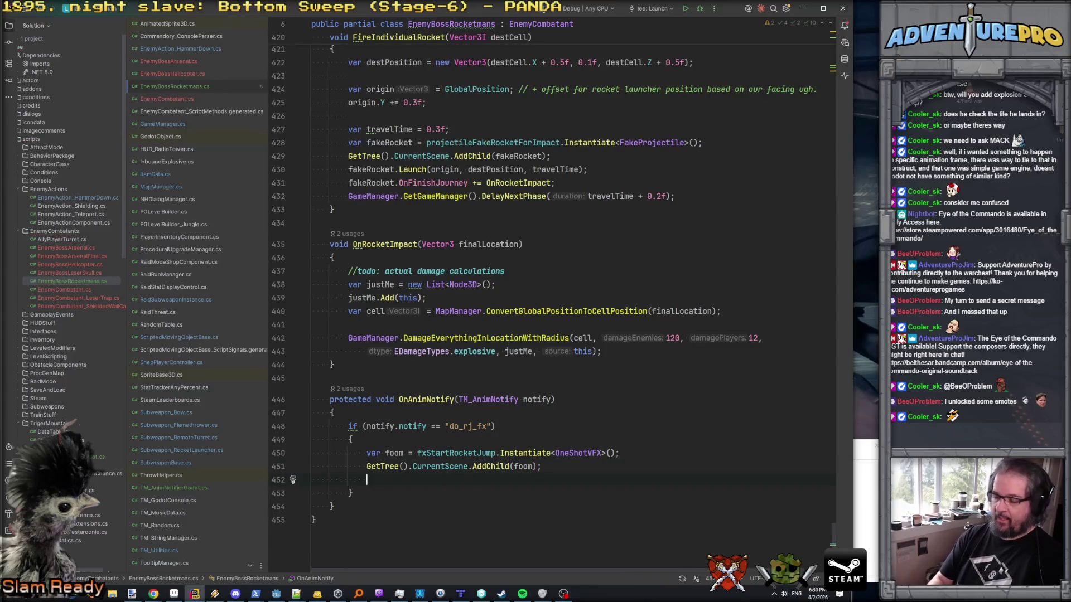
# - Add the assignment foom.GlobalPosition = GlobalPosition; on a new line
pyautogui.write('foom.G')
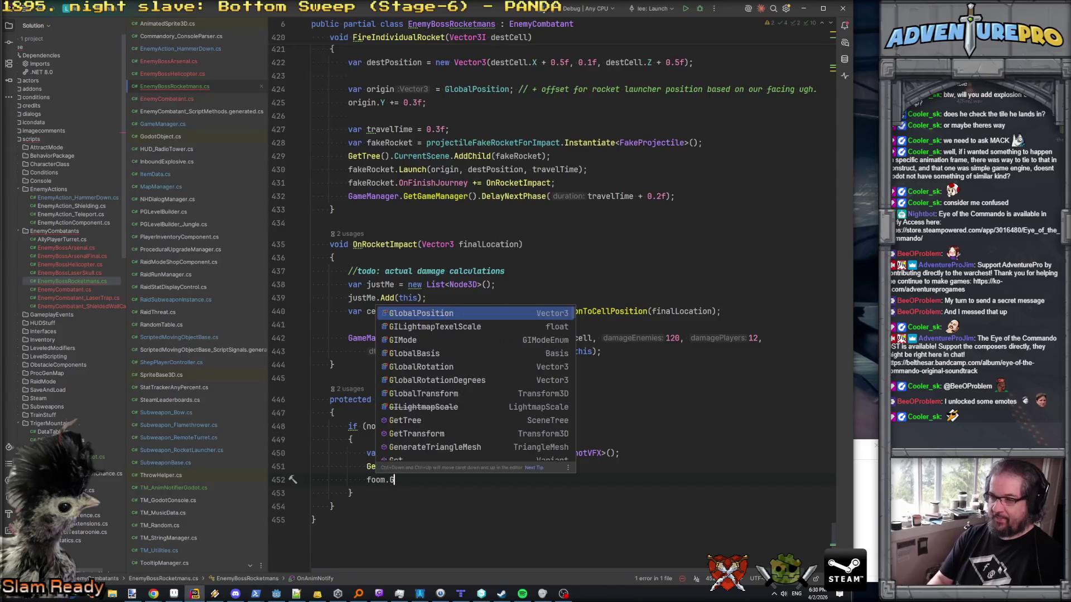
pyautogui.press('Return')
pyautogui.write('= global::')
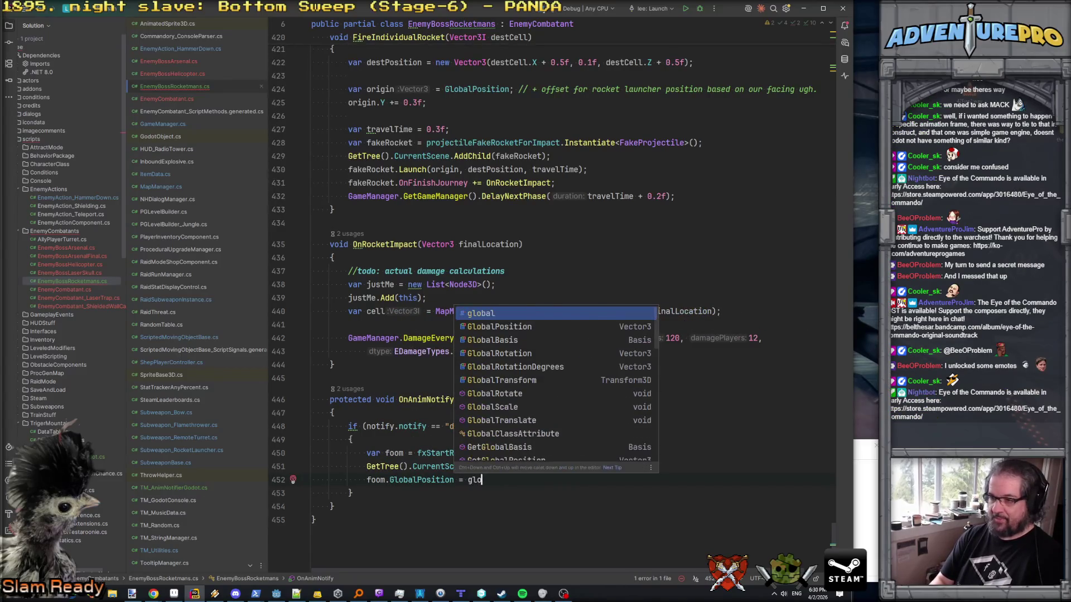
pyautogui.press('BackSpace')
pyautogui.press('BackSpace')
pyautogui.press('BackSpace')
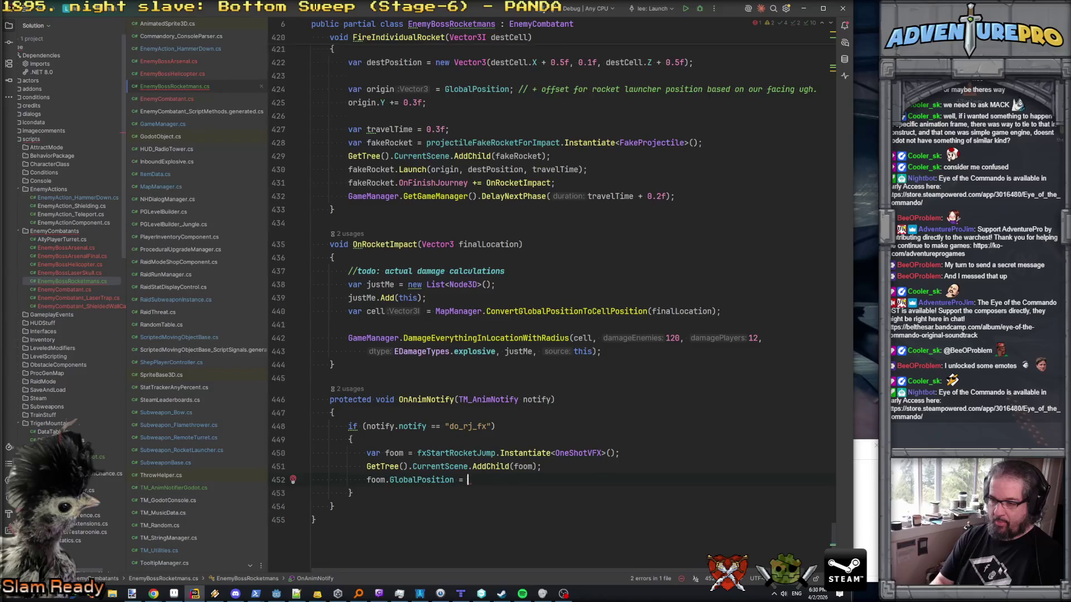
pyautogui.write('Glo')
pyautogui.press('Return')
pyautogui.write(';')
pyautogui.press('Return')
pyautogui.write('foom')
pyautogui.press('Escape')
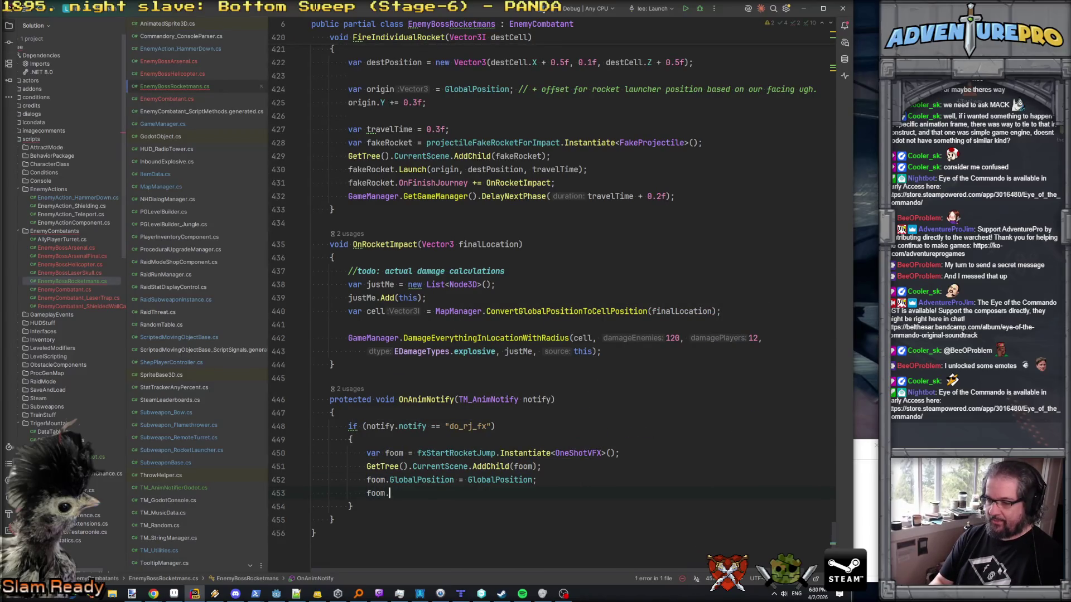
pyautogui.press('BackSpace')
pyautogui.press('BackSpace')
pyautogui.press('BackSpace')
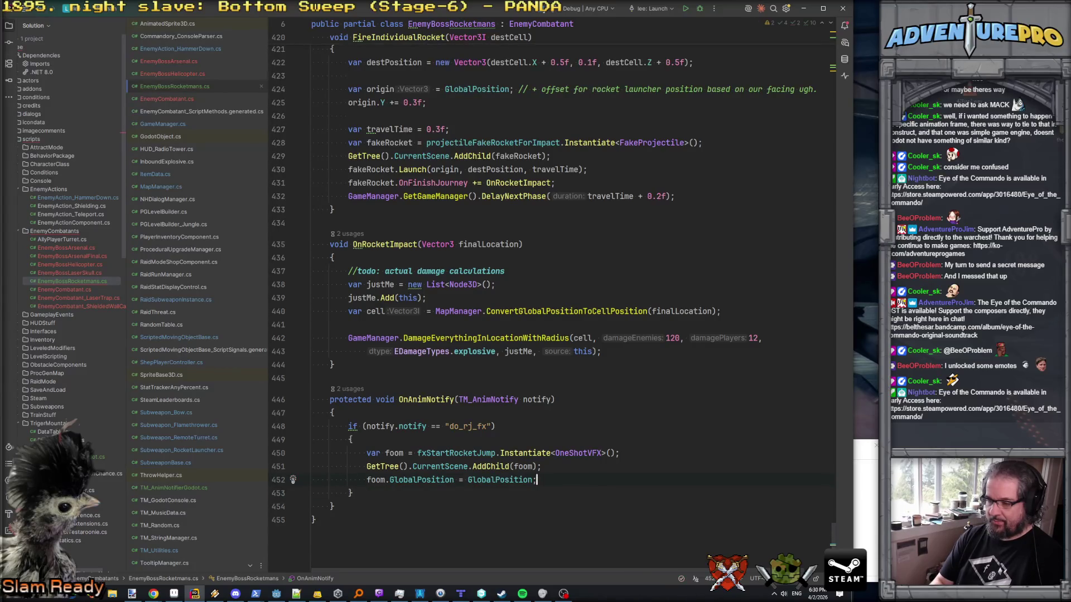
# - Change the assigned value to new Vector3(GlobalPosition.X, 0, GlobalPosition.Z)
pyautogui.press('BackSpace')
pyautogui.press('BackSpace')
pyautogui.press('BackSpace')
pyautogui.write('new Vector3(g')
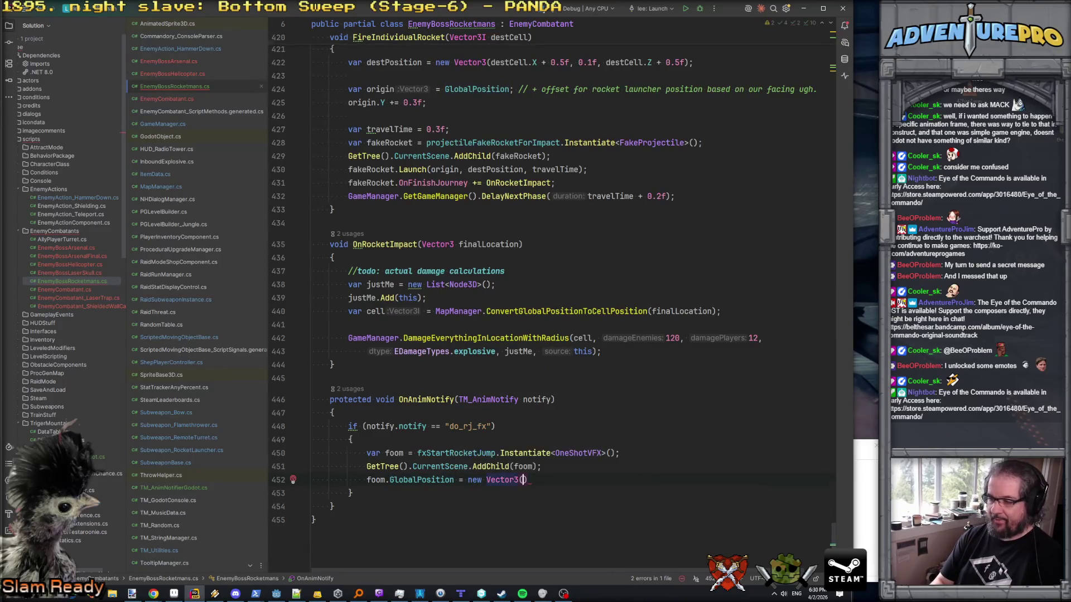
pyautogui.write('lo')
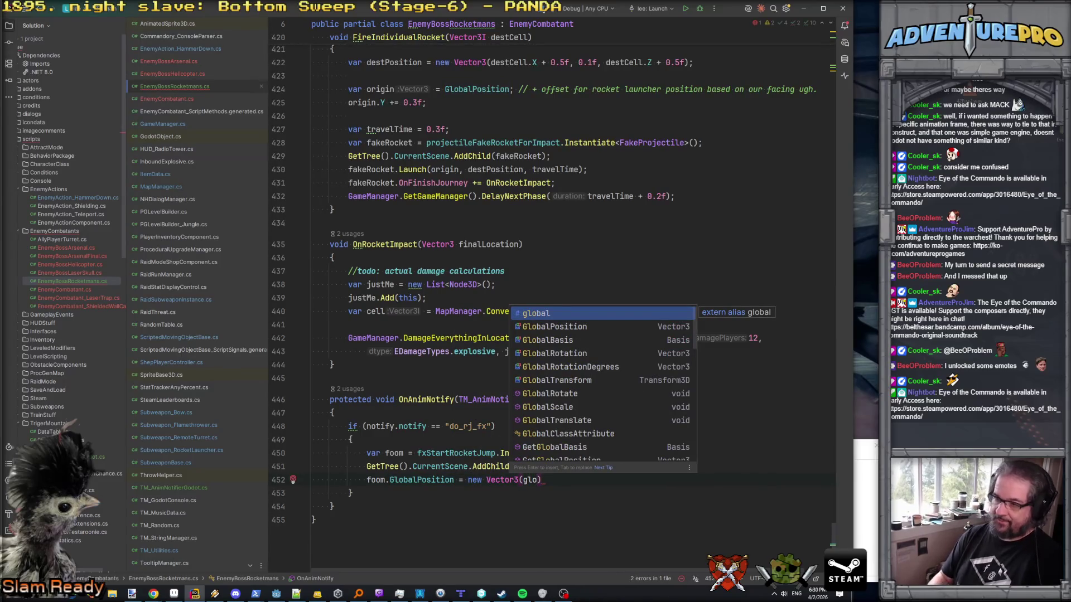
pyautogui.press('Down')
pyautogui.press('Return')
pyautogui.write('.X, 0, glo')
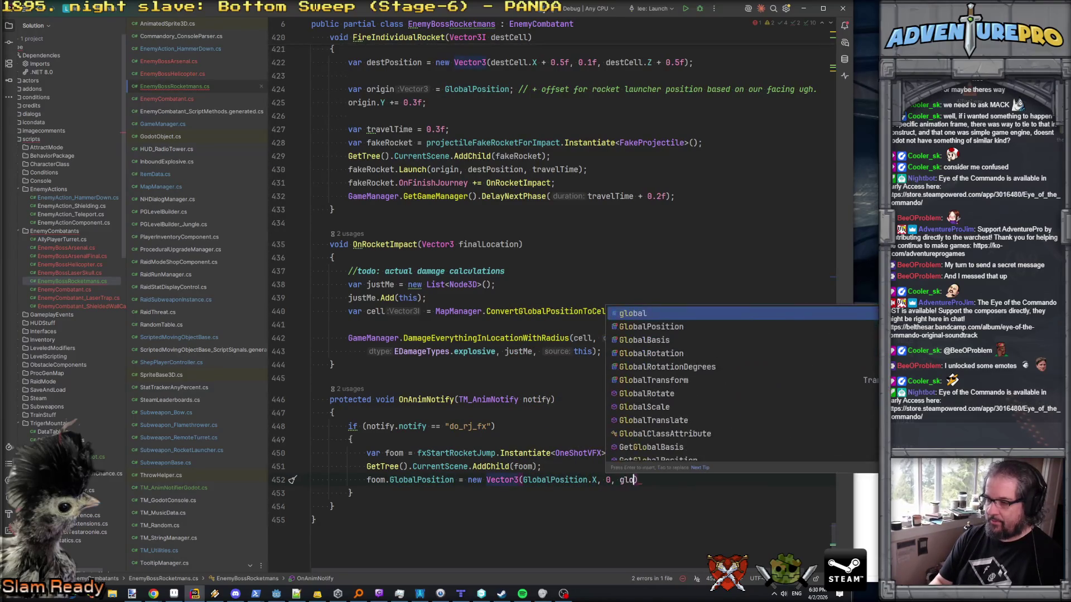
pyautogui.press('Down')
pyautogui.press('Return')
pyautogui.write('.z')
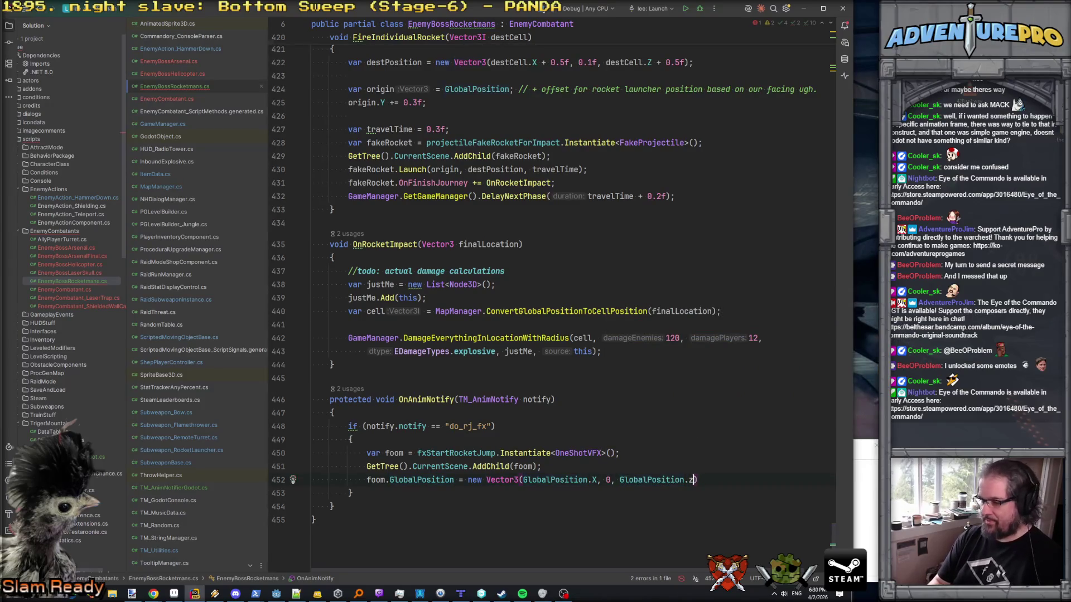
pyautogui.press('Return')
pyautogui.press('End')
pyautogui.write(';')
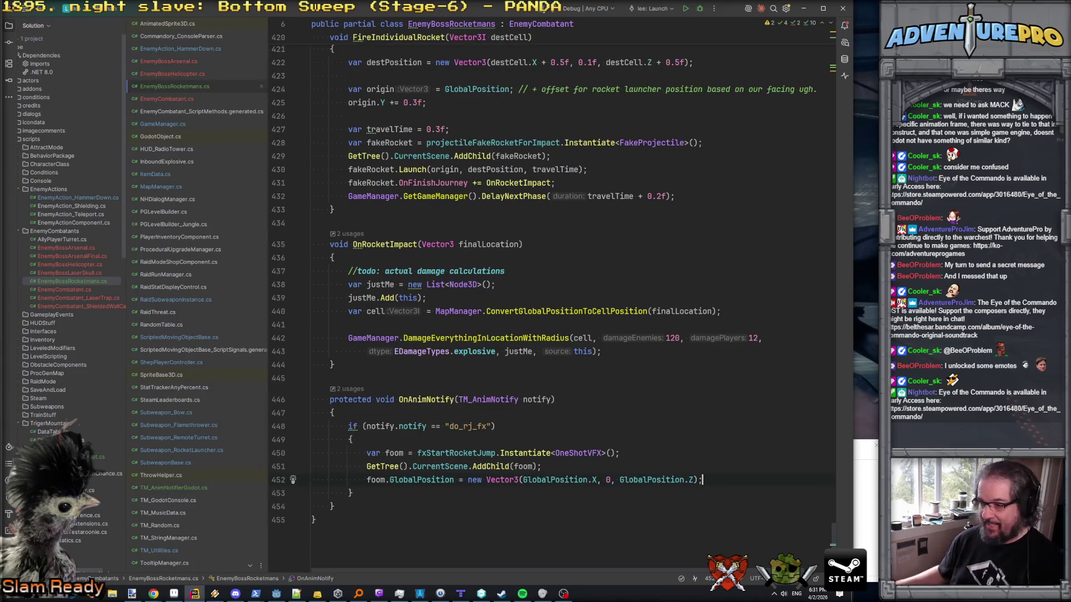
pyautogui.click(606, 453)
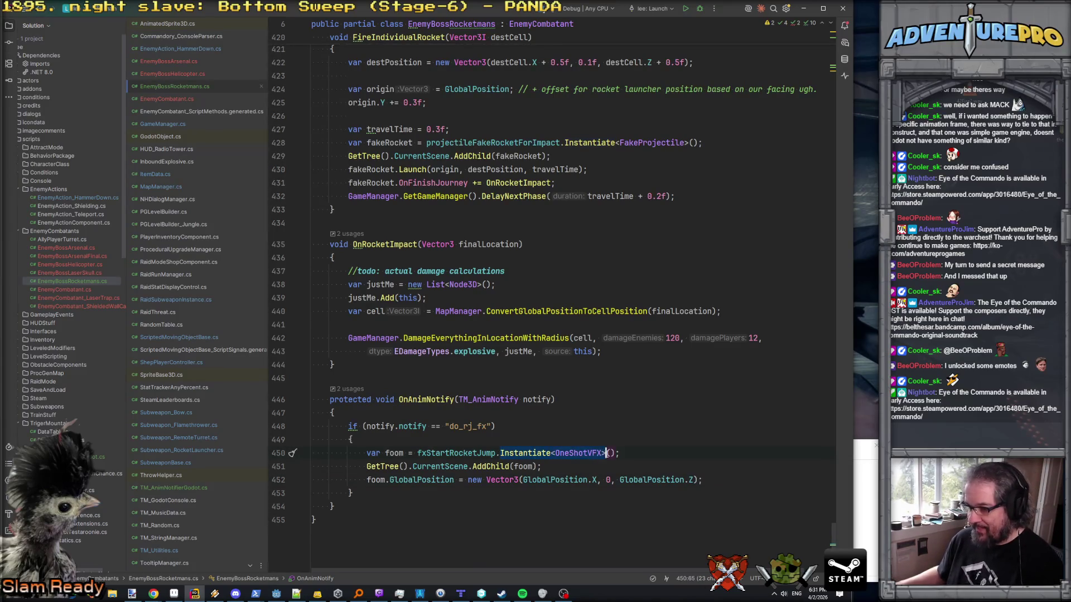
# - Search for other Instantiate<OneShotVFX> uses, previewing EnemyCombatant.cs and InboundExplosive.cs
pyautogui.hotkey('ctrl', 'shift', 'f')
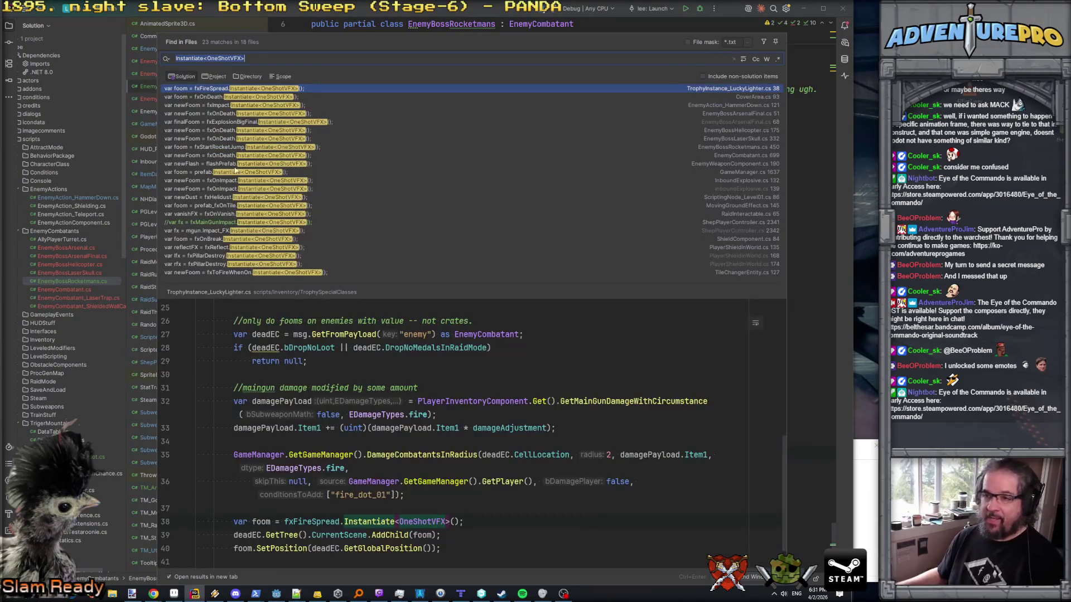
pyautogui.click(251, 156)
pyautogui.scroll(1, 368, 334)
pyautogui.scroll(-3, 381, 429)
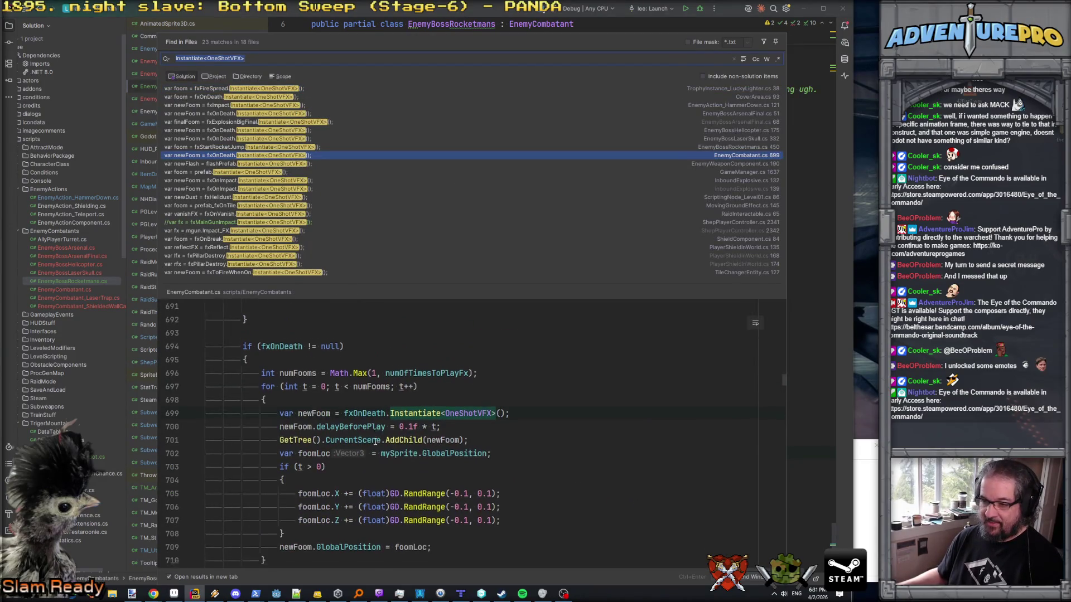
pyautogui.click(273, 189)
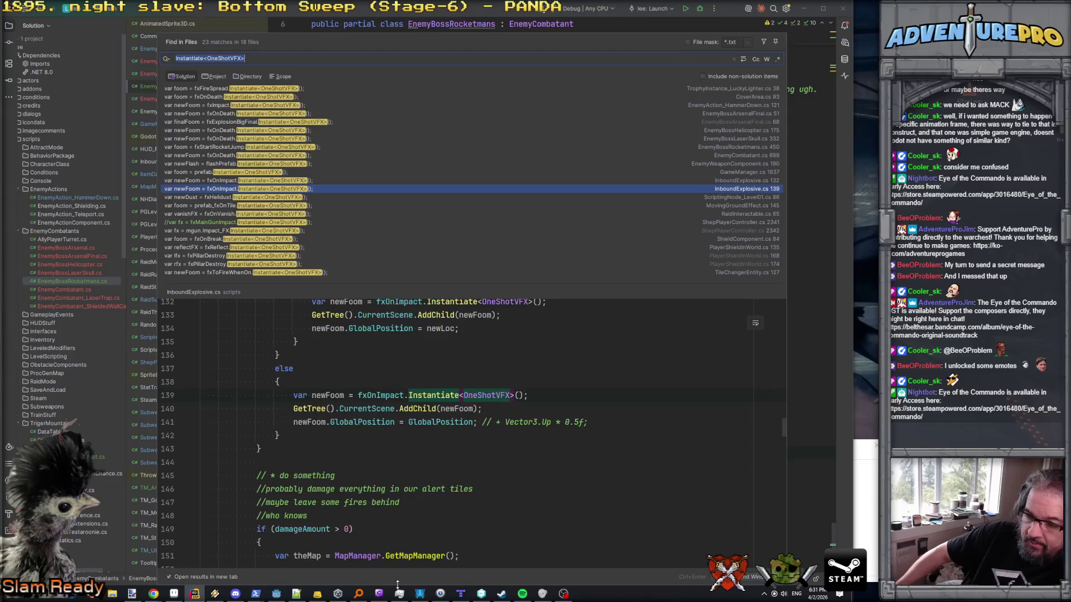
pyautogui.moveTo(236, 598)
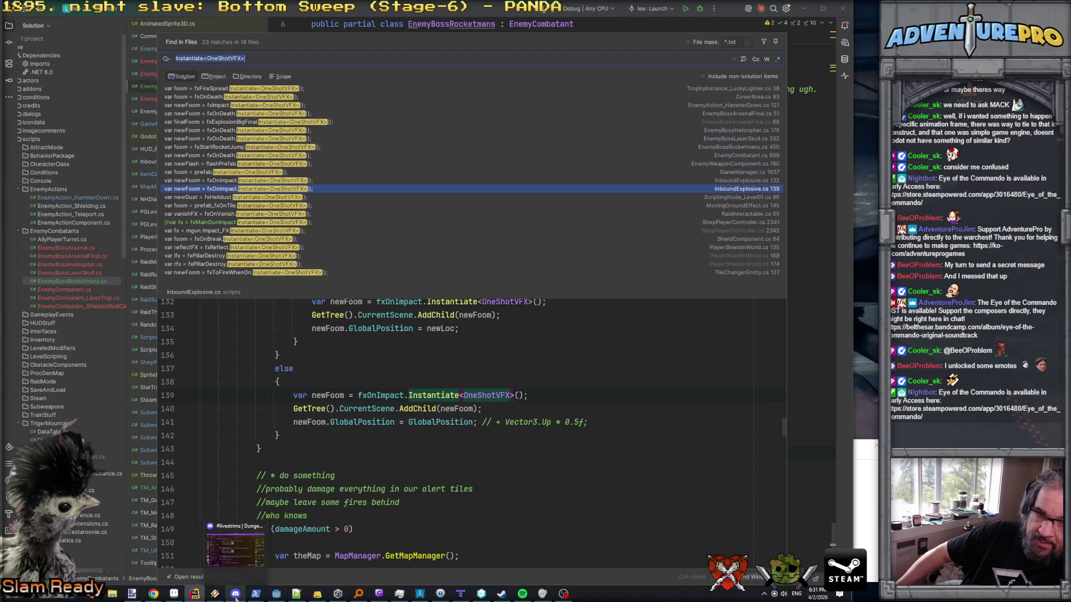
pyautogui.click(438, 423)
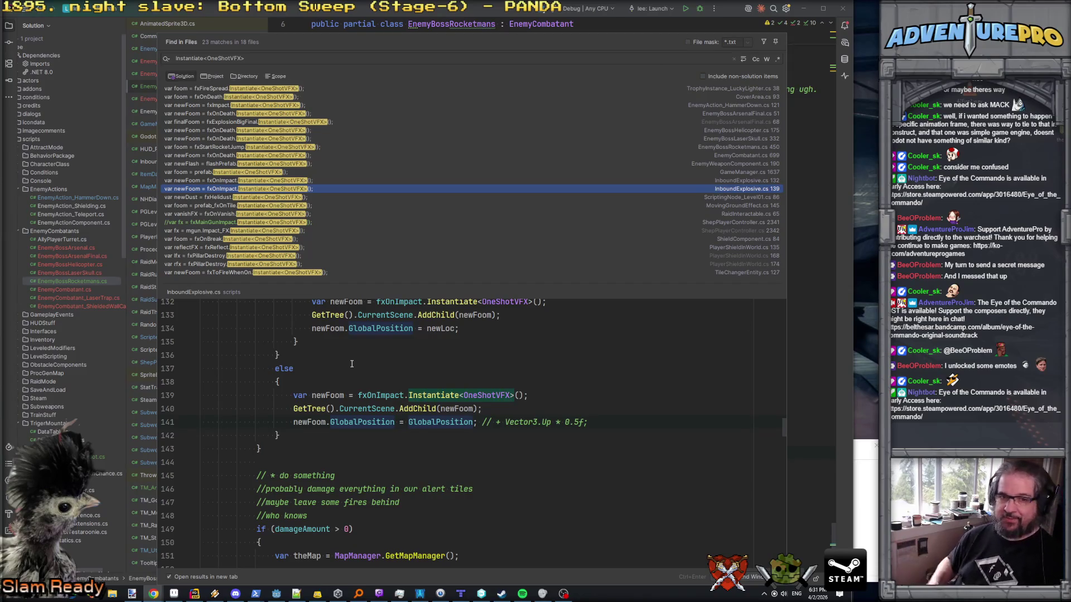
# - Close the search results and switch to the Godot editor
pyautogui.click(494, 502)
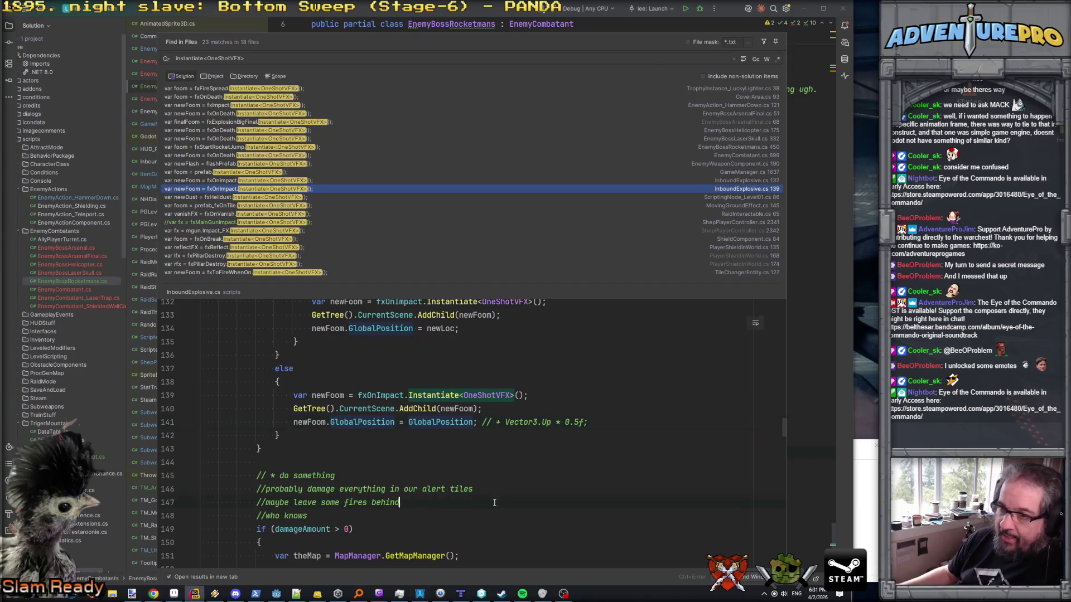
pyautogui.press('Escape')
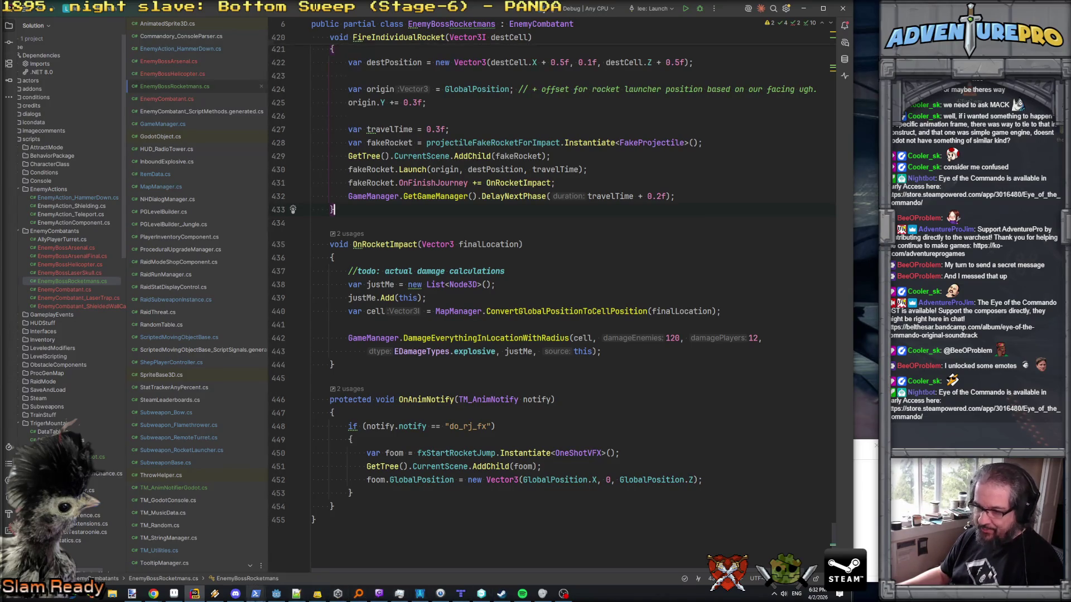
pyautogui.click(276, 594)
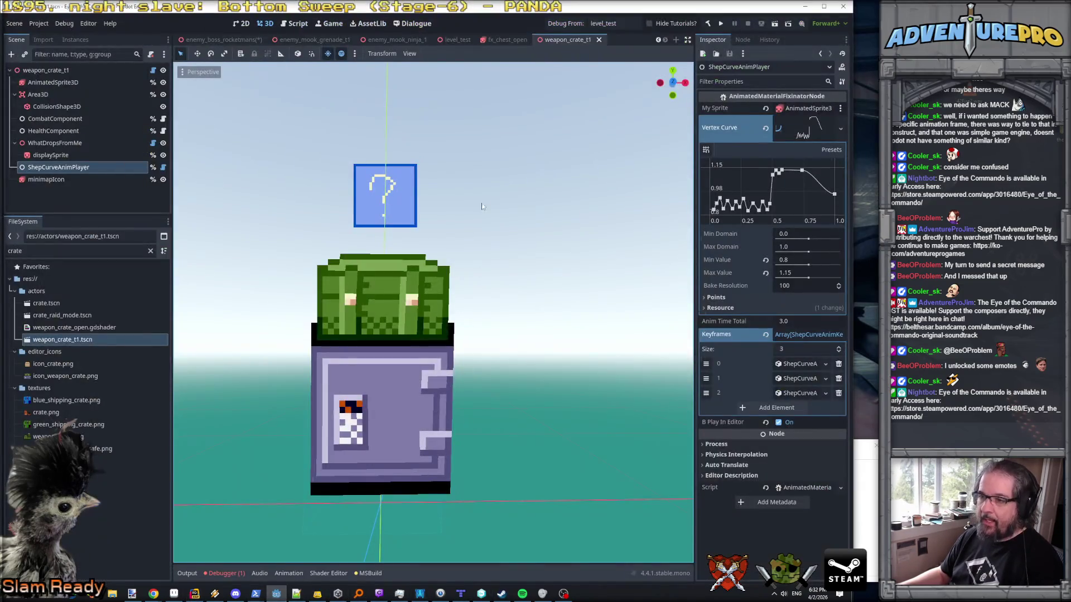
# - Close the weapon_crate_t1 and enemy_mook_grenade_t1 scene tabs
pyautogui.click(599, 40)
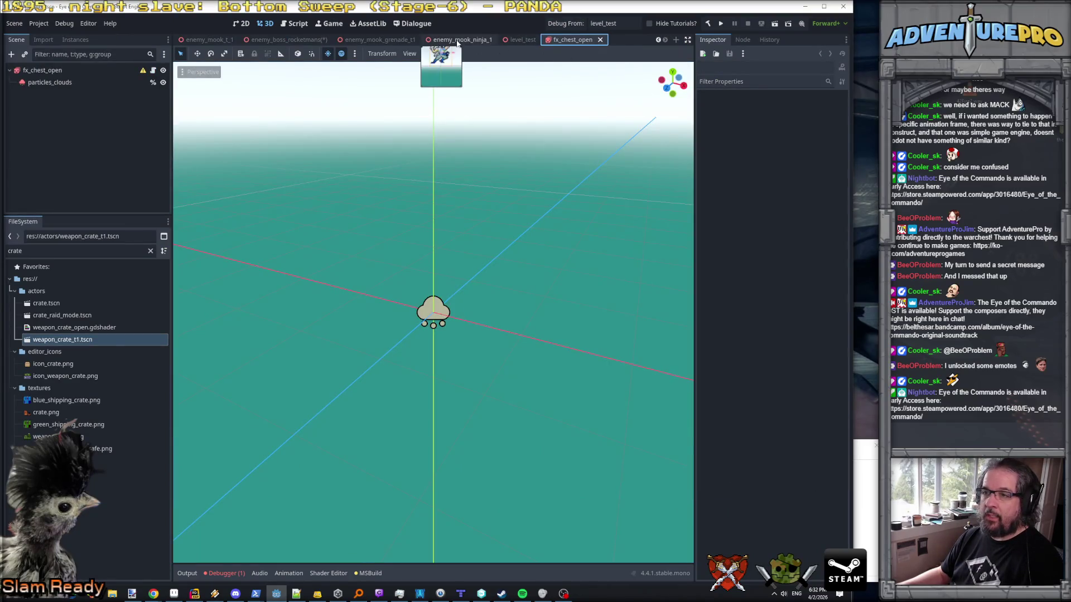
pyautogui.click(417, 41)
pyautogui.click(425, 39)
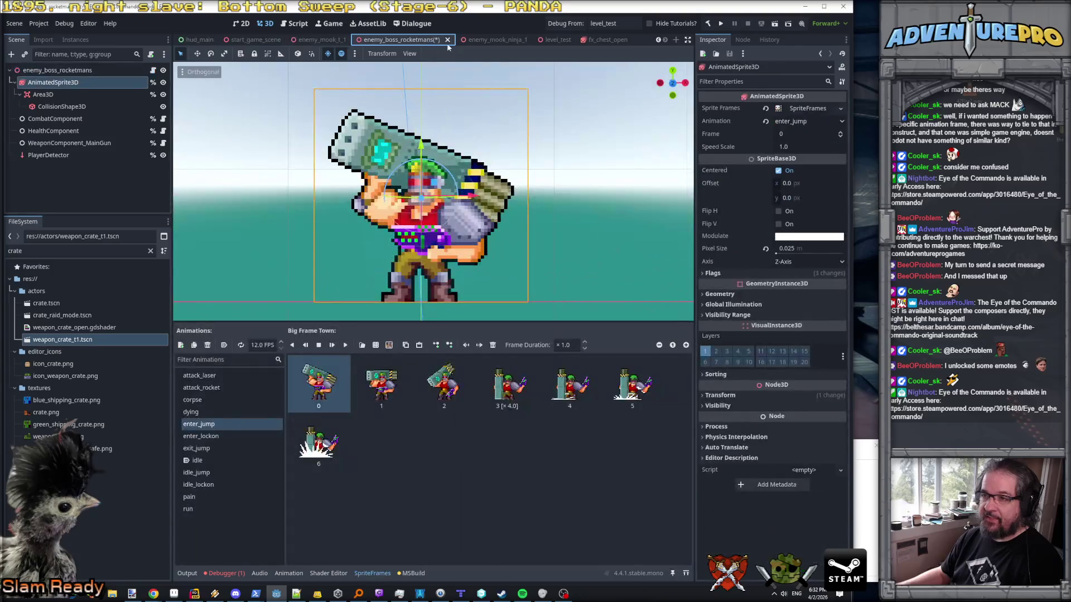
# - Add a plain Node child to the enemy_boss_rocketmans root and build the .NET project
pyautogui.click(84, 70)
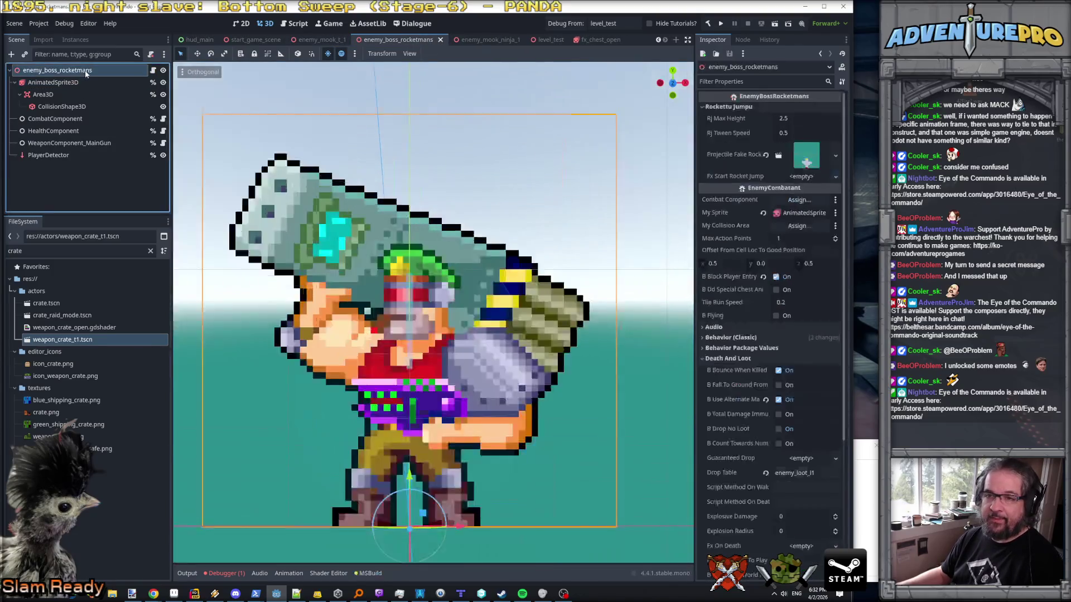
pyautogui.rightClick(84, 71)
pyautogui.click(132, 91)
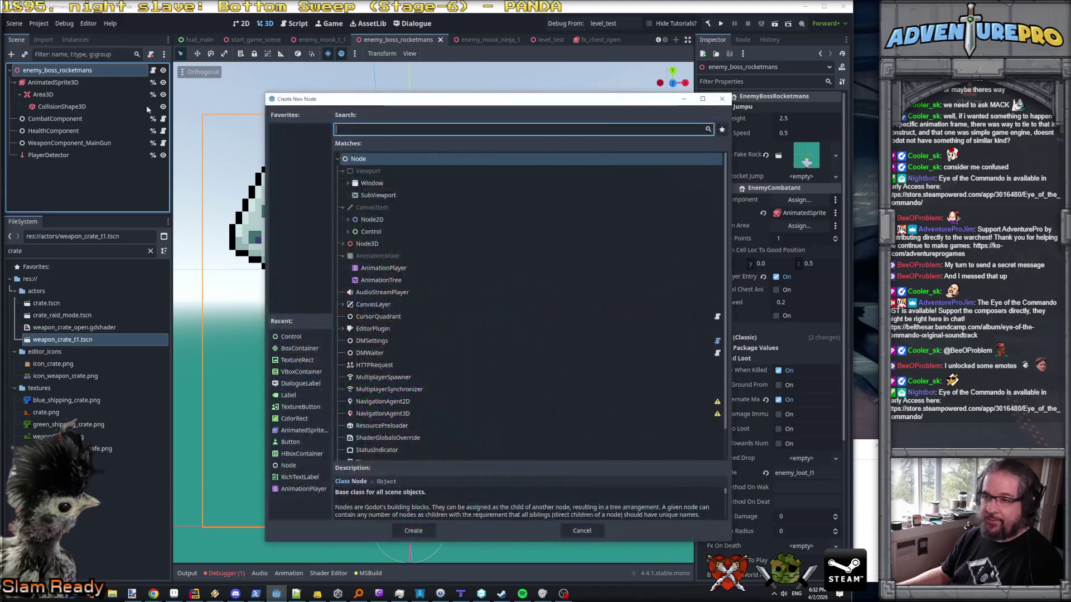
pyautogui.click(414, 530)
pyautogui.click(707, 23)
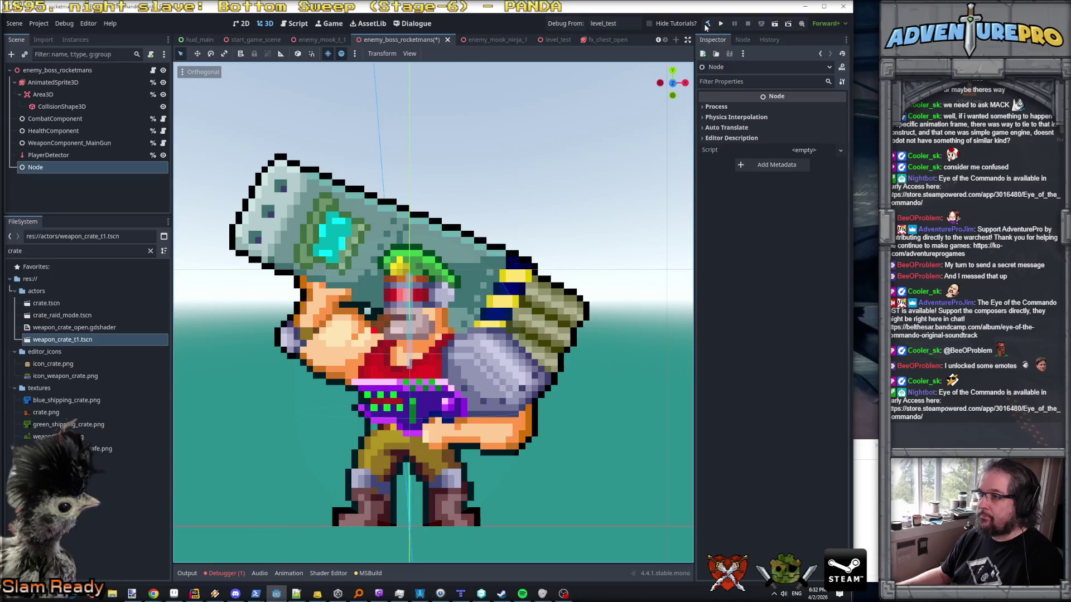
# - Filter the FileSystem by 'notif' and open AnimNotifierNode.cs
pyautogui.click(49, 250)
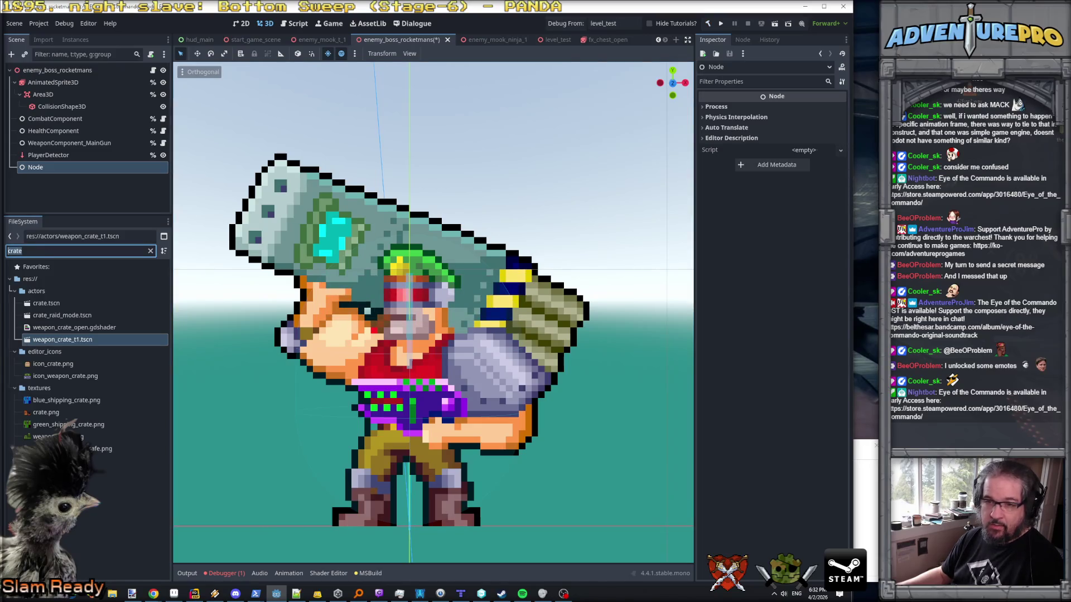
pyautogui.write('notify')
pyautogui.press('BackSpace')
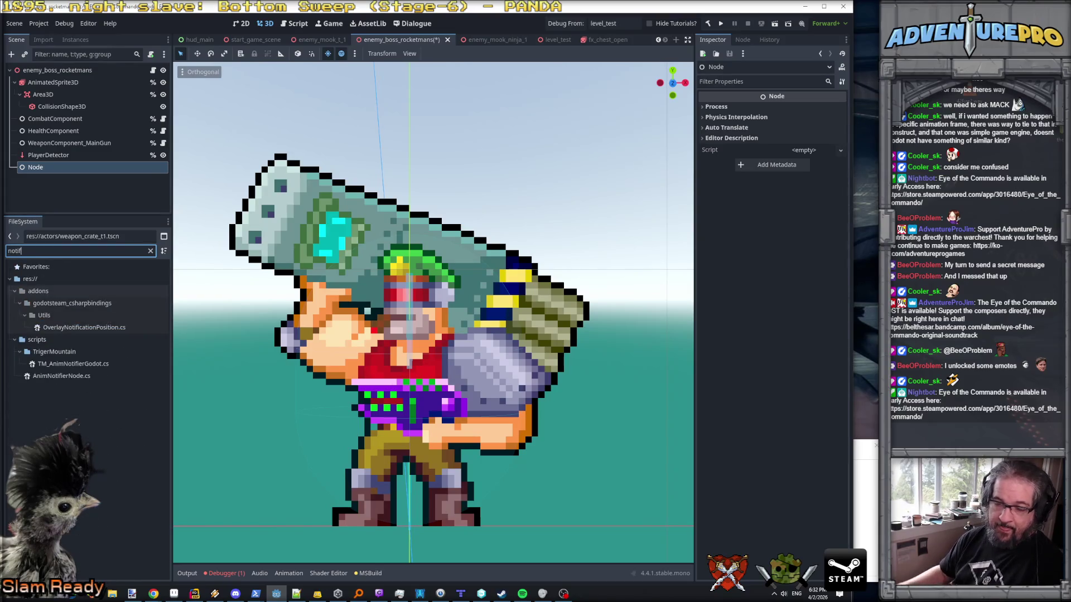
pyautogui.click(67, 366)
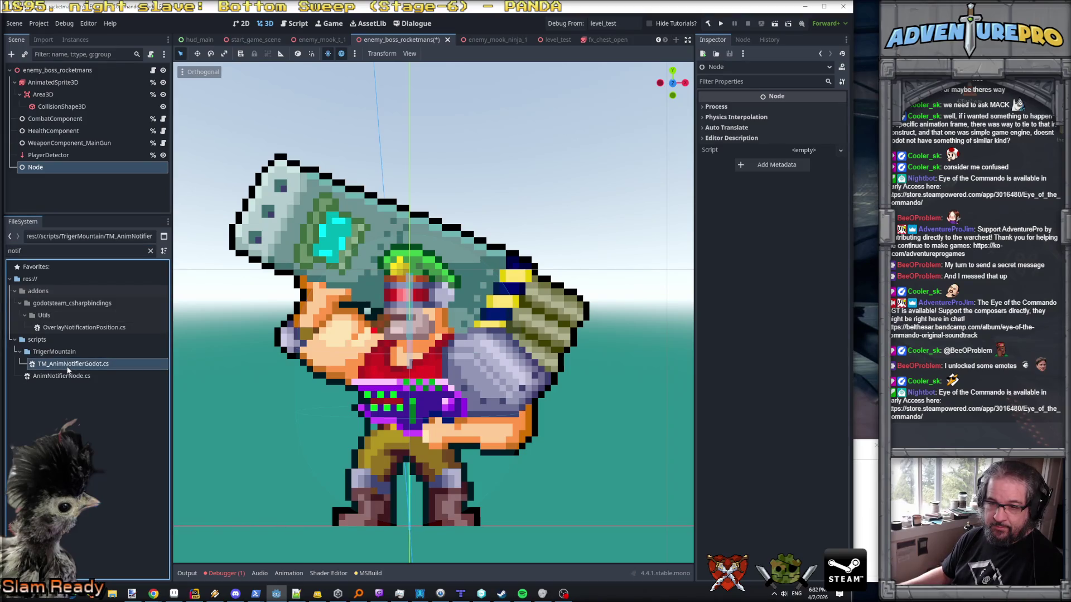
pyautogui.click(62, 377)
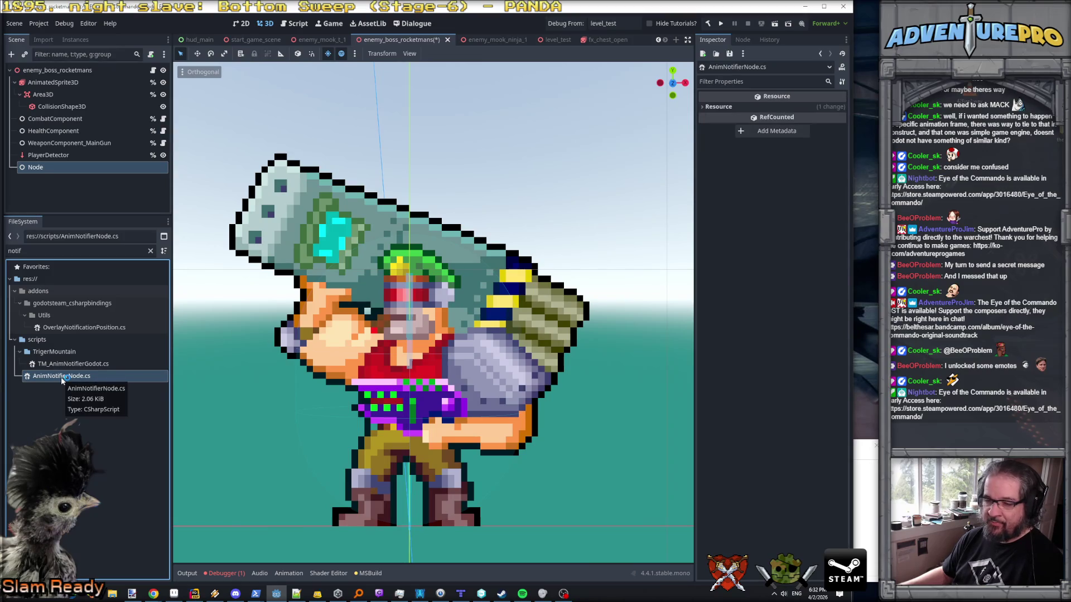
pyautogui.doubleClick(61, 377)
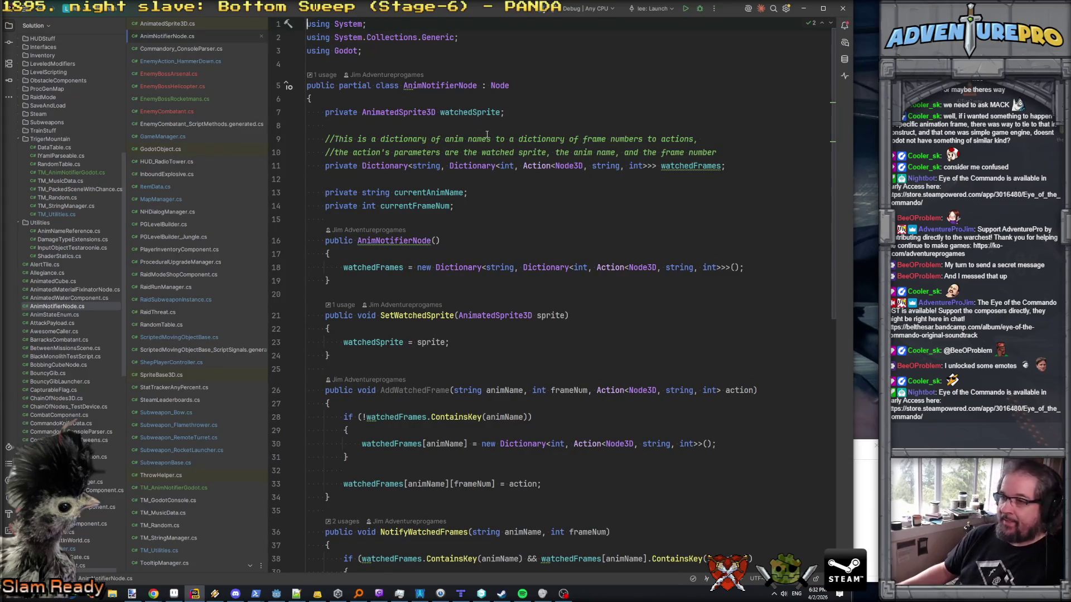
pyautogui.scroll(-3, 487, 135)
pyautogui.scroll(3, 485, 145)
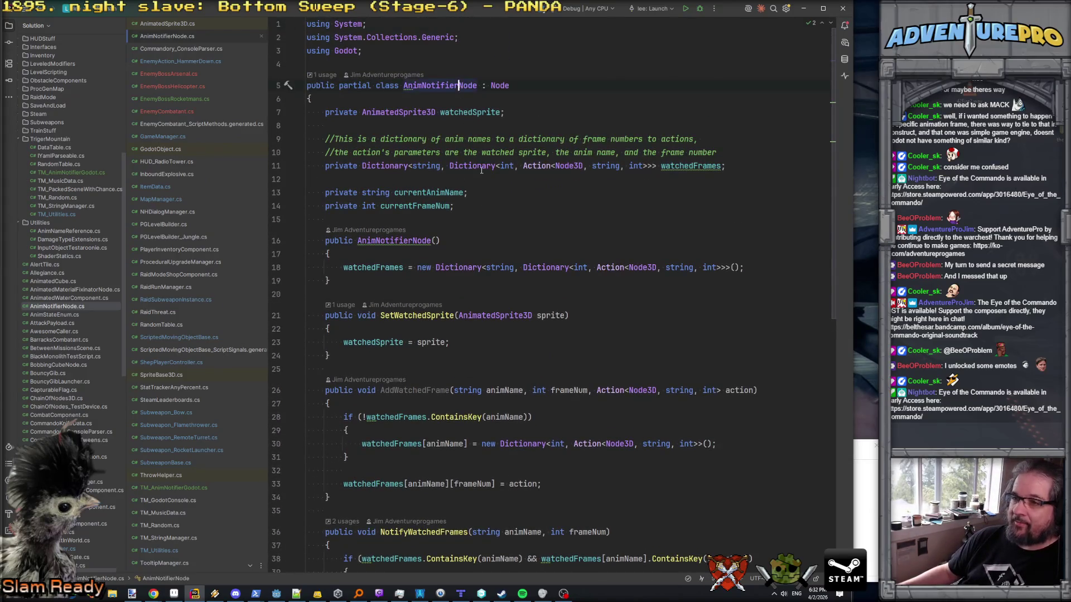
pyautogui.scroll(-10, 468, 123)
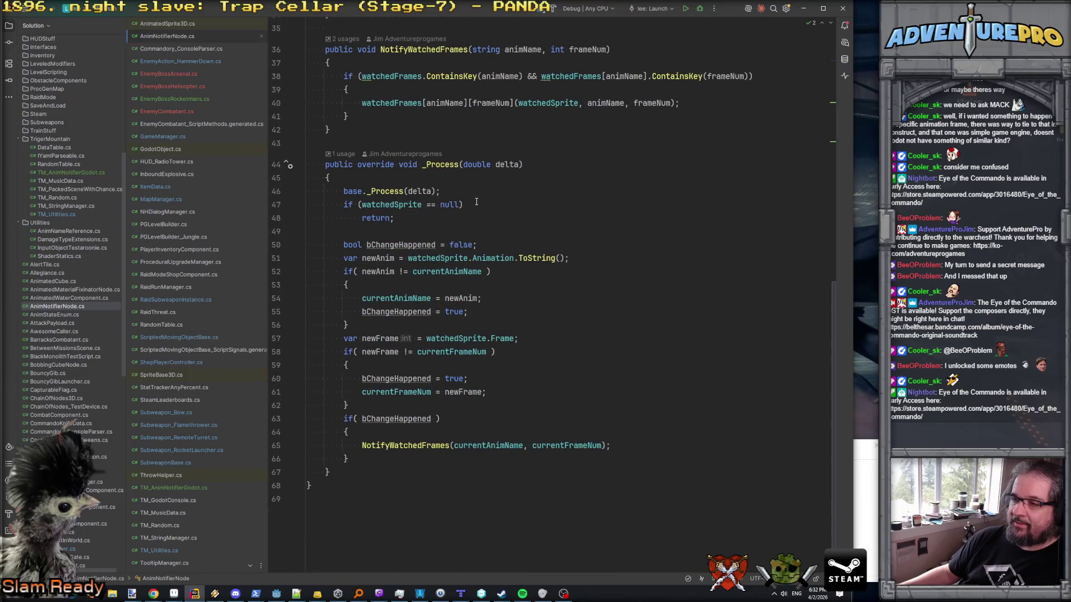
pyautogui.scroll(10, 477, 202)
pyautogui.scroll(-10, 476, 204)
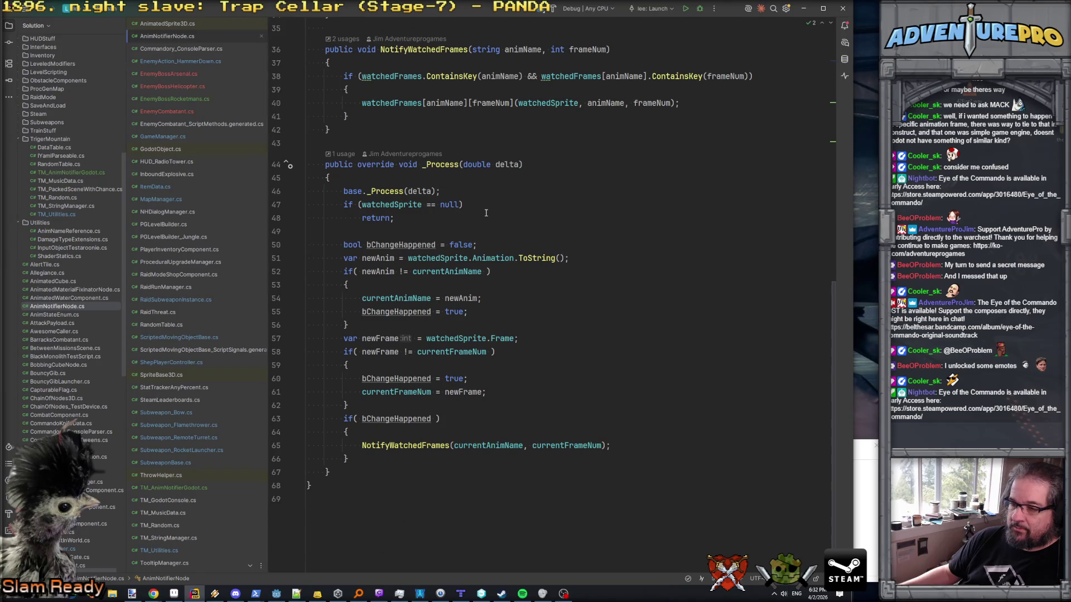
pyautogui.scroll(6, 486, 213)
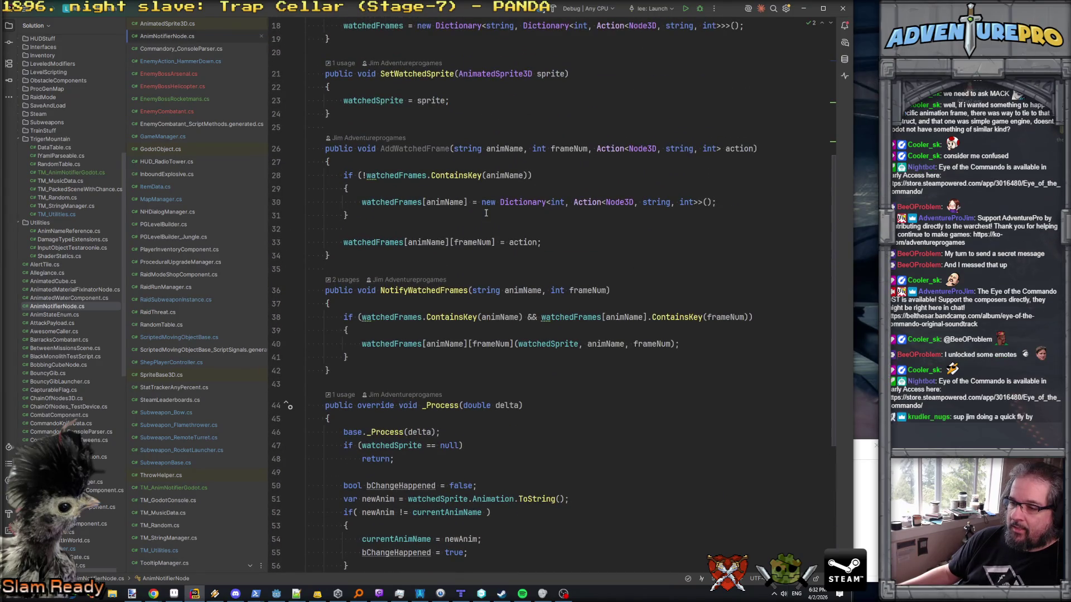
pyautogui.scroll(6, 486, 213)
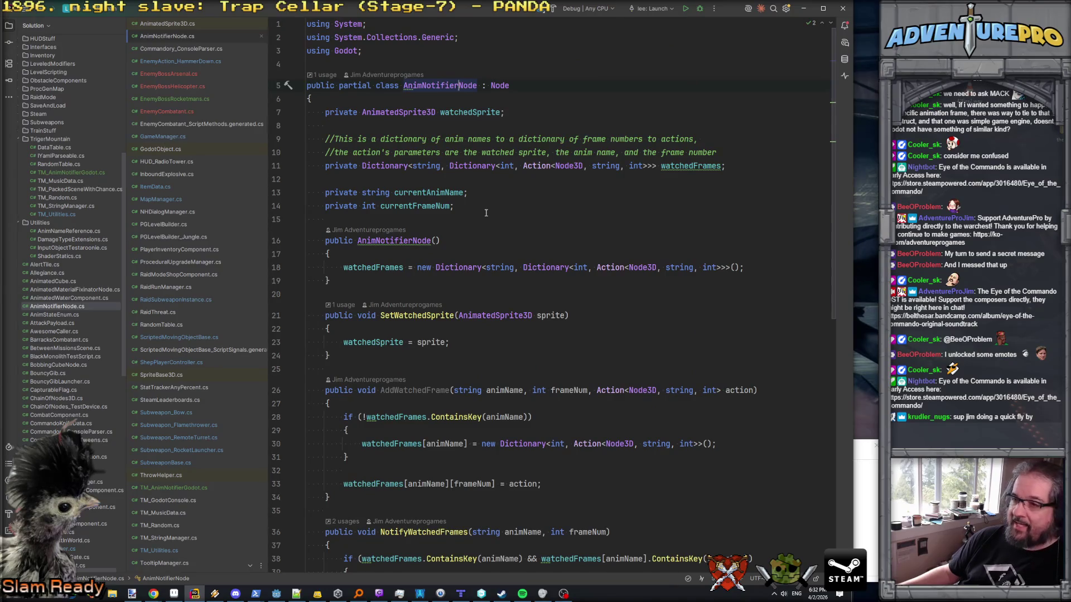
pyautogui.scroll(-12, 485, 214)
pyautogui.scroll(12, 486, 213)
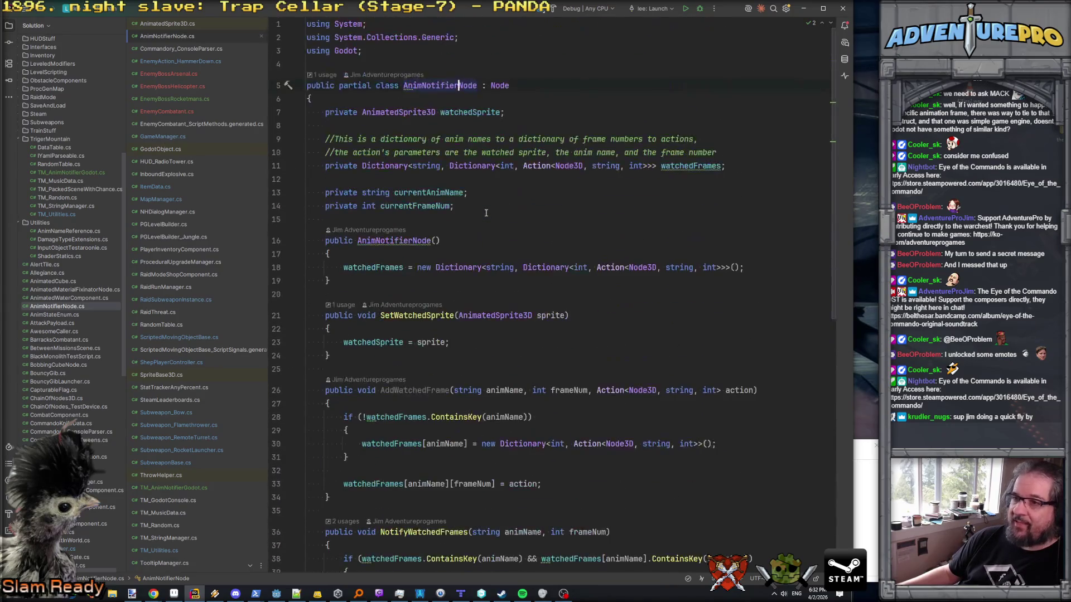
pyautogui.scroll(-2, 460, 140)
pyautogui.scroll(2, 455, 161)
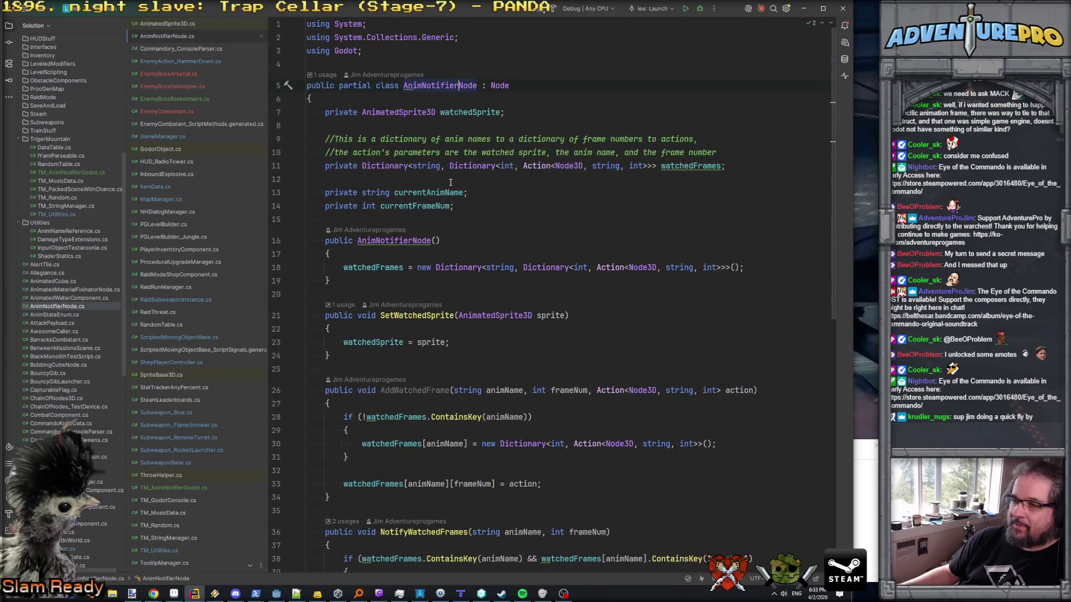
pyautogui.click(535, 166)
pyautogui.click(686, 165)
pyautogui.scroll(-2, 645, 193)
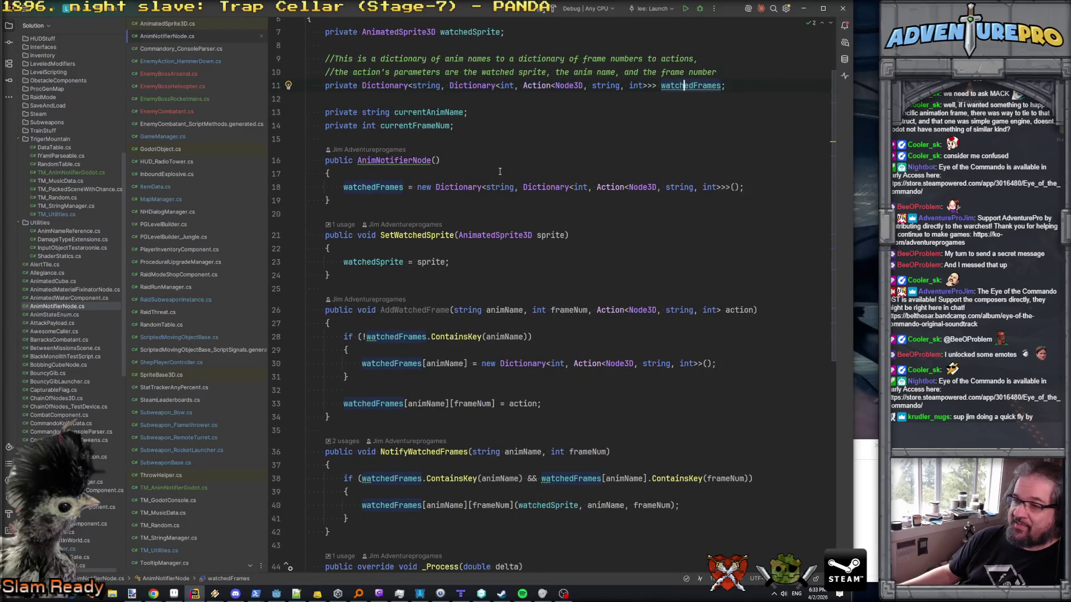
pyautogui.scroll(-5, 500, 172)
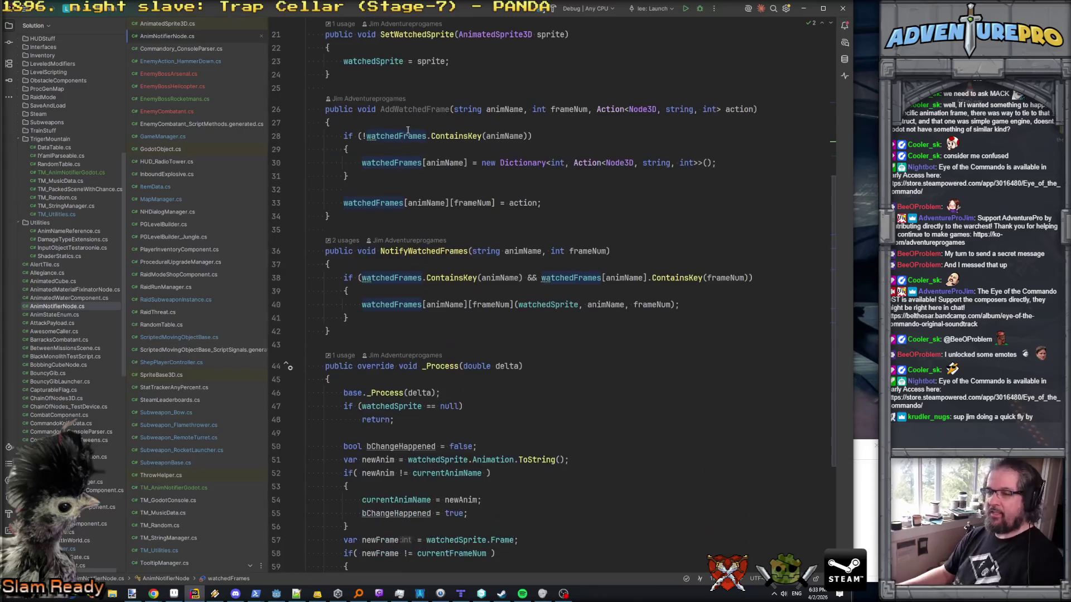
pyautogui.doubleClick(417, 108)
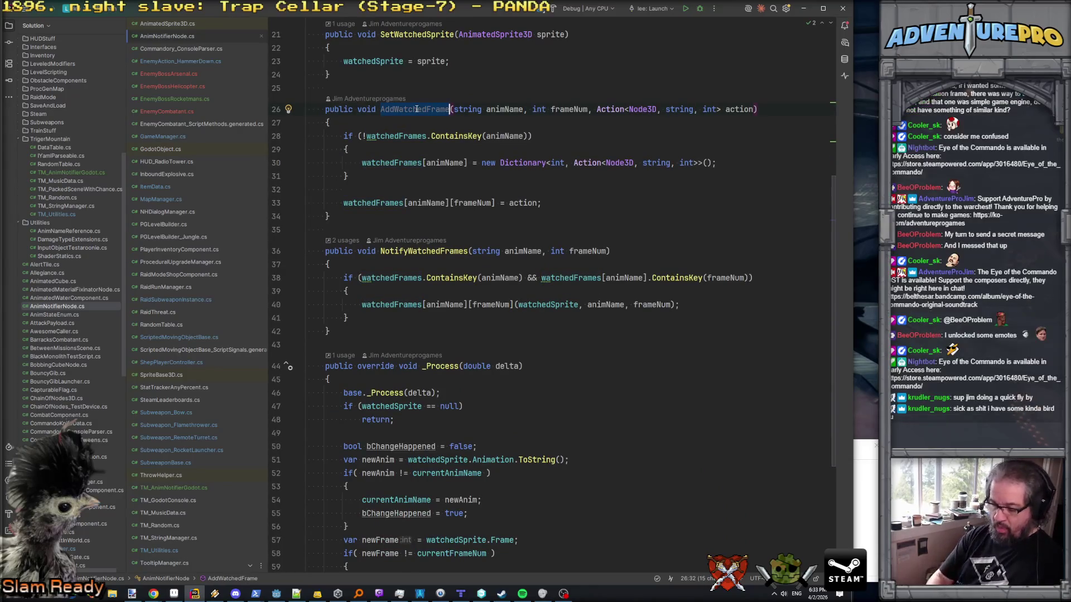
pyautogui.hotkey('ctrl', 'shift', 'f')
pyautogui.press('Escape')
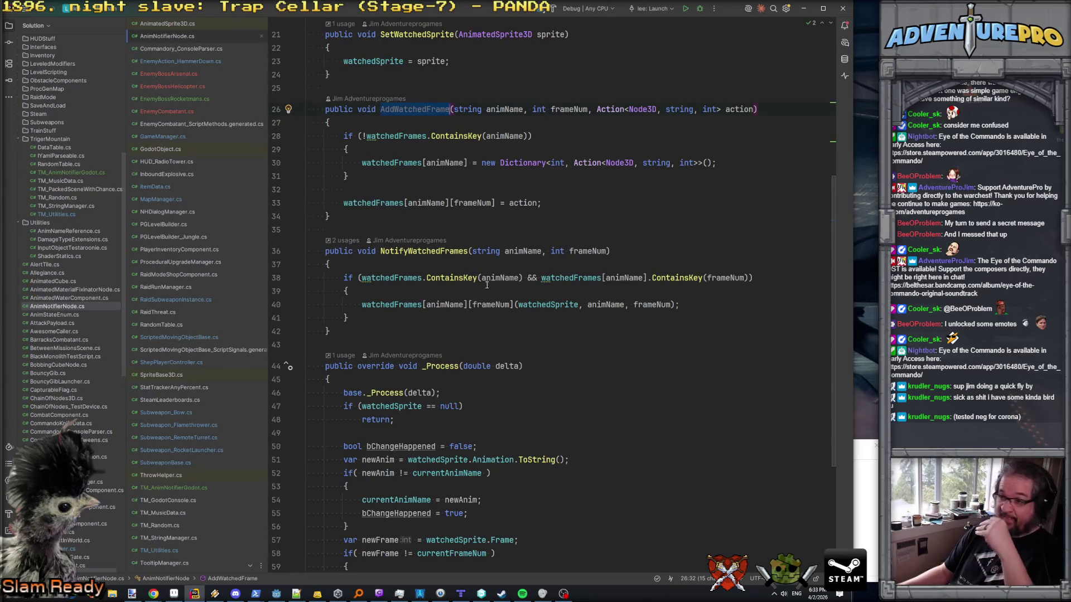
pyautogui.scroll(3, 470, 238)
pyautogui.scroll(-3, 470, 239)
pyautogui.scroll(7, 470, 239)
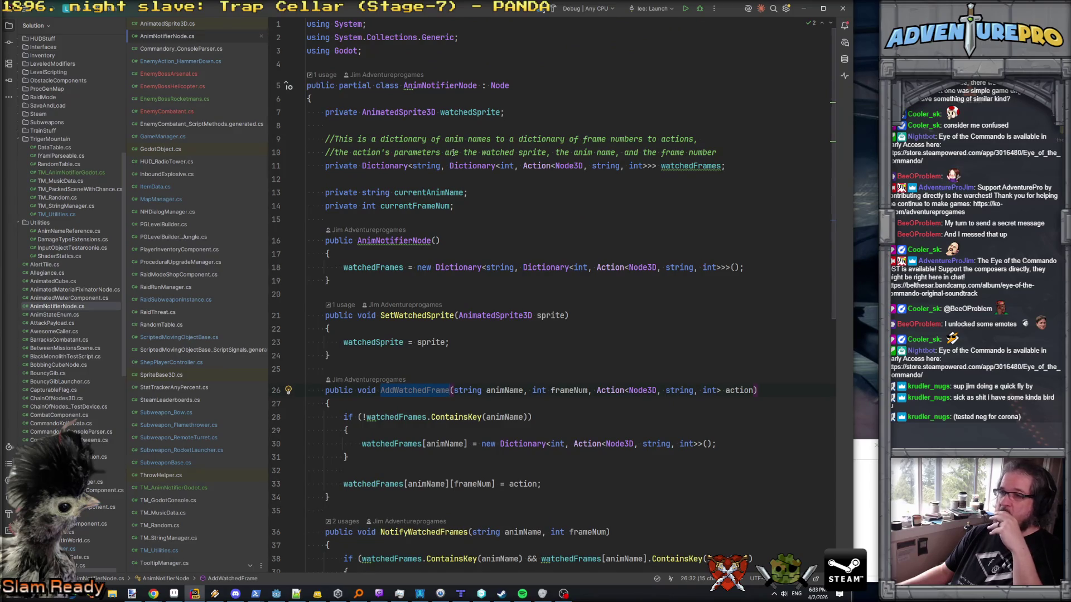
pyautogui.doubleClick(444, 87)
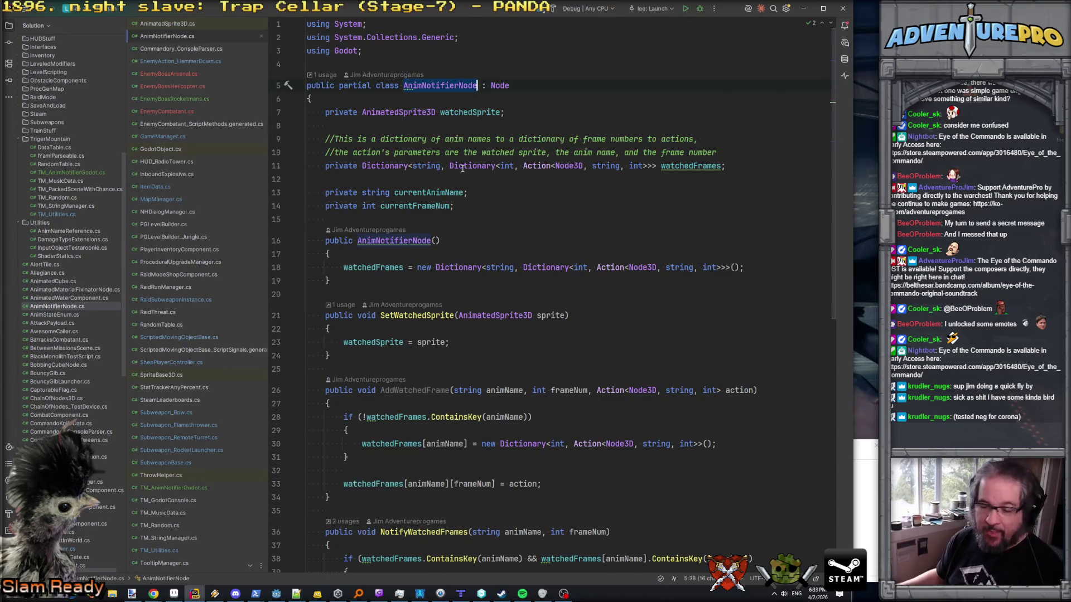
pyautogui.scroll(-10, 463, 169)
pyautogui.scroll(-1, 463, 169)
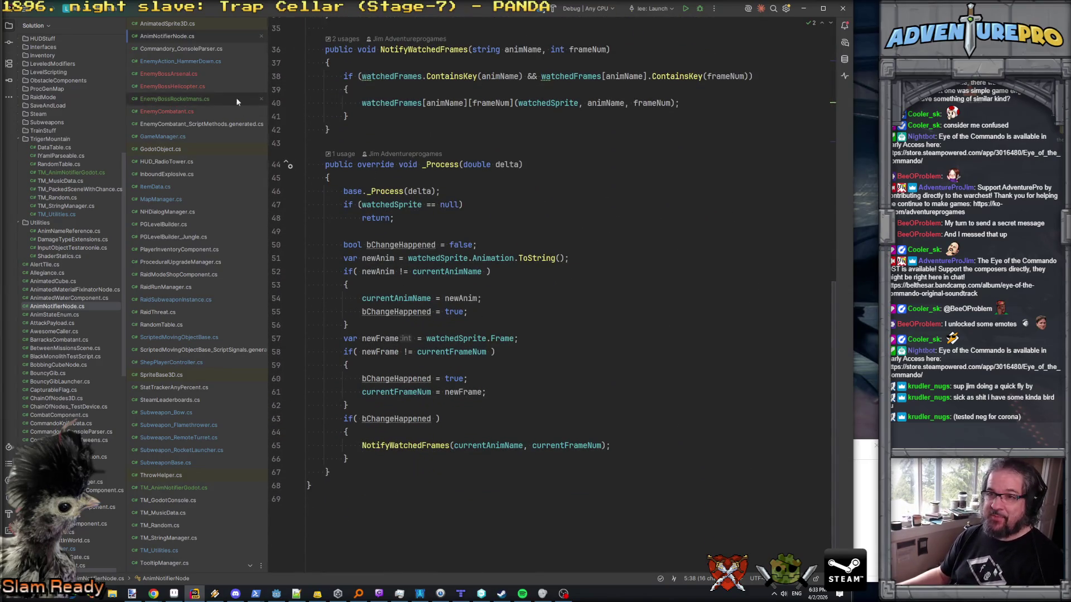
pyautogui.scroll(-3, 158, 398)
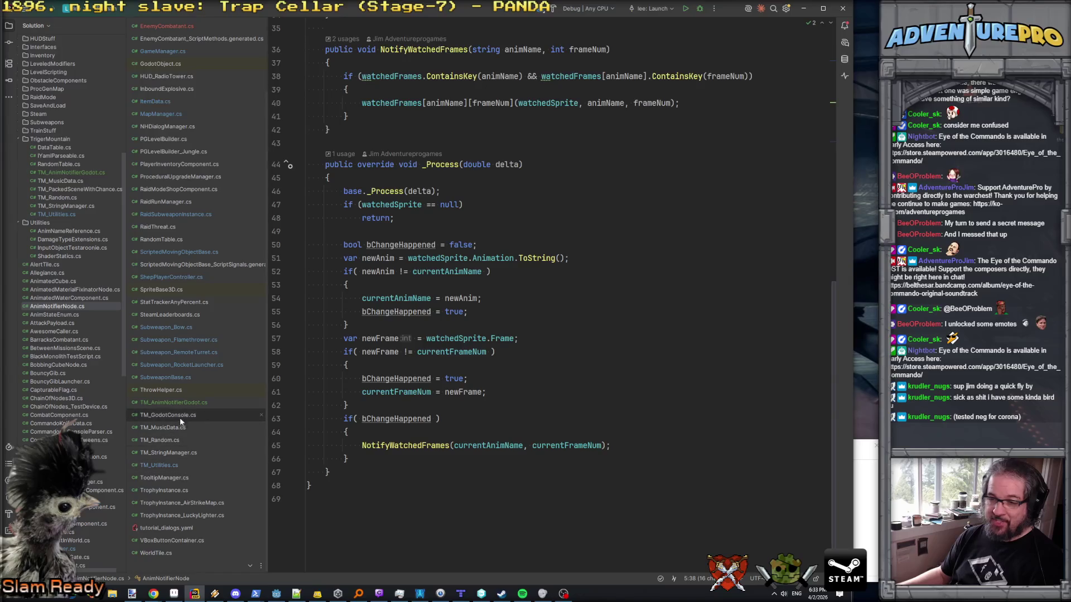
# - Open TM_AnimNotifierGodot.cs and scroll through its _Process notify-firing code
pyautogui.click(179, 405)
pyautogui.scroll(-5, 415, 289)
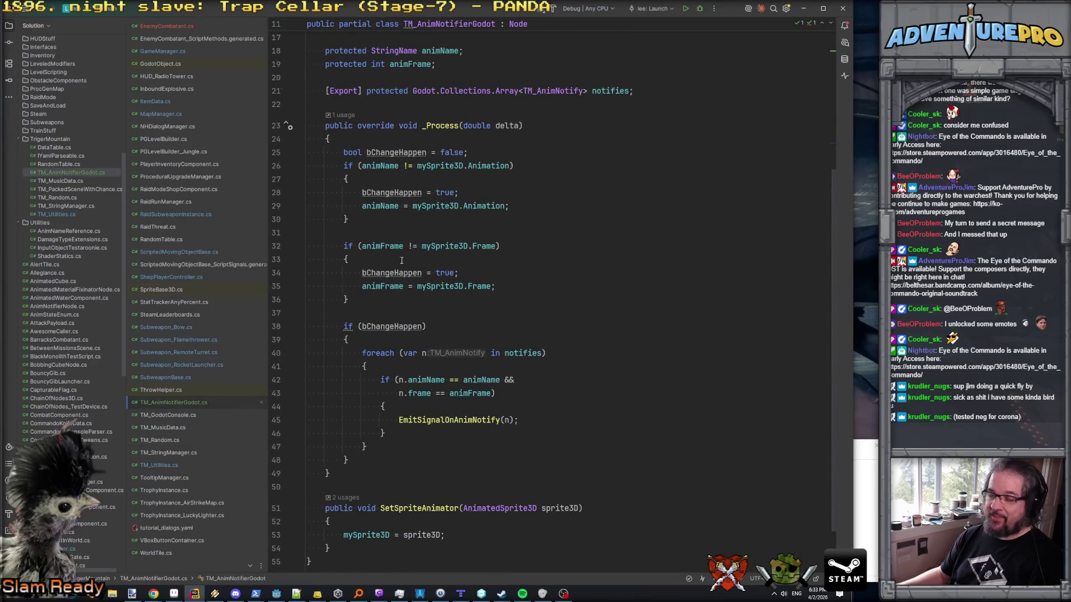
pyautogui.press('Down')
pyautogui.press('Down')
pyautogui.press('Down')
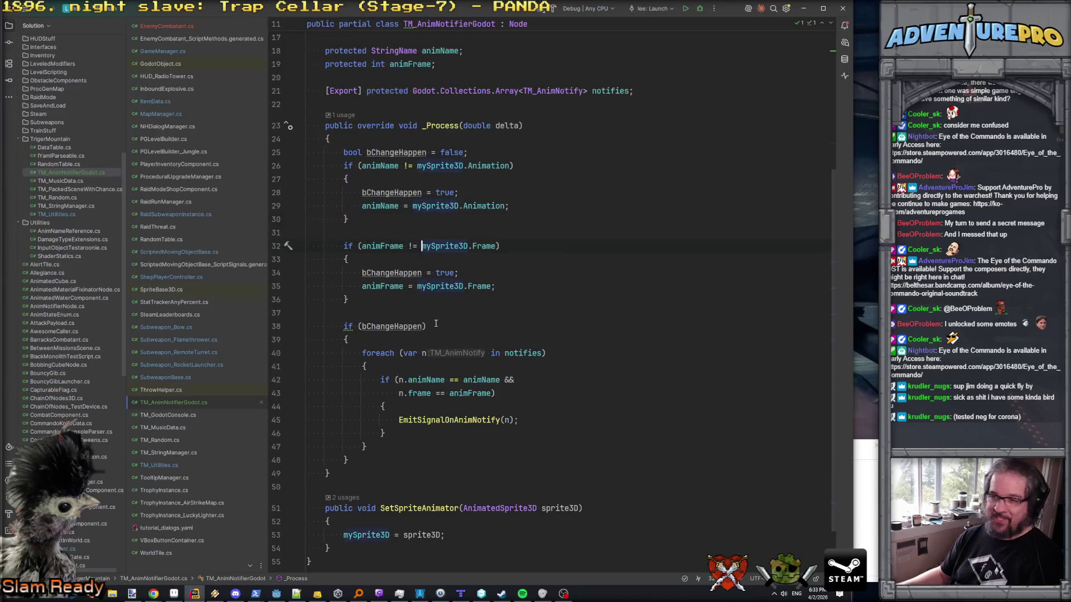
pyautogui.scroll(-1, 472, 408)
pyautogui.scroll(2, 472, 409)
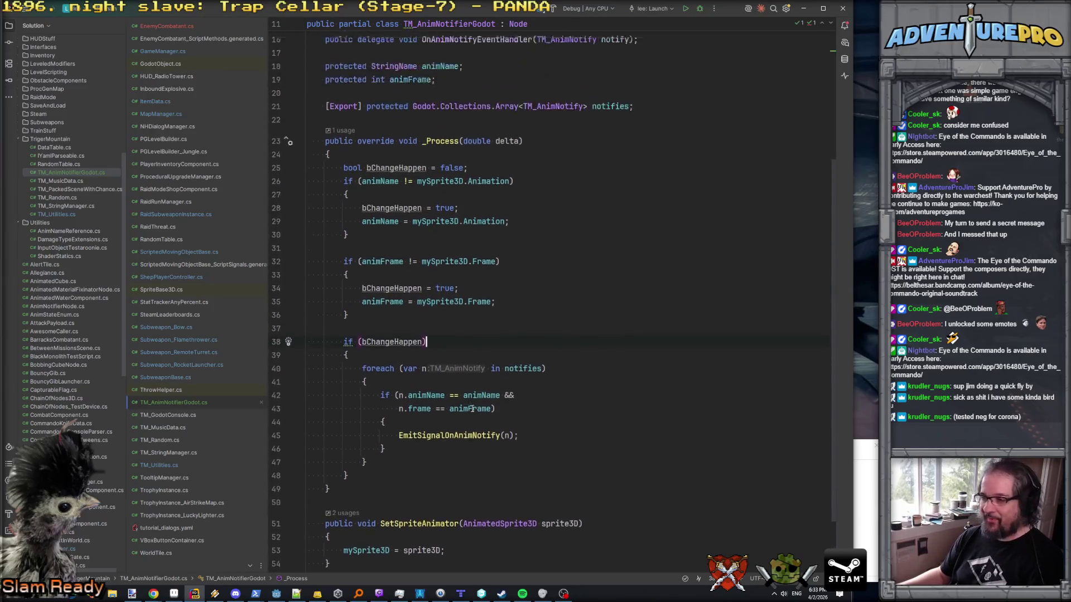
pyautogui.scroll(-3, 471, 408)
pyautogui.scroll(7, 470, 408)
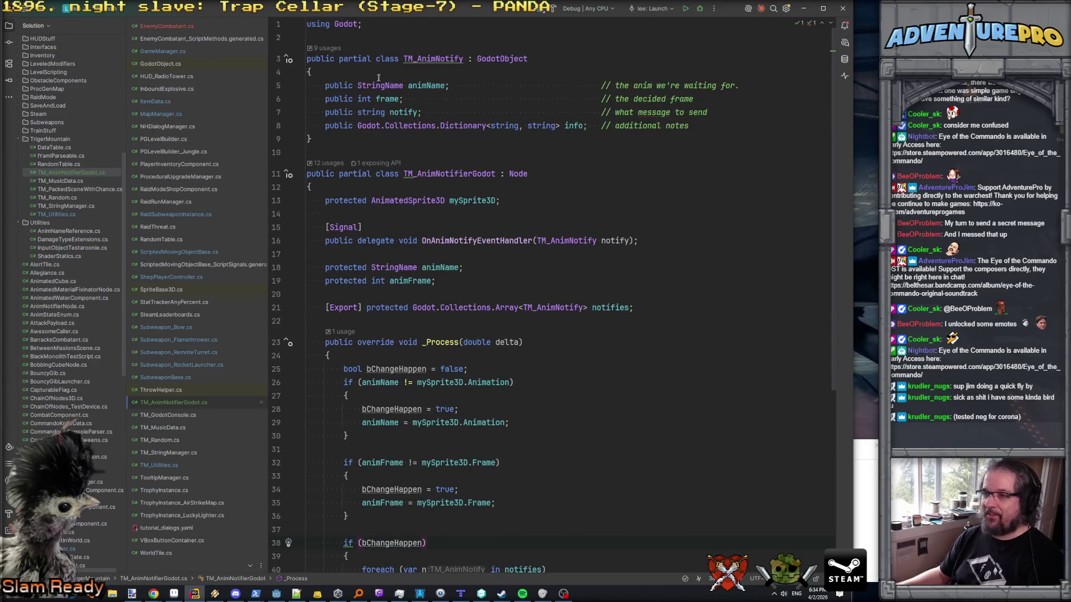
# - Inspect the TM_AnimNotify class and OnAnimNotifyEventHandler delegate, then return to Godot
pyautogui.click(437, 60)
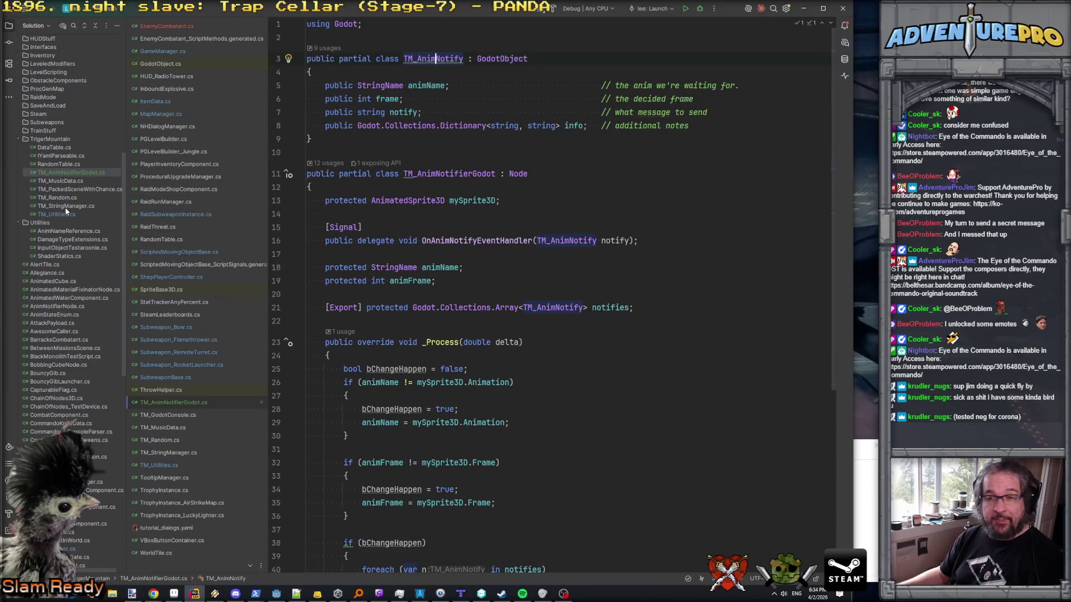
pyautogui.click(457, 245)
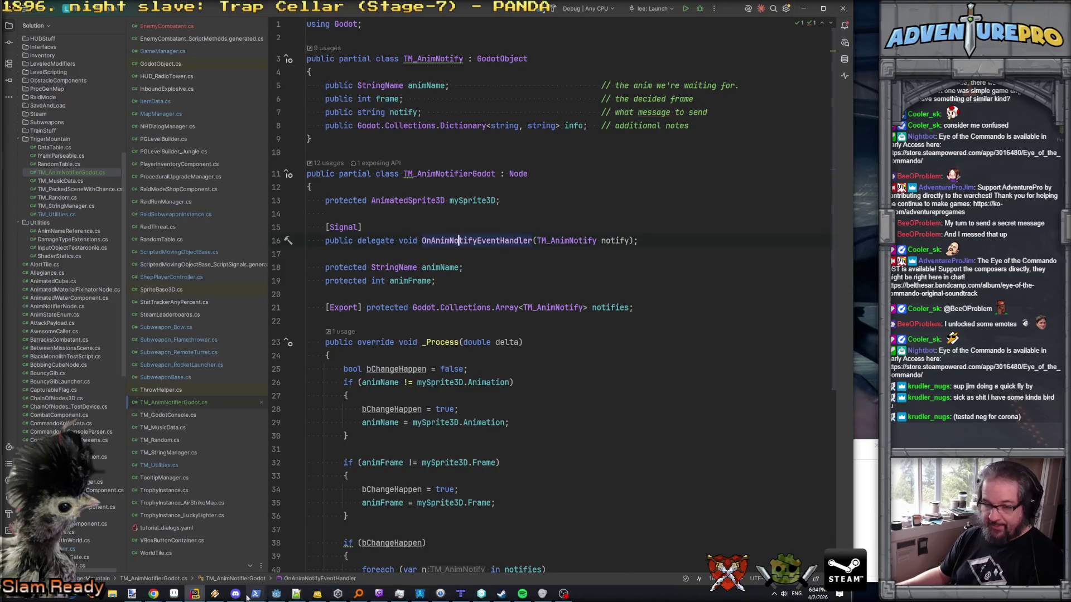
pyautogui.click(276, 594)
pyautogui.click(78, 377)
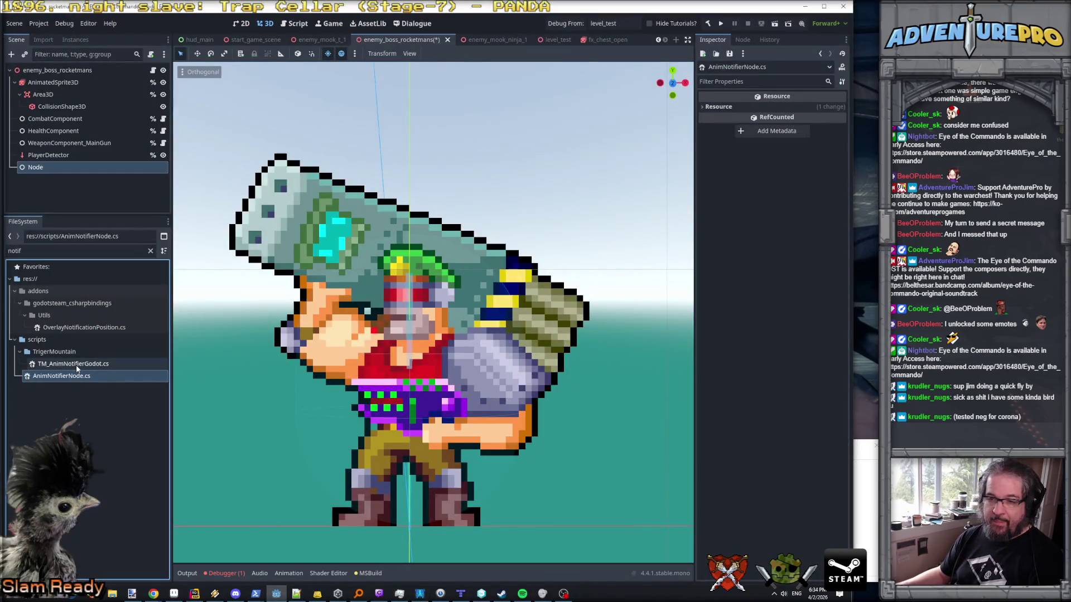
# - Attach AnimNotifierNode.cs to the boss scene's plain Node and rename the node AnimNotifier
pyautogui.moveTo(77, 368)
pyautogui.mouseDown()
pyautogui.moveTo(78, 209)
pyautogui.moveTo(67, 169)
pyautogui.mouseUp()
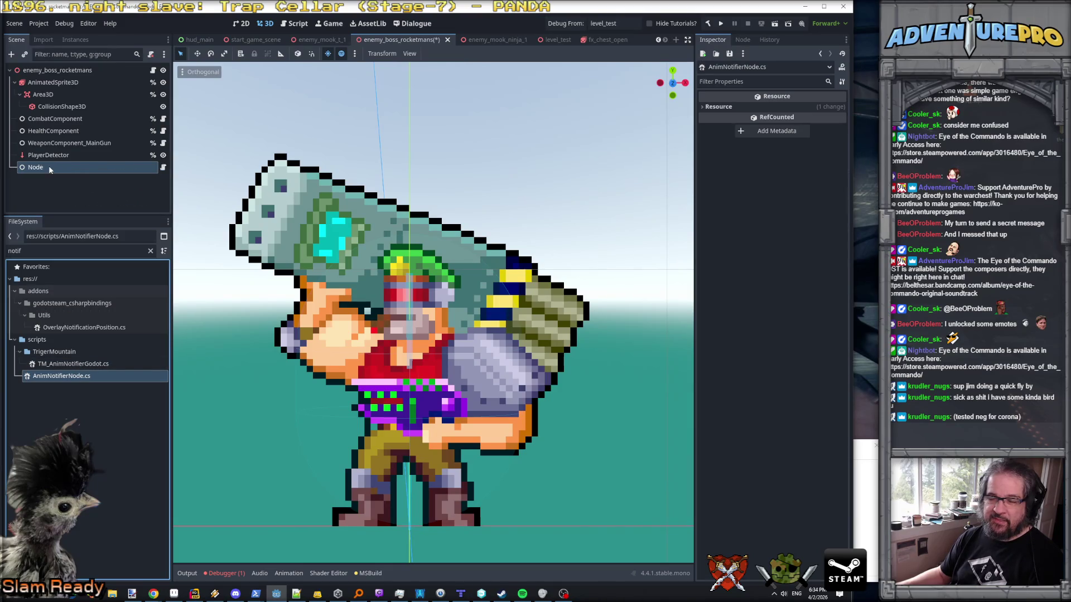
pyautogui.doubleClick(44, 168)
pyautogui.write('AnimNotifier')
pyautogui.press('Return')
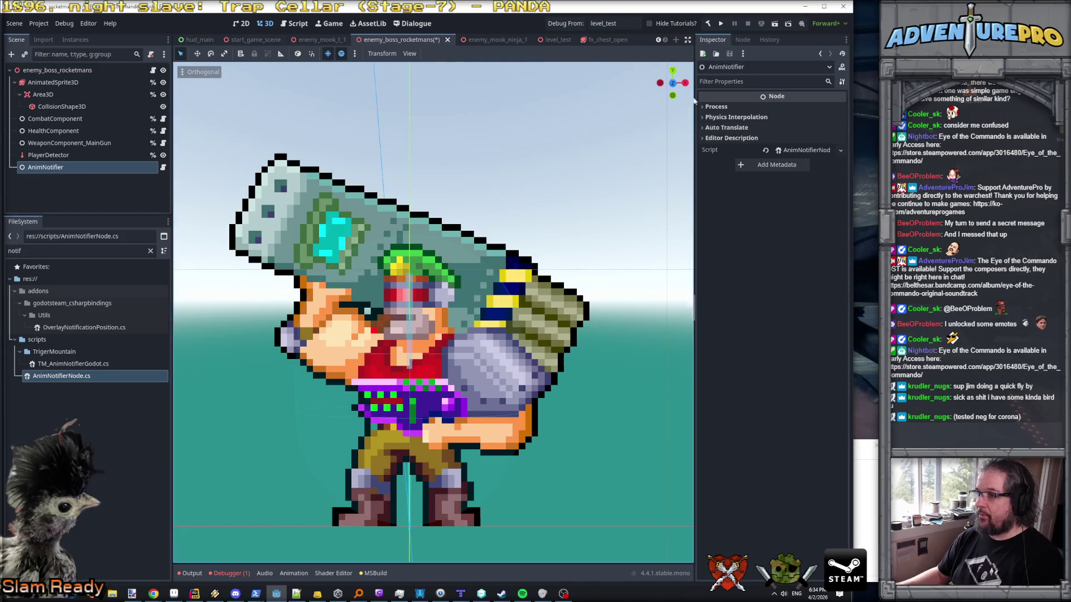
# - Widen the Inspector panel, build the .NET project and reselect the AnimNotifier node
pyautogui.moveTo(695, 109); pyautogui.dragTo(615, 84)
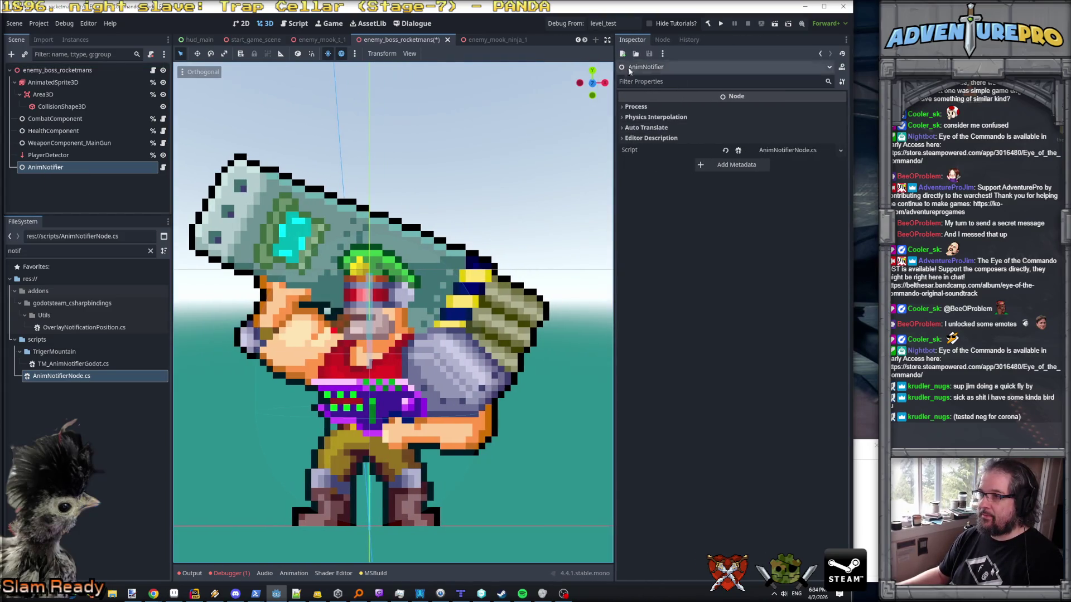
pyautogui.click(708, 23)
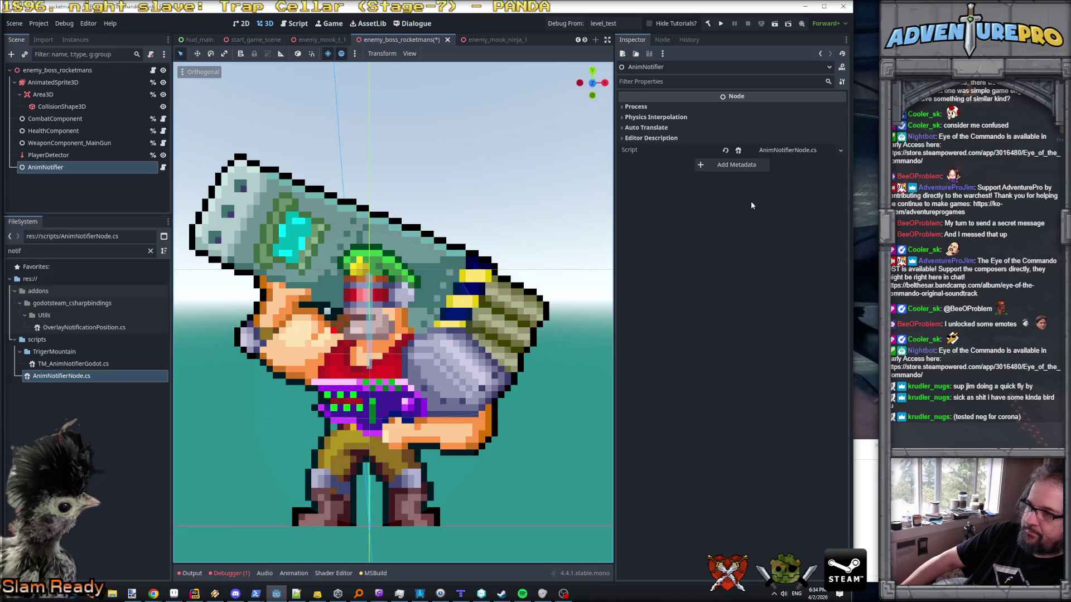
pyautogui.click(44, 155)
pyautogui.click(45, 168)
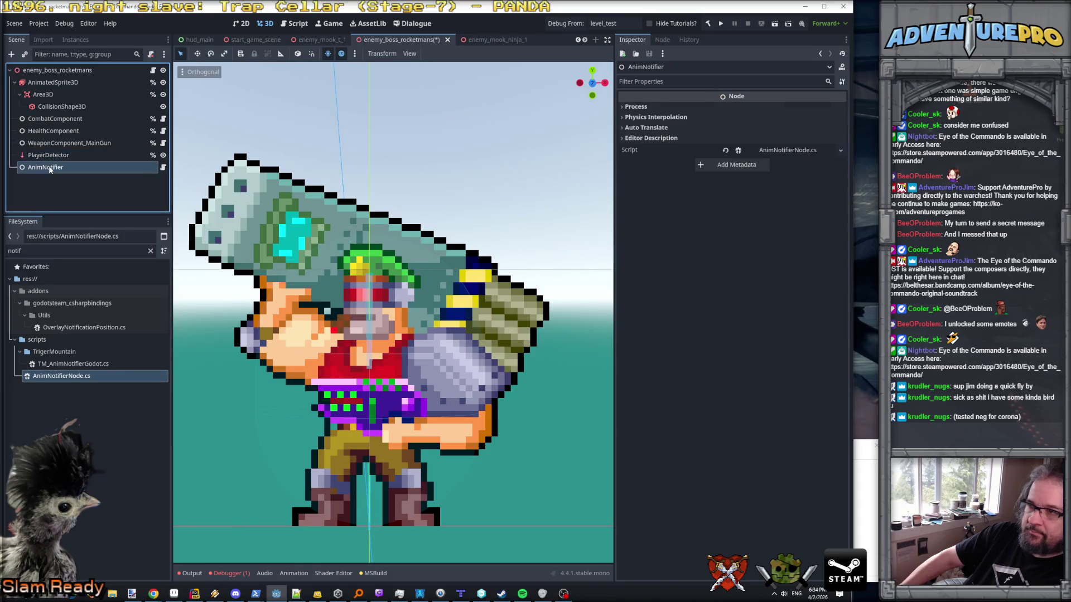
# - Expand the AnimNotifier node's property sections, then return to the field declarations in Rider
pyautogui.click(636, 138)
pyautogui.click(630, 128)
pyautogui.click(622, 117)
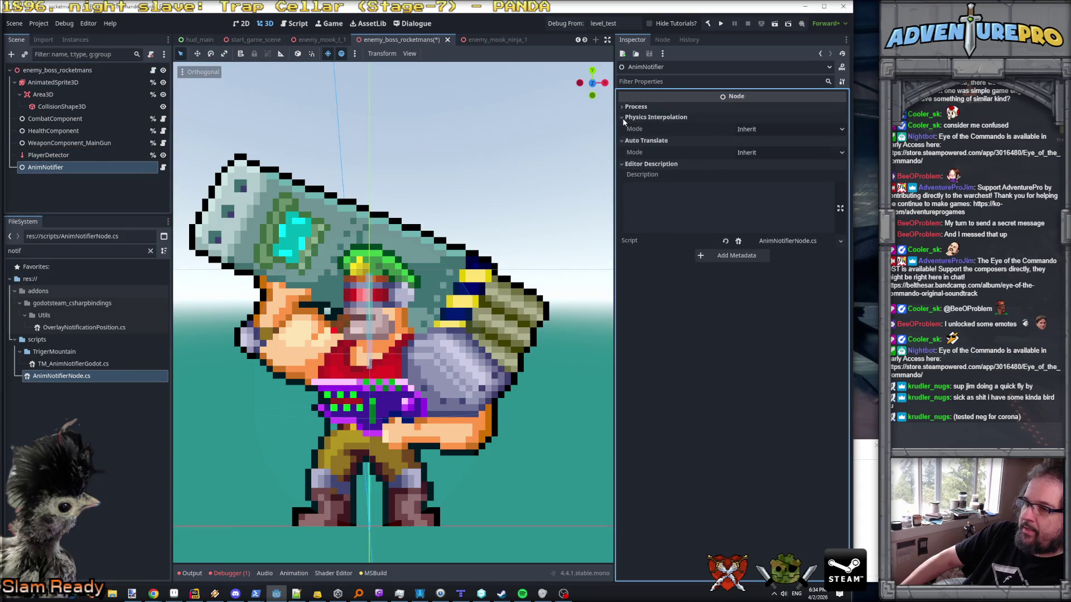
pyautogui.click(626, 108)
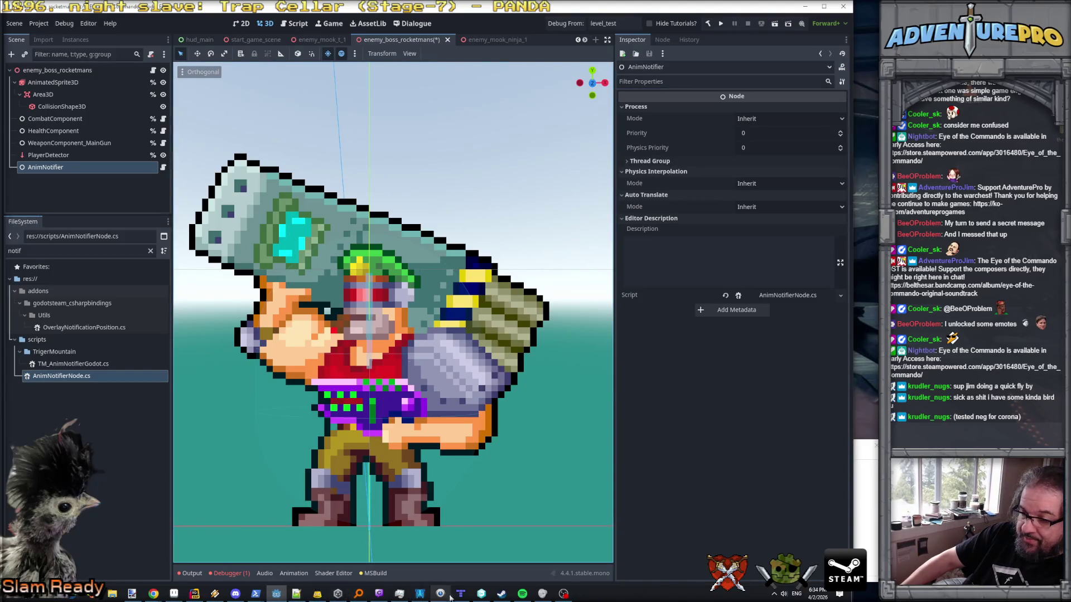
pyautogui.click(195, 593)
pyautogui.click(385, 308)
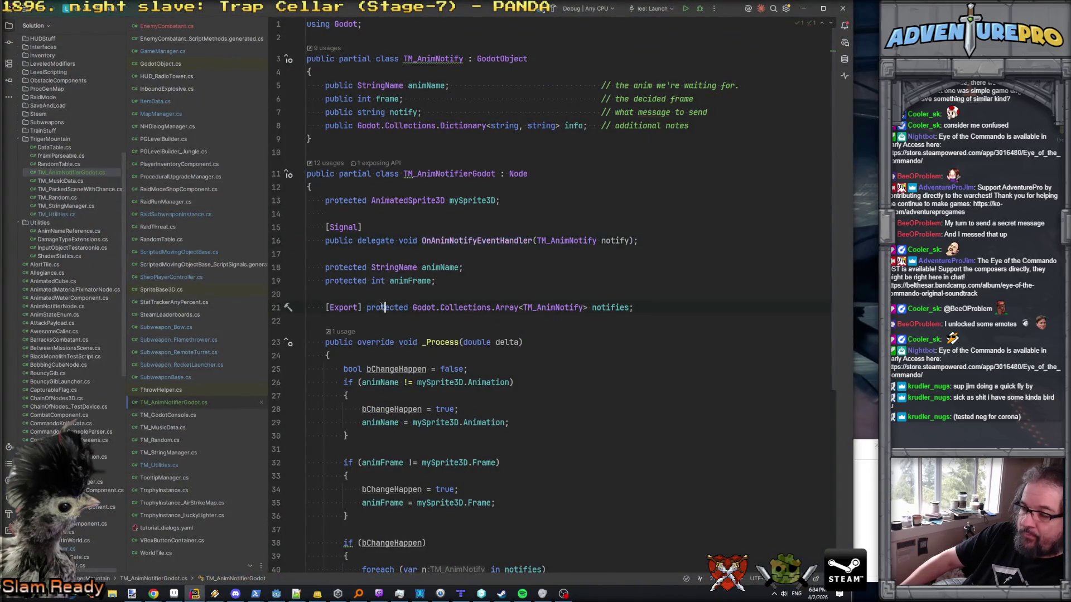
# - Inspect line 21's exported notifies array and its TM_AnimNotify element type before returning to Godot
pyautogui.press('Up')
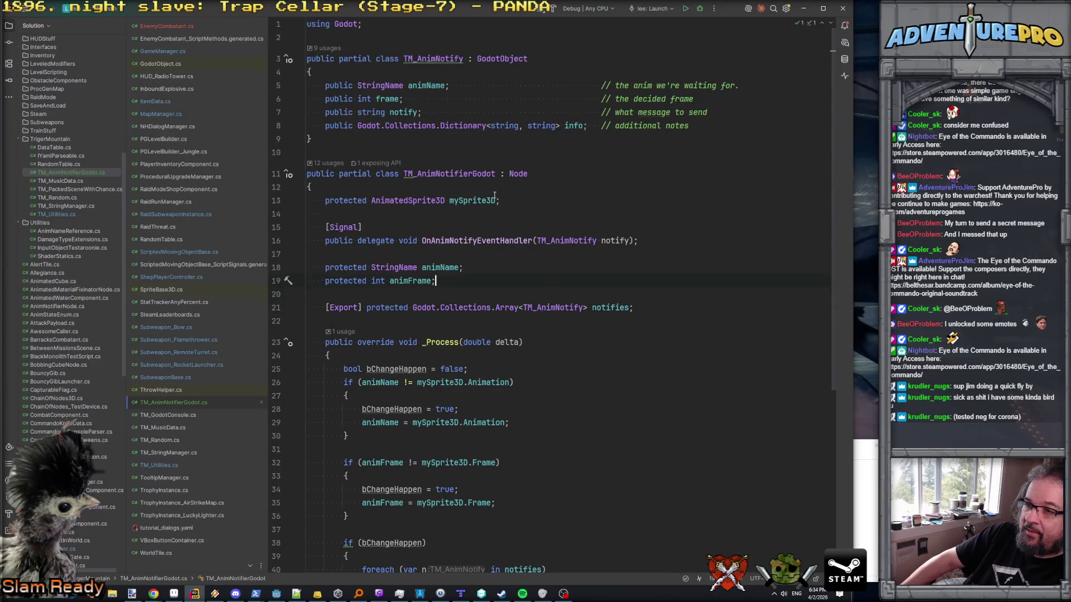
pyautogui.click(616, 307)
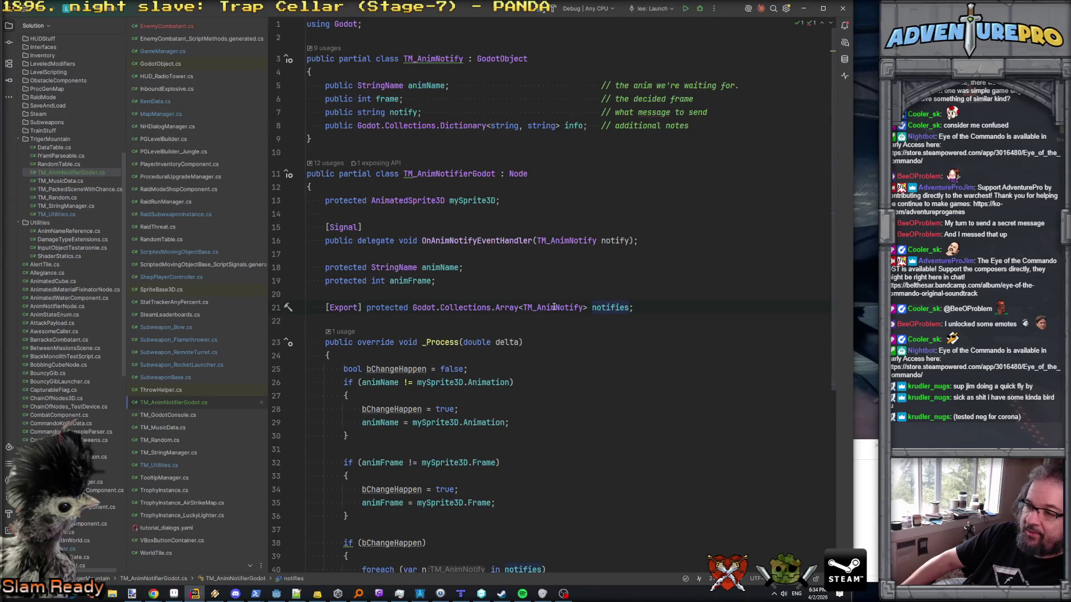
pyautogui.doubleClick(554, 308)
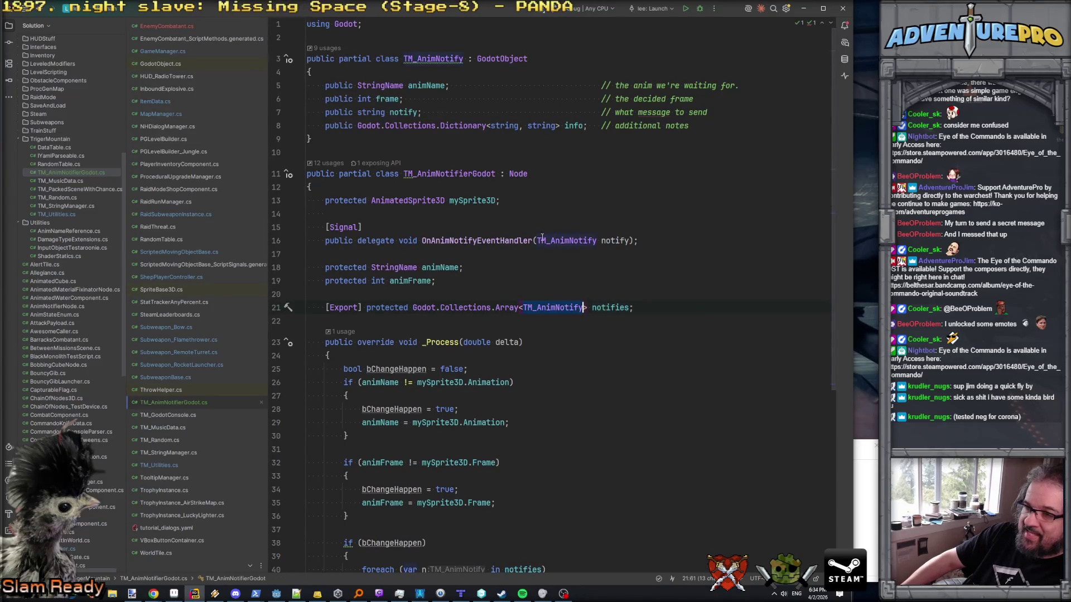
pyautogui.click(382, 307)
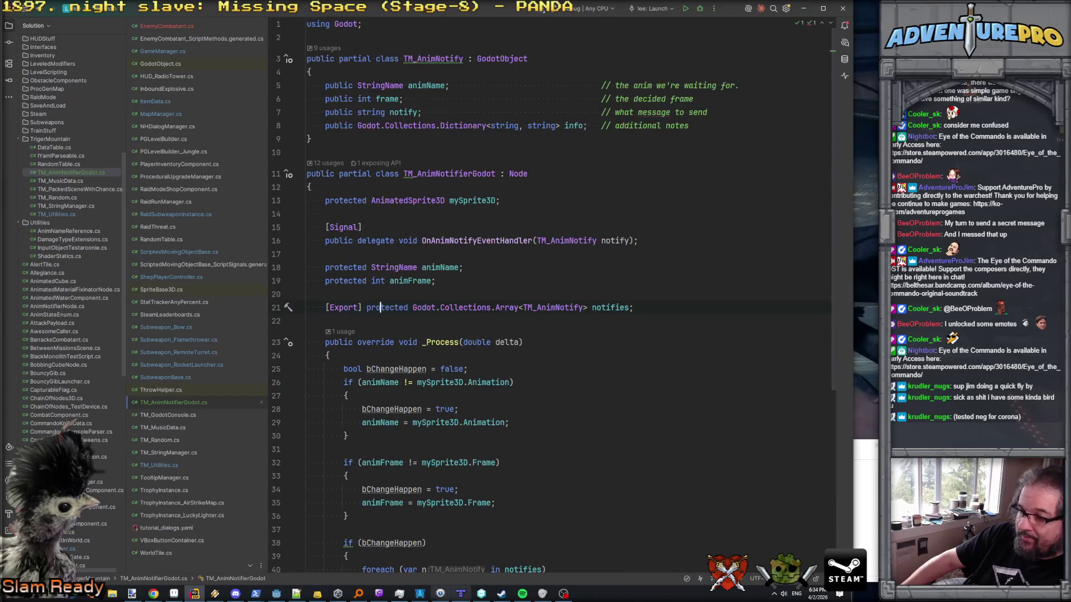
pyautogui.click(276, 593)
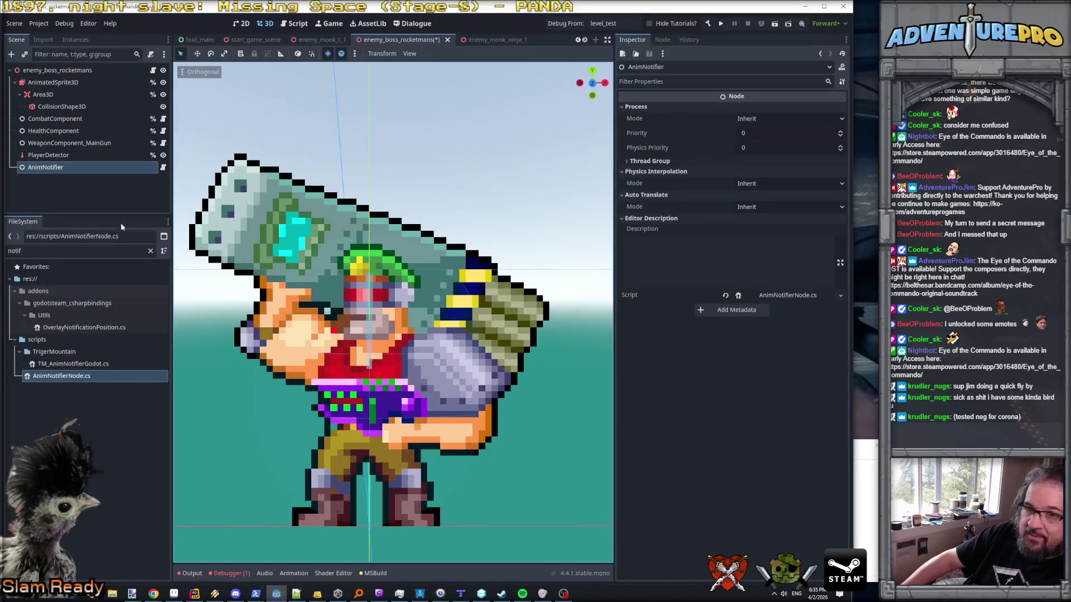
pyautogui.click(69, 154)
pyautogui.click(67, 169)
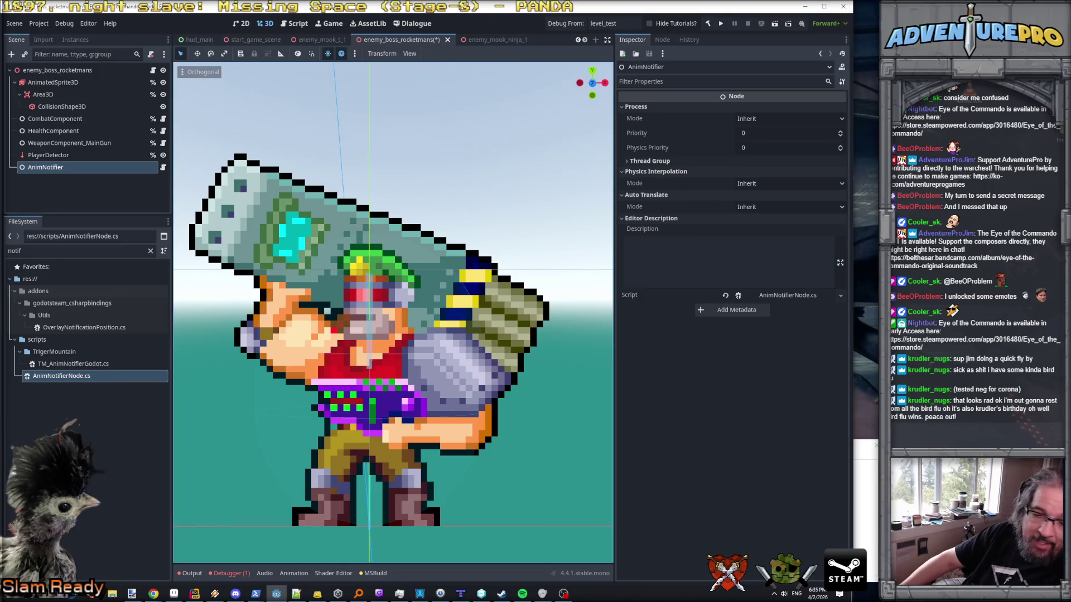
pyautogui.hotkey('alt', 'Tab')
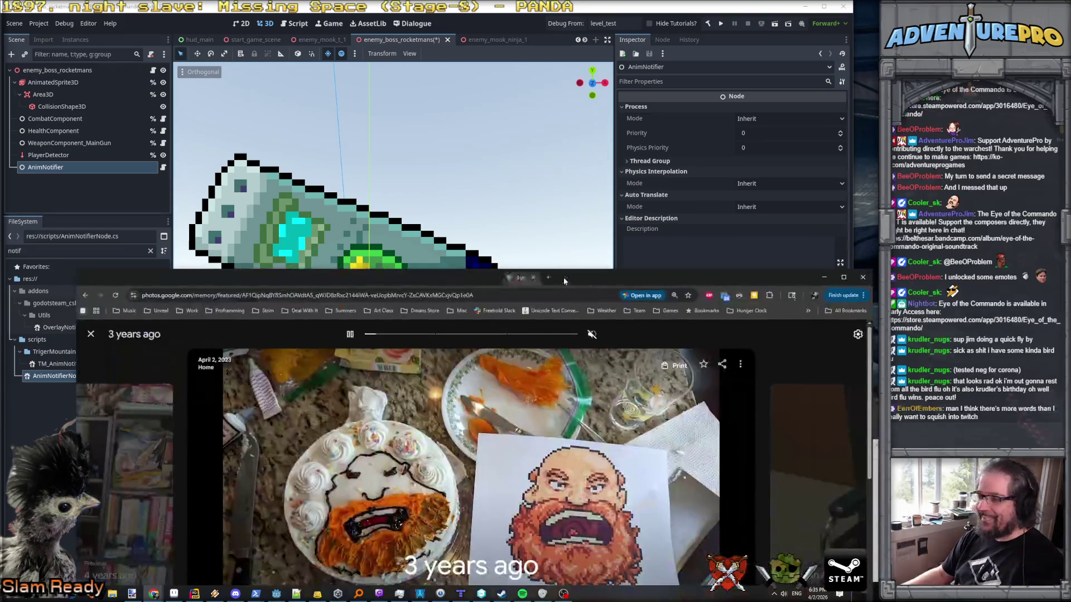
pyautogui.doubleClick(564, 281)
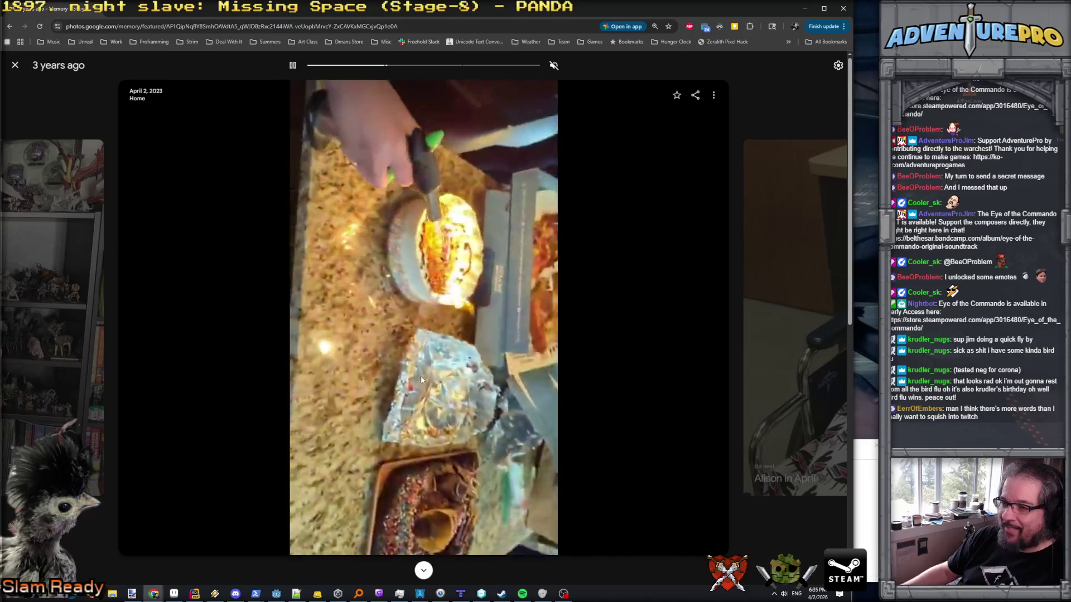
pyautogui.click(554, 65)
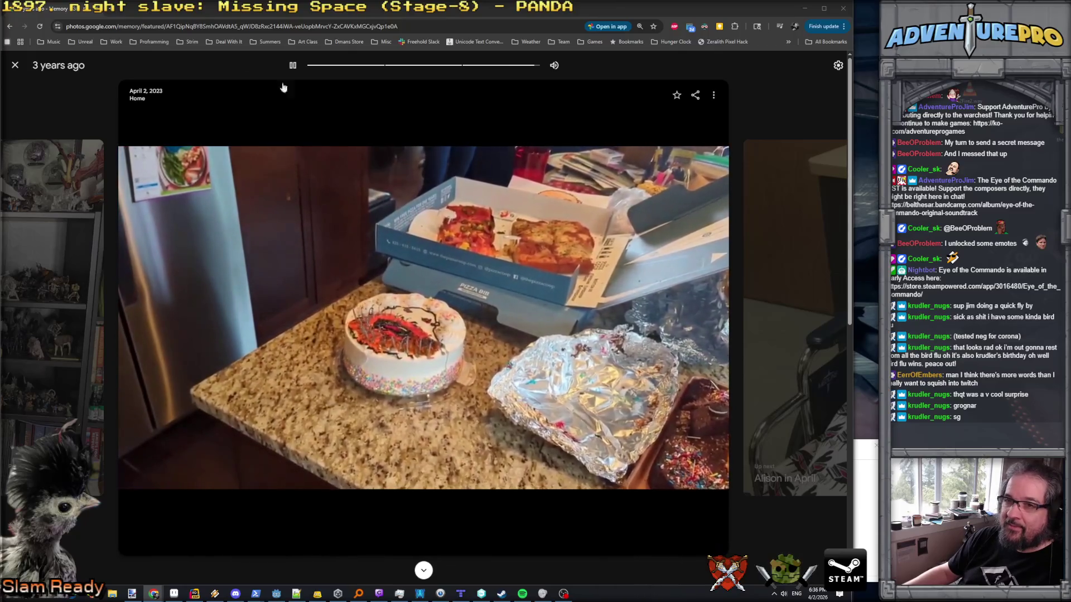
pyautogui.hotkey('alt', 'Tab')
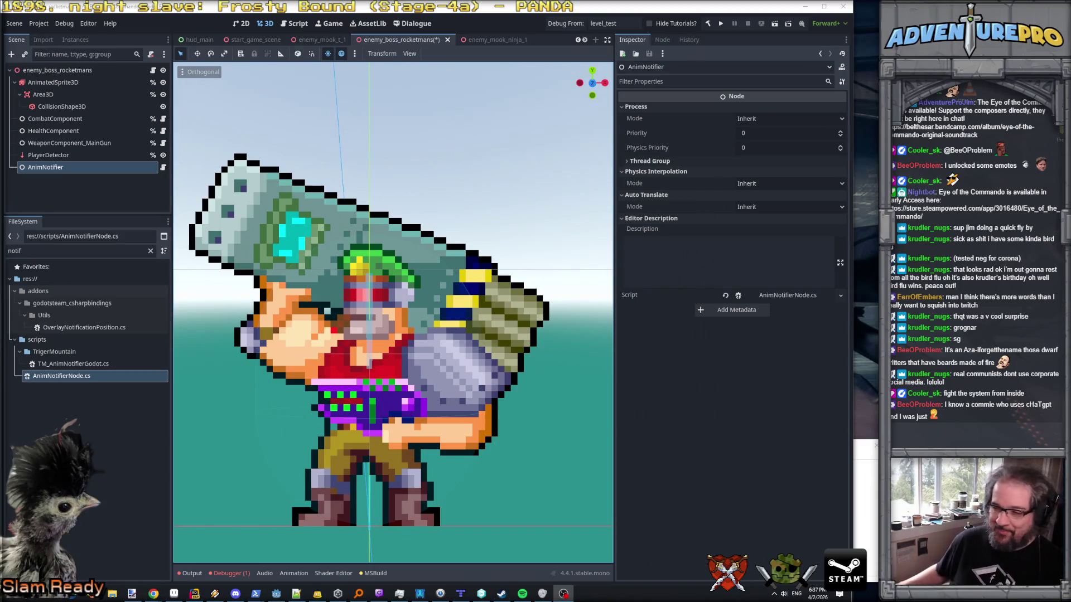
# - Attach the TM_AnimNotifierGodot script to the AnimNotifier node
pyautogui.click(64, 155)
pyautogui.click(68, 166)
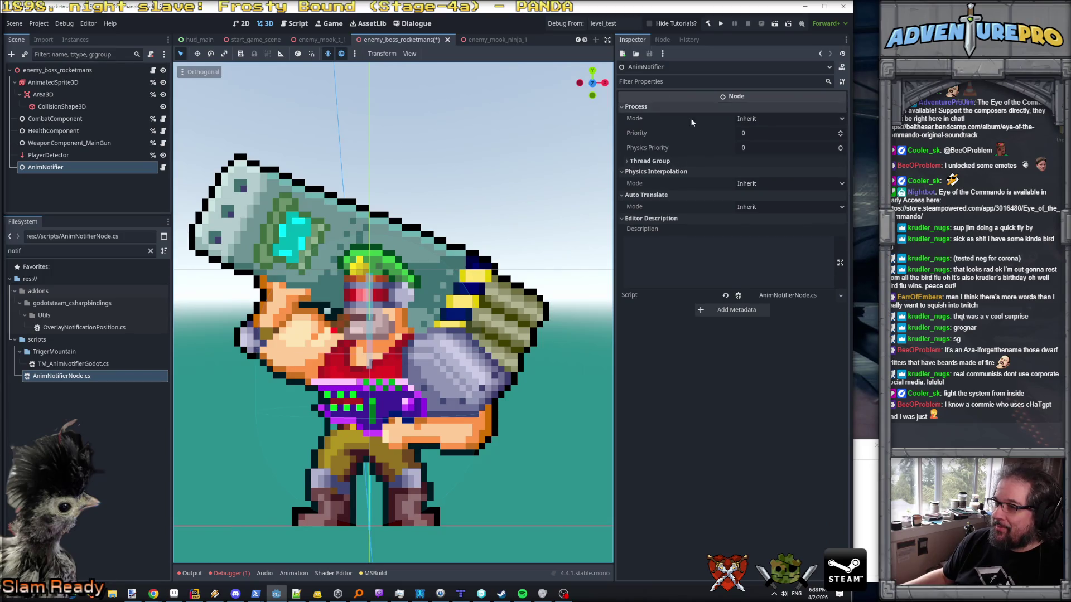
pyautogui.click(717, 106)
pyautogui.click(55, 158)
pyautogui.click(132, 166)
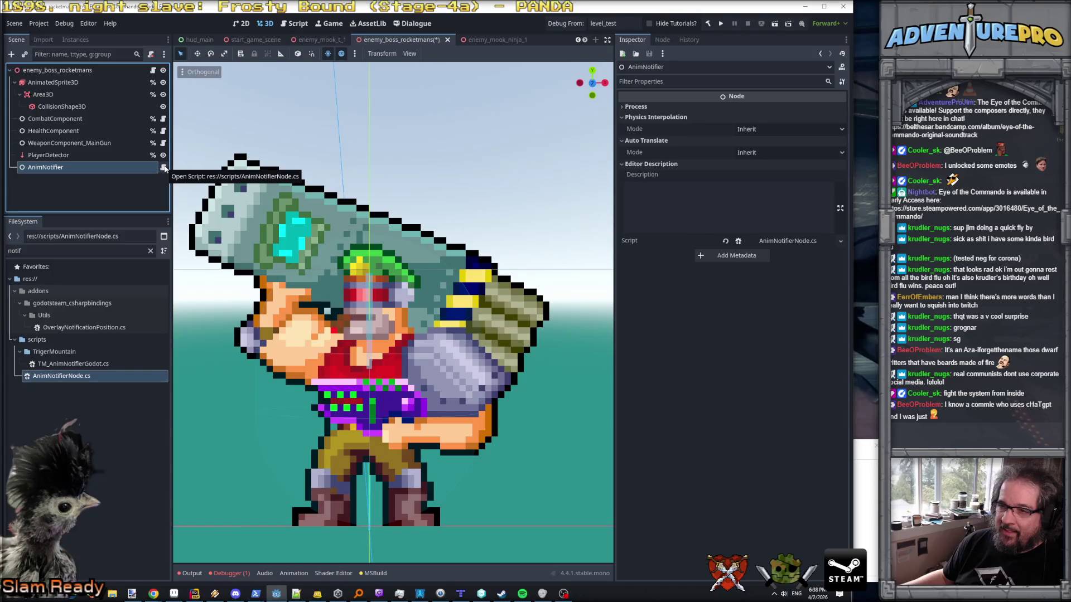
pyautogui.moveTo(77, 363); pyautogui.dragTo(47, 170)
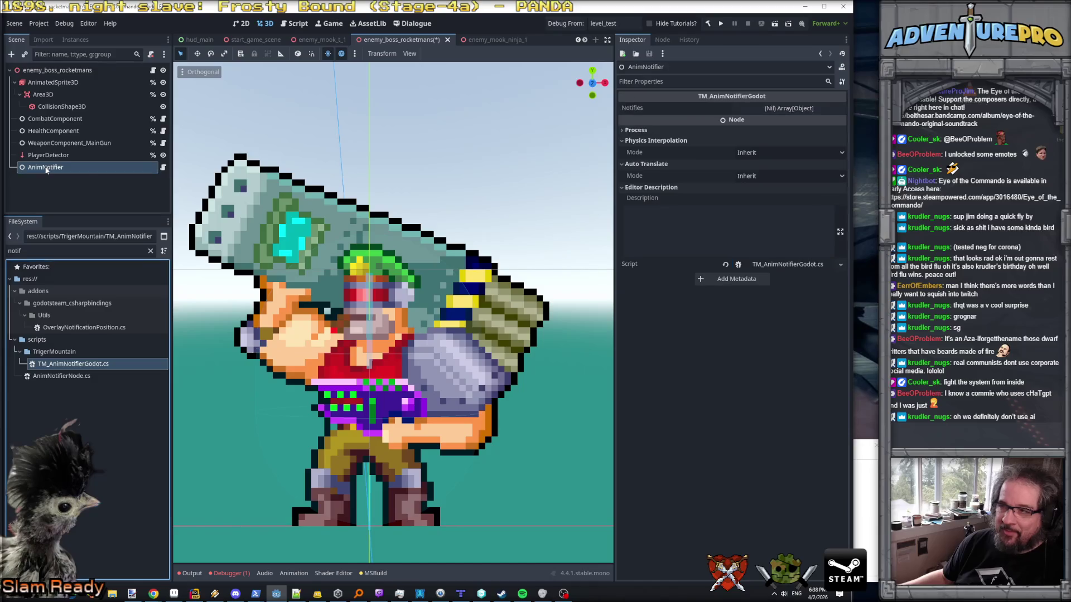
# - Expand the empty Notifies array and set its size to 1
pyautogui.click(788, 109)
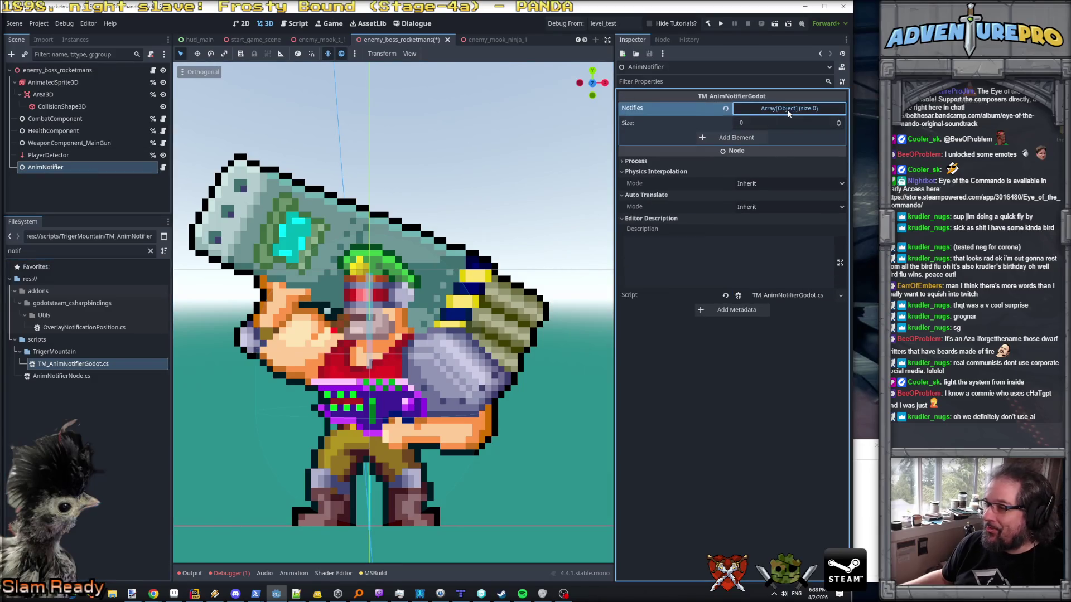
pyautogui.click(753, 123)
pyautogui.write('1')
pyautogui.press('Return')
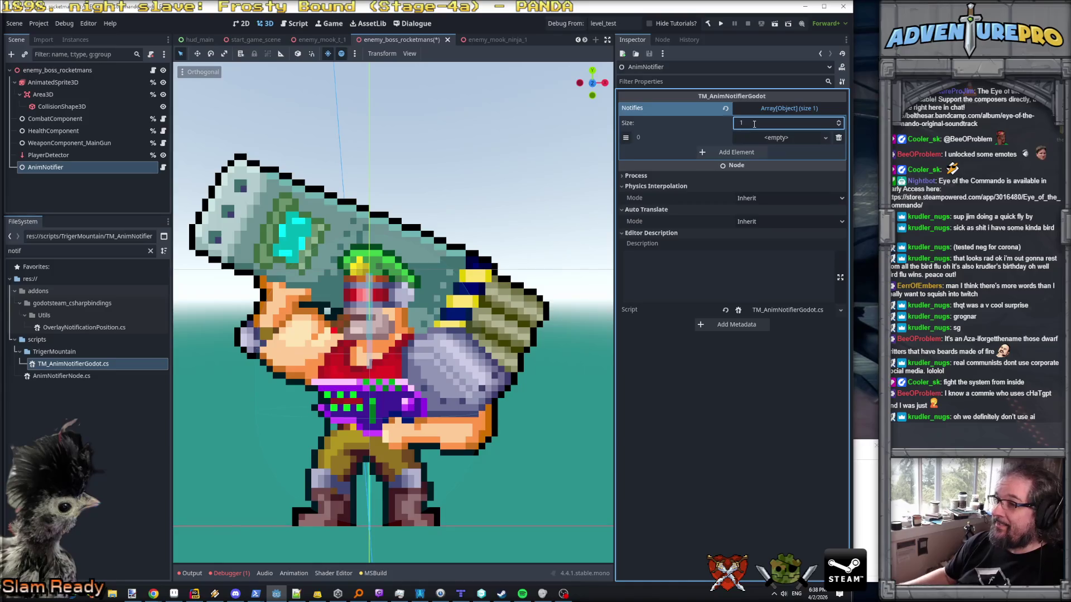
# - Browse element 0's New Resource list, close it without creating anything, and return to Rider
pyautogui.click(767, 138)
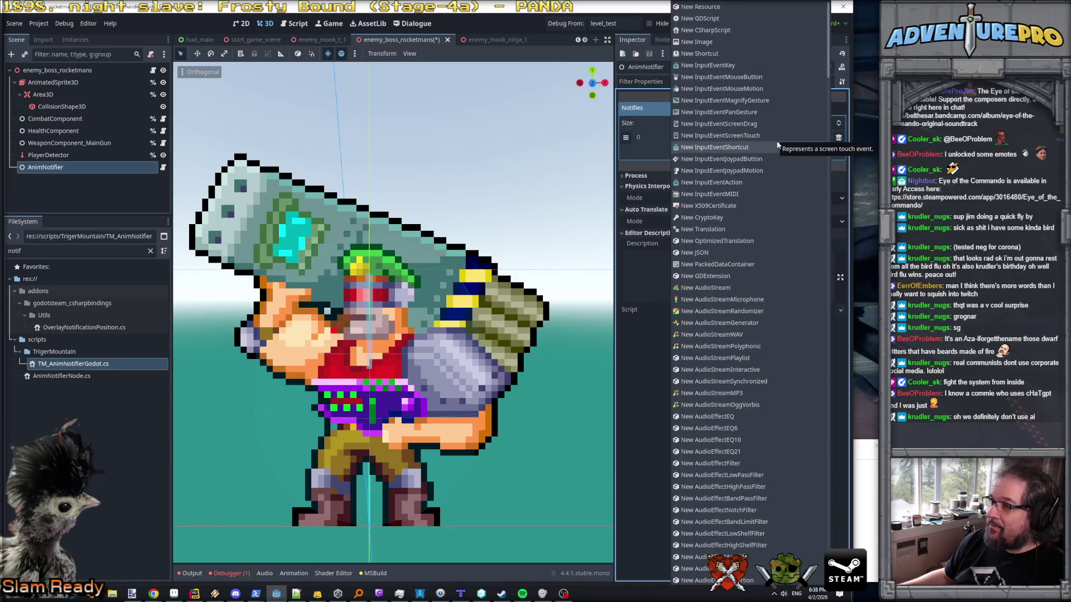
pyautogui.scroll(-15, 760, 290)
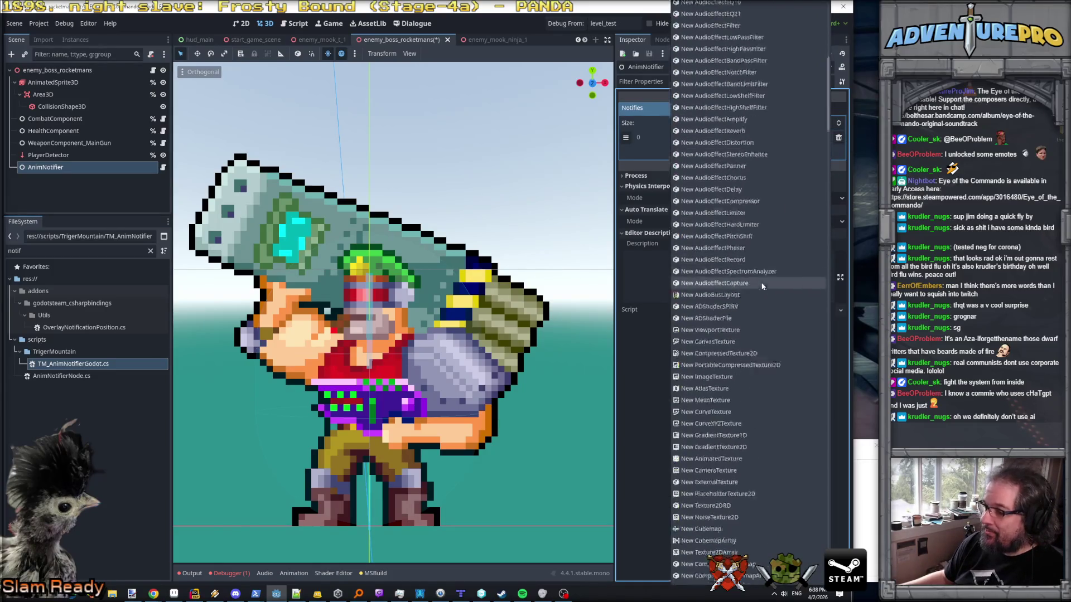
pyautogui.scroll(-15, 759, 292)
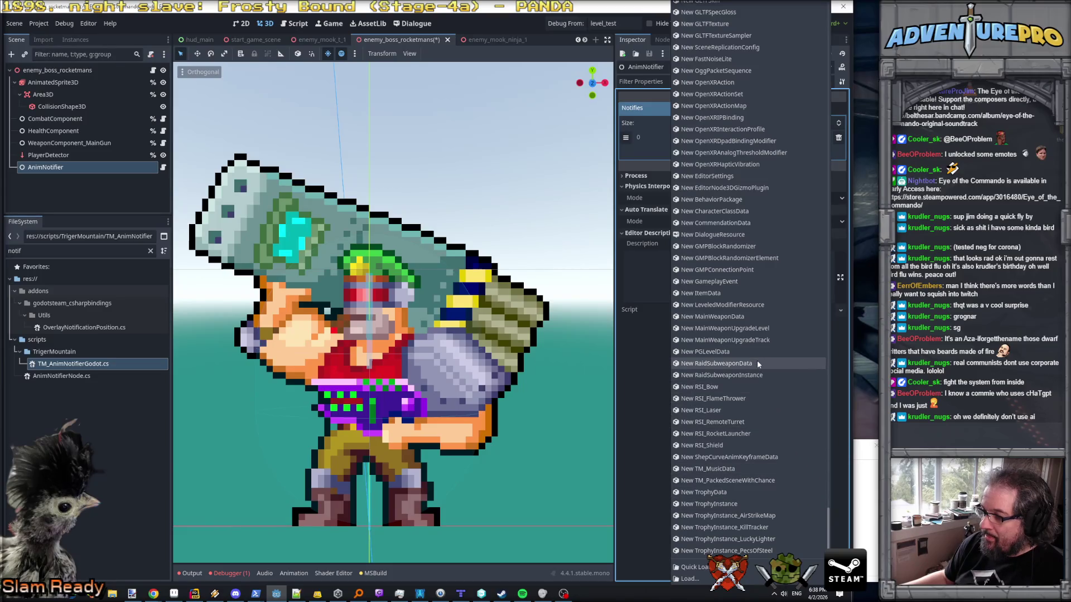
pyautogui.scroll(5, 753, 403)
pyautogui.scroll(20, 753, 403)
pyautogui.scroll(20, 752, 399)
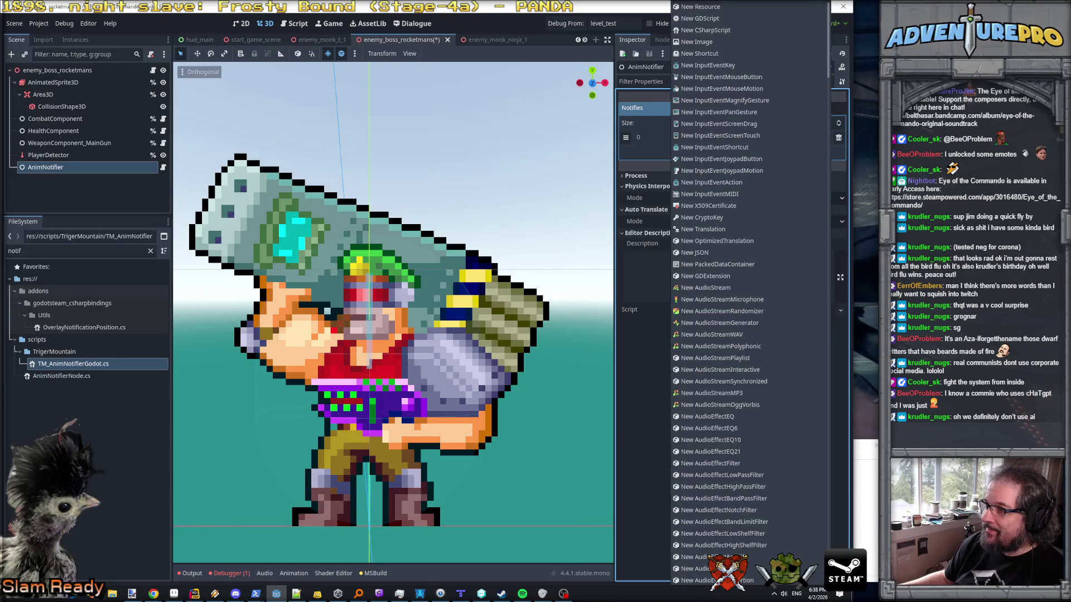
pyautogui.scroll(-5, 731, 213)
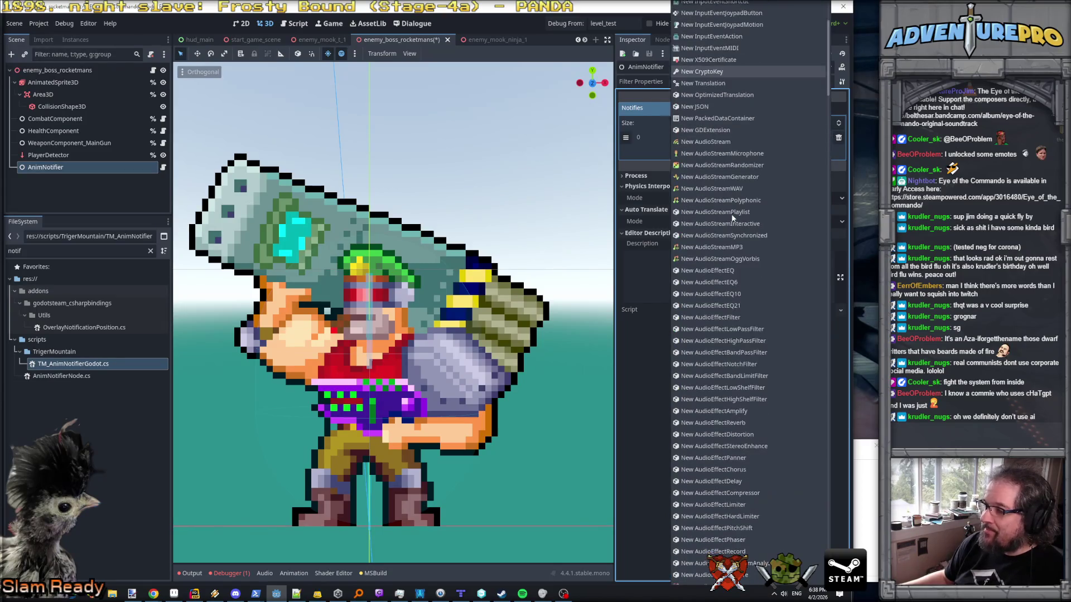
pyautogui.scroll(-15, 733, 218)
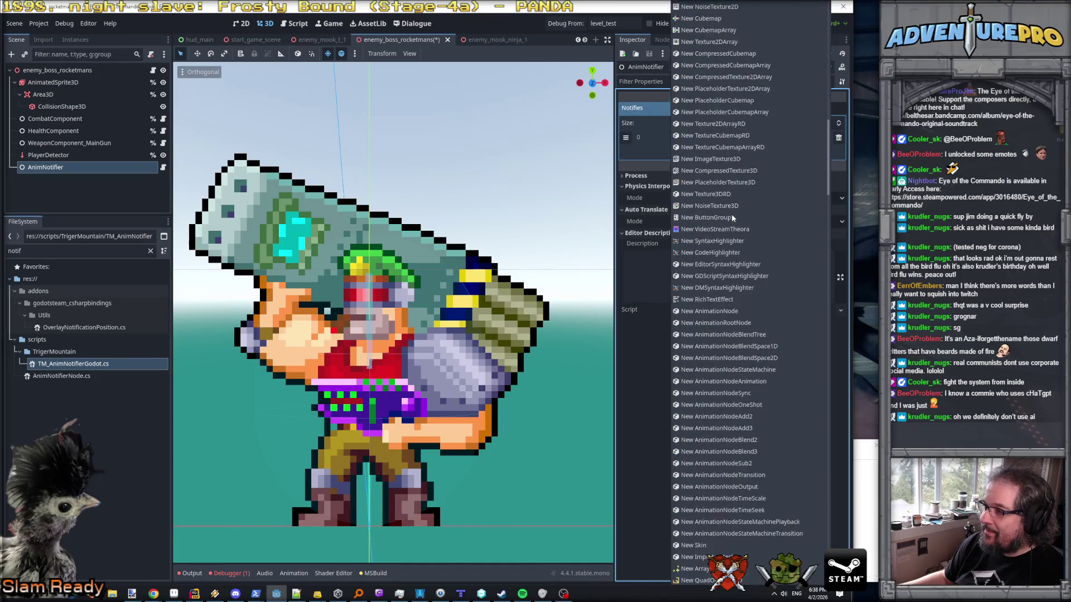
pyautogui.scroll(-15, 732, 218)
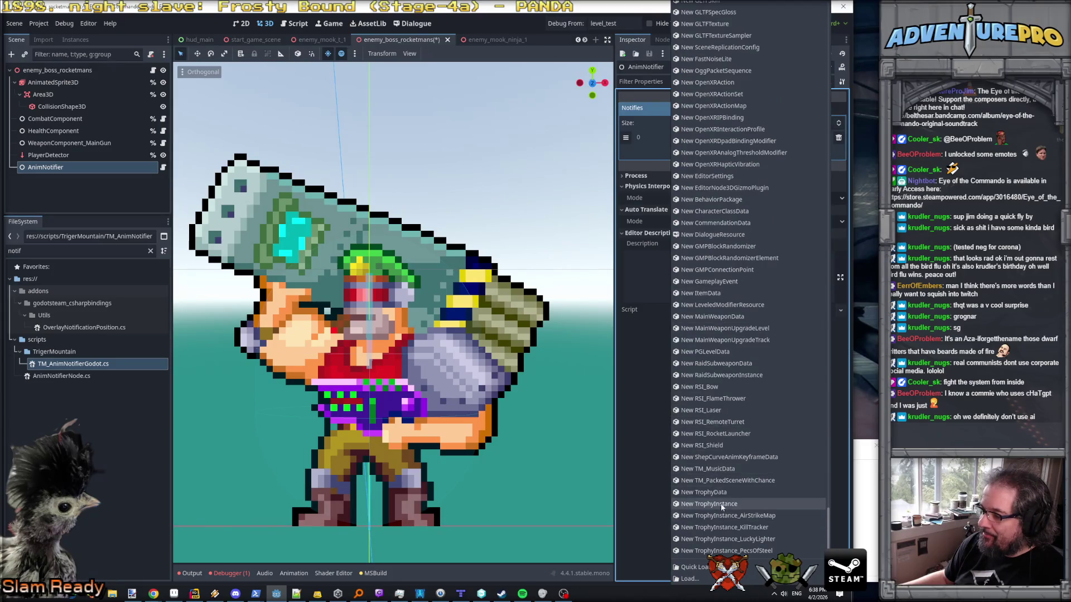
pyautogui.press('Escape')
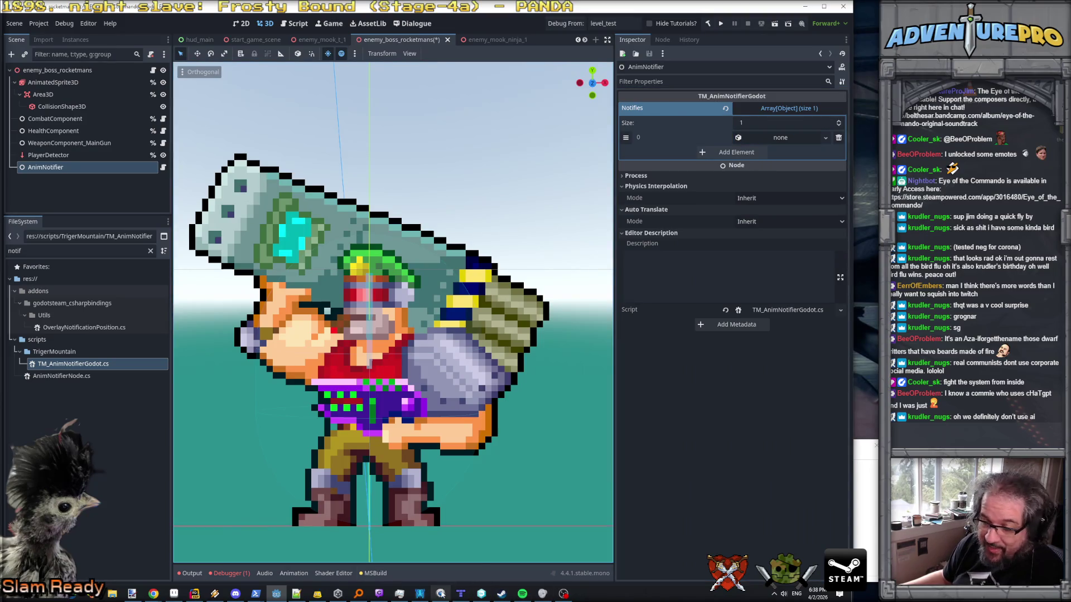
pyautogui.click(195, 594)
pyautogui.click(482, 321)
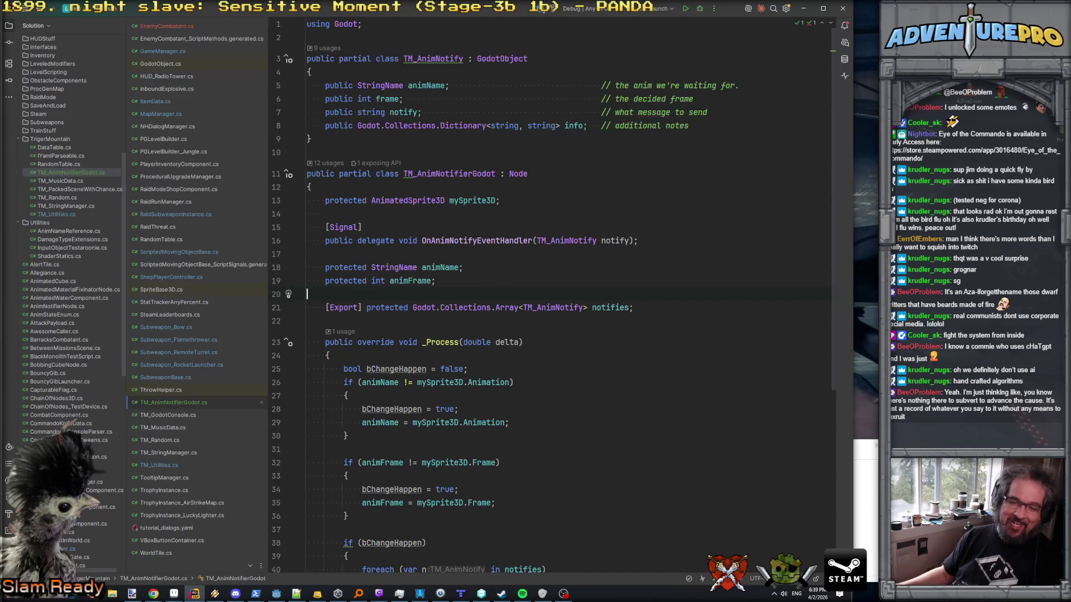
# - Open TM_MusicData.cs using the search-by-file-name dialog
pyautogui.hotkey('alt', 'Tab')
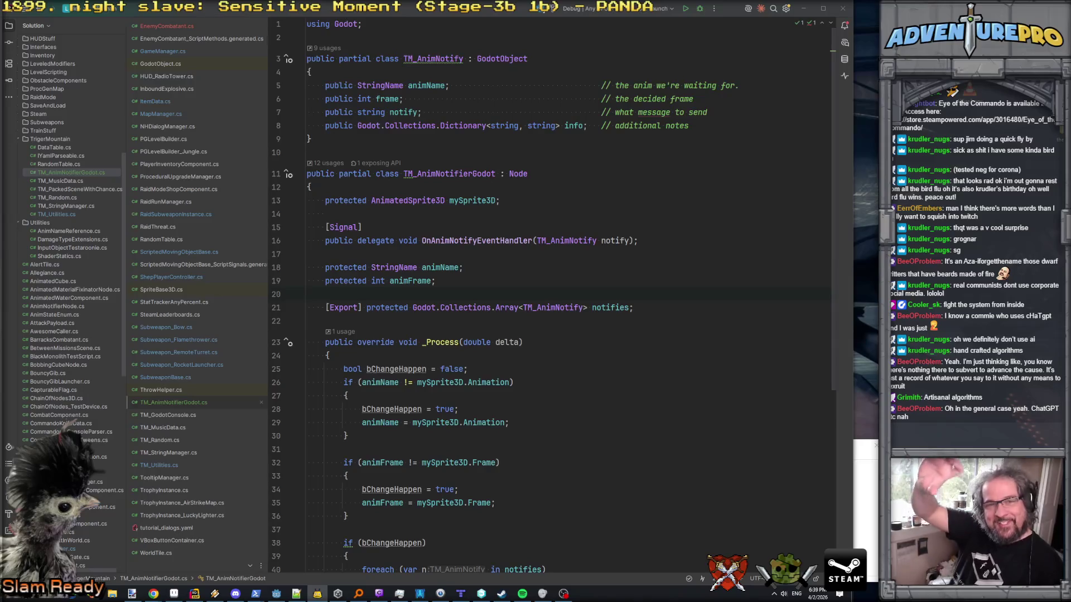
pyautogui.click(617, 182)
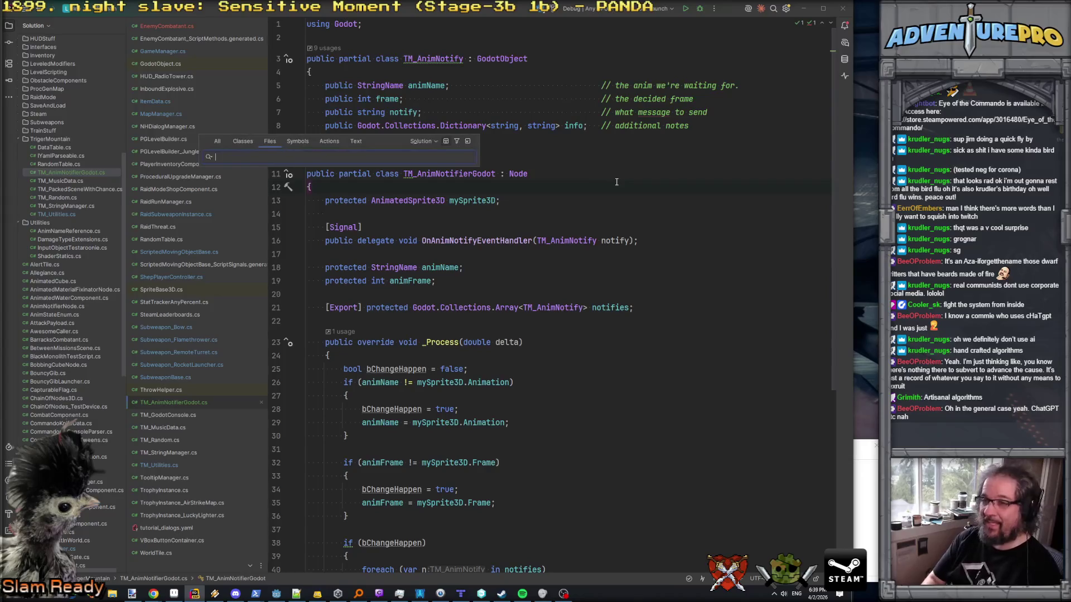
pyautogui.hotkey('ctrl', 'shift', 'n')
pyautogui.write('TM_Muisic')
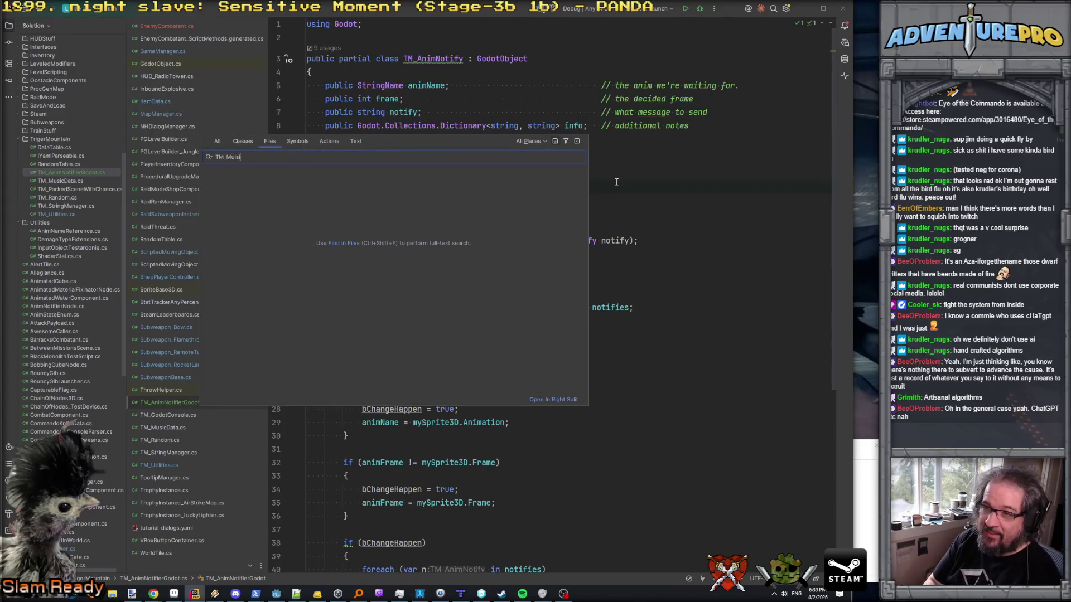
pyautogui.press('BackSpace')
pyautogui.press('BackSpace')
pyautogui.press('BackSpace')
pyautogui.write('sic')
pyautogui.press('Return')
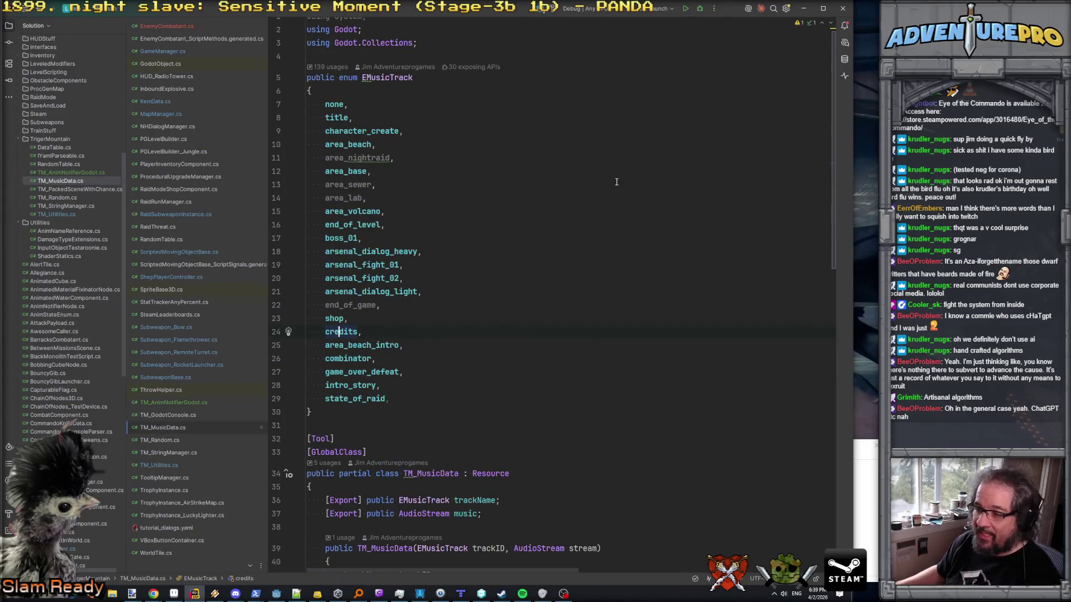
# - Copy the [Tool] and [GlobalClass] attribute lines from TM_MusicData.cs
pyautogui.scroll(-2, 320, 366)
pyautogui.moveTo(379, 373); pyautogui.dragTo(297, 353)
pyautogui.hotkey('ctrl', 'c')
pyautogui.scroll(-3, 477, 346)
pyautogui.scroll(-3, 478, 346)
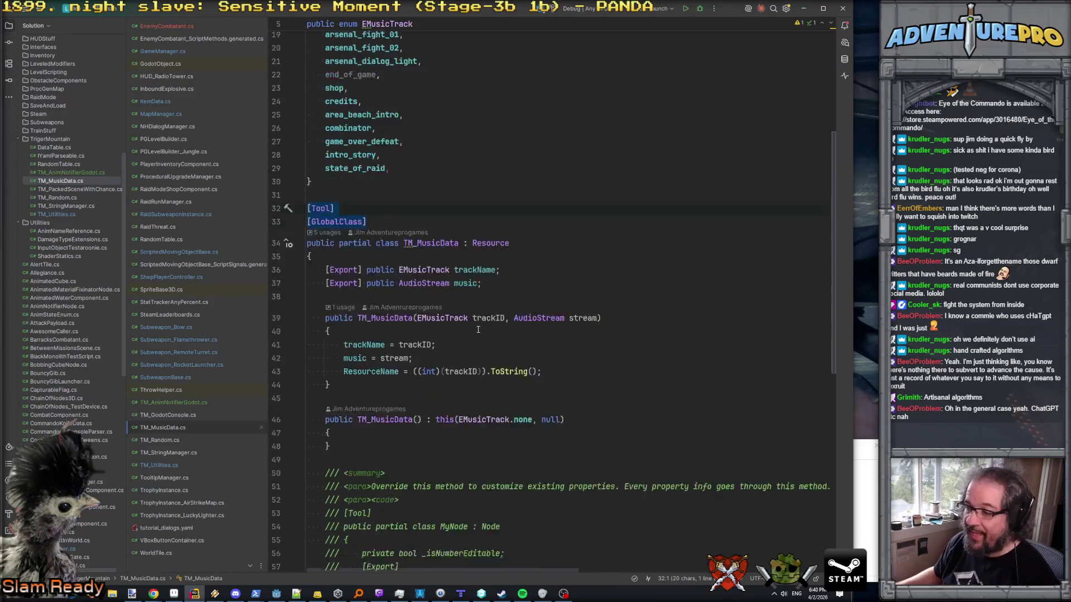
pyautogui.scroll(5, 482, 290)
pyautogui.hotkey('ctrl', '-')
# - Paste [Tool] and [GlobalClass] above TM_AnimNotify and change its base class from GodotObject to Resource
pyautogui.hotkey('ctrl', 'Tab')
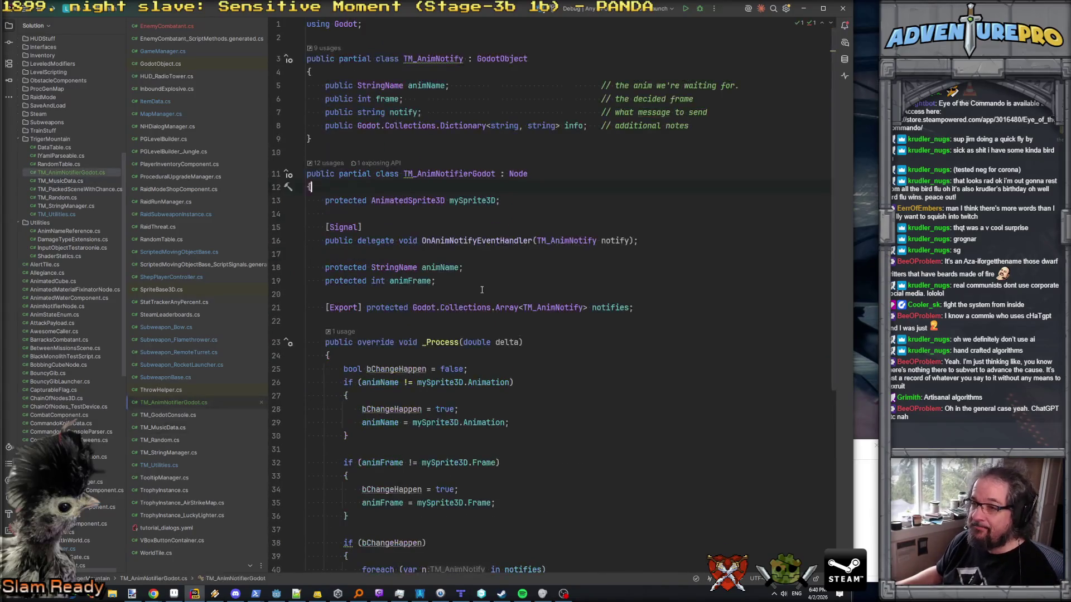
pyautogui.click(399, 42)
pyautogui.hotkey('ctrl', 'v')
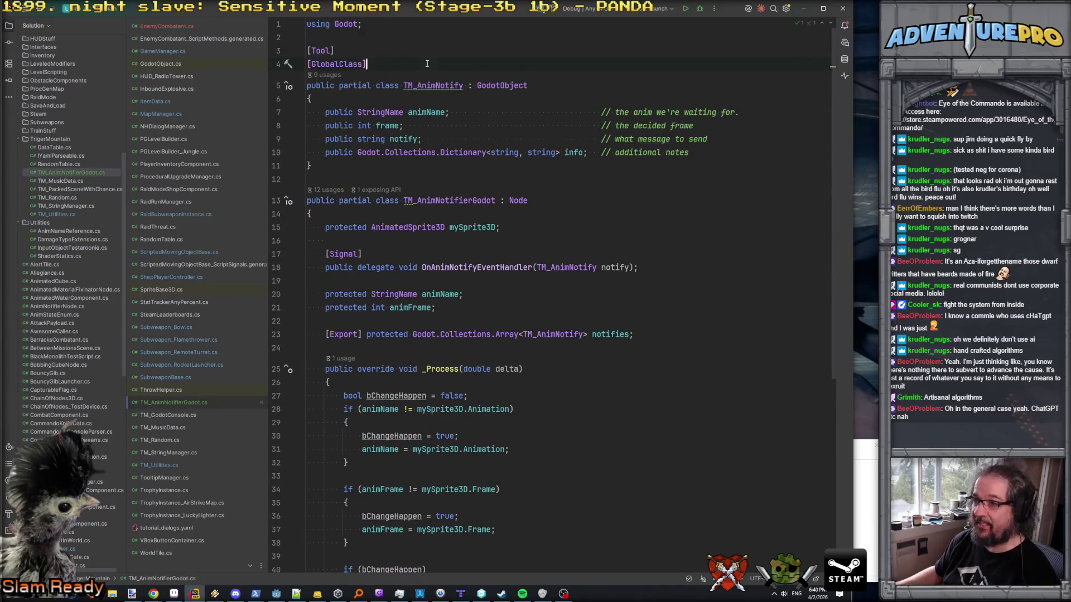
pyautogui.doubleClick(501, 83)
pyautogui.press('BackSpace')
pyautogui.write('Resource')
pyautogui.press('Down')
pyautogui.press('Down')
pyautogui.press('Down')
pyautogui.press('Down')
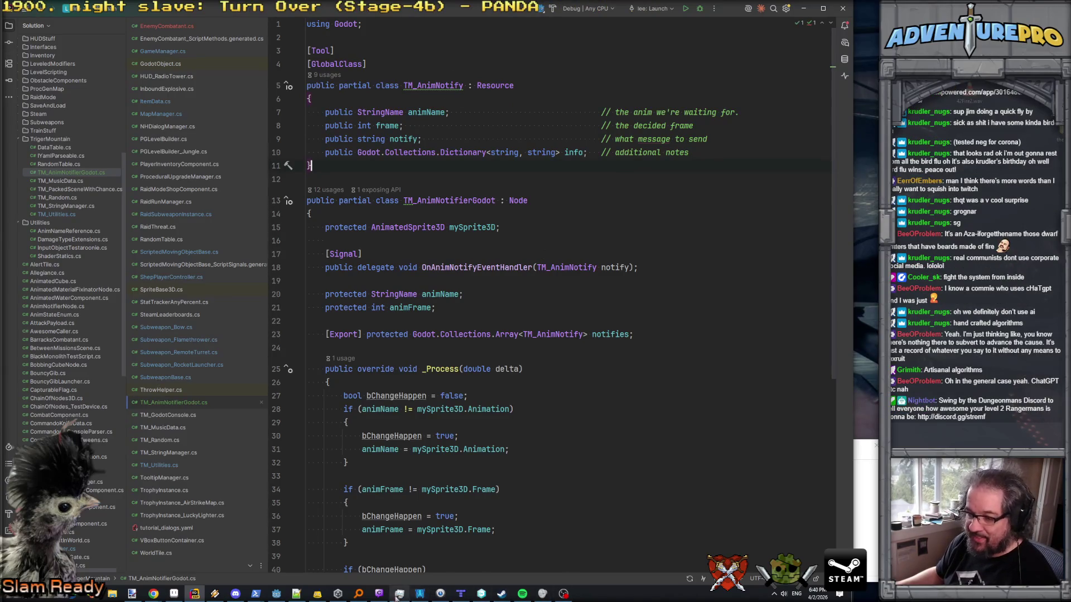
# - Rebuild the C# project and clear element 0's resource in the Notifies array
pyautogui.click(276, 593)
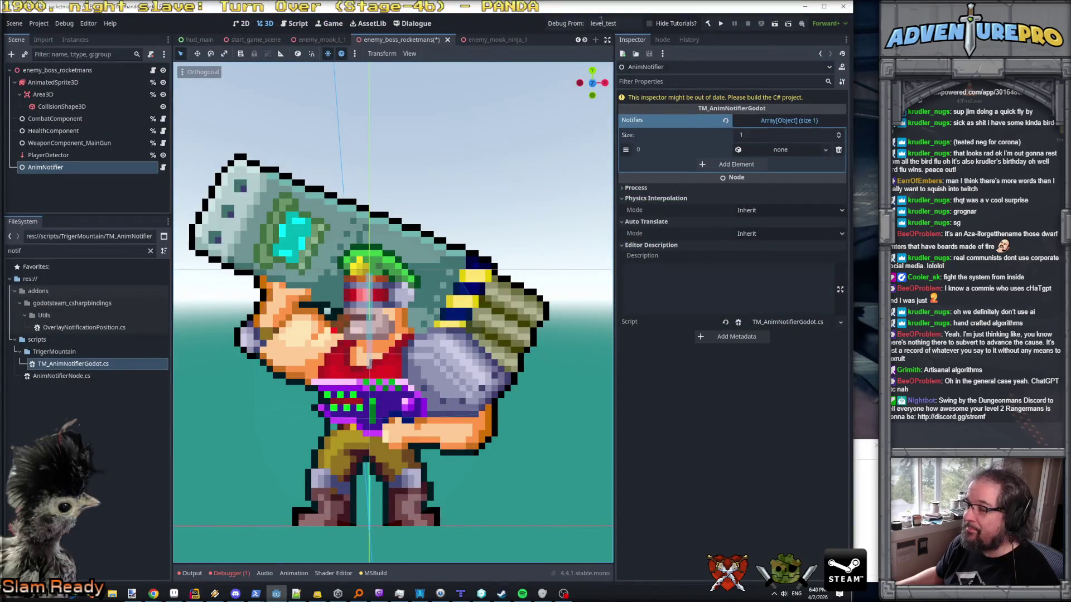
pyautogui.click(708, 24)
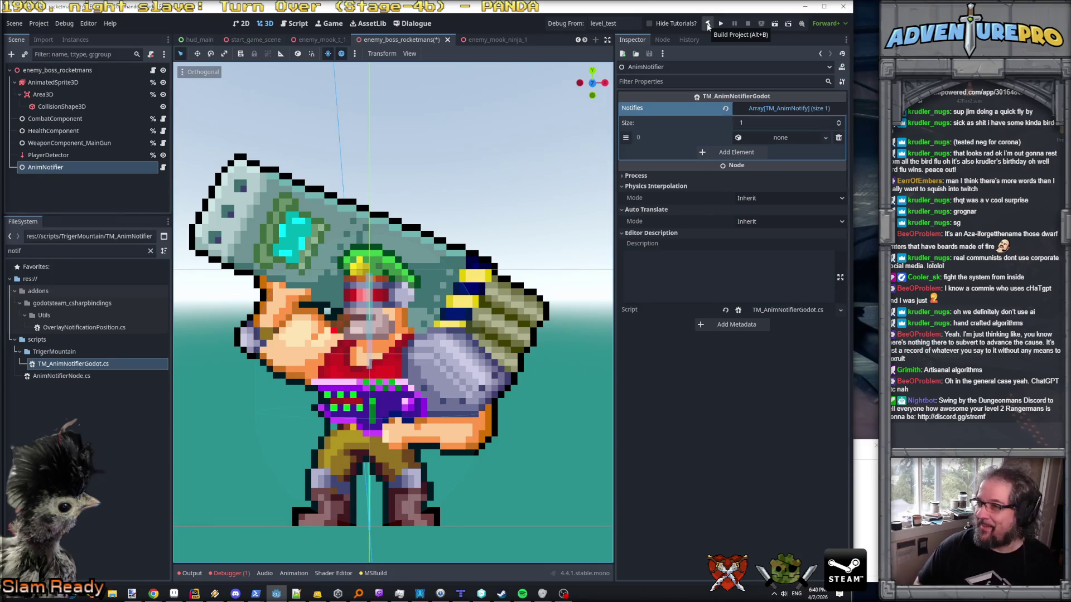
pyautogui.click(797, 138)
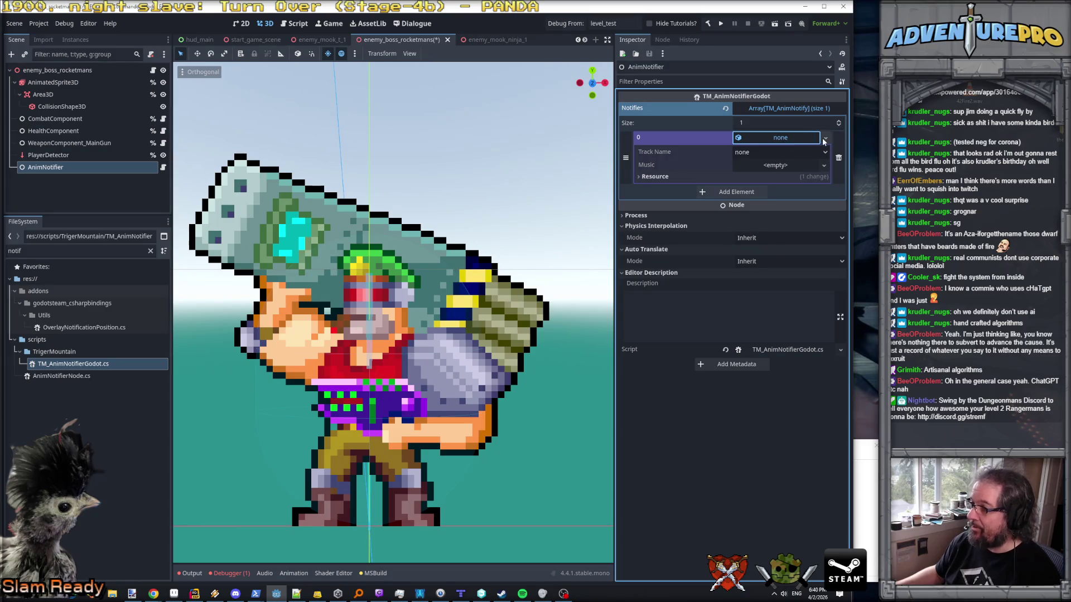
pyautogui.click(825, 138)
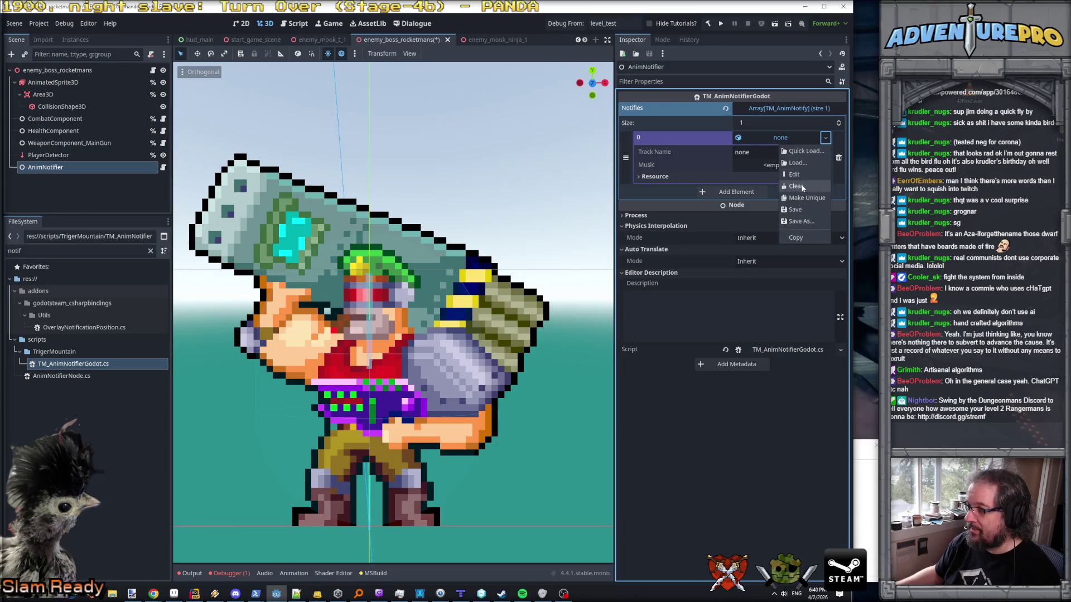
pyautogui.click(797, 187)
pyautogui.click(825, 137)
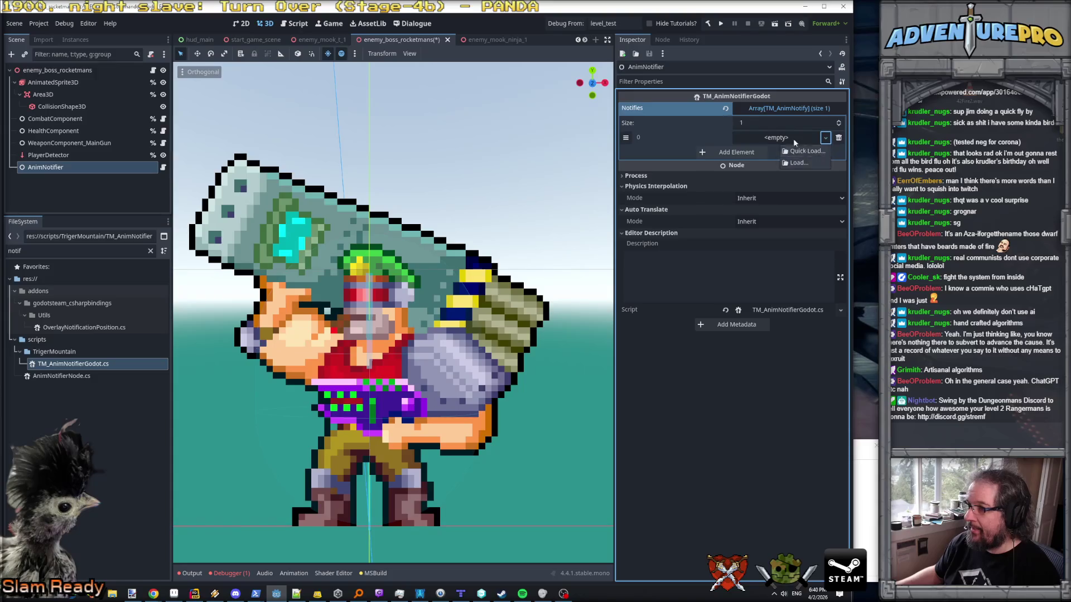
pyautogui.click(825, 139)
pyautogui.click(825, 138)
pyautogui.click(825, 138)
pyautogui.click(825, 138)
pyautogui.click(825, 139)
# - Shrink Notifies to size 0, add a fresh element, and check Quick Load and Load without loading anything
pyautogui.click(842, 123)
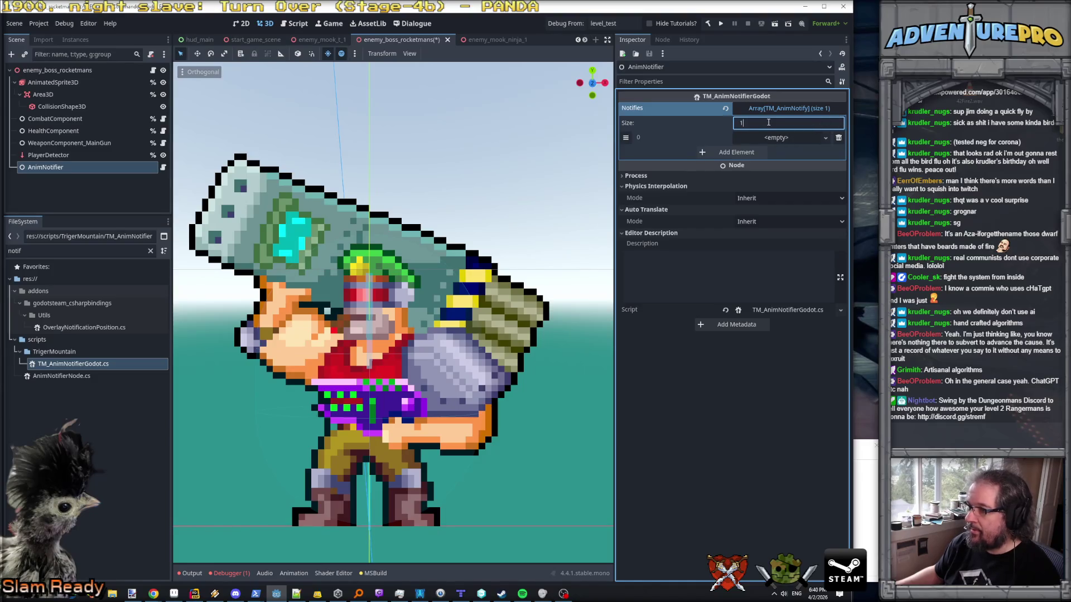
pyautogui.write('0')
pyautogui.press('Return')
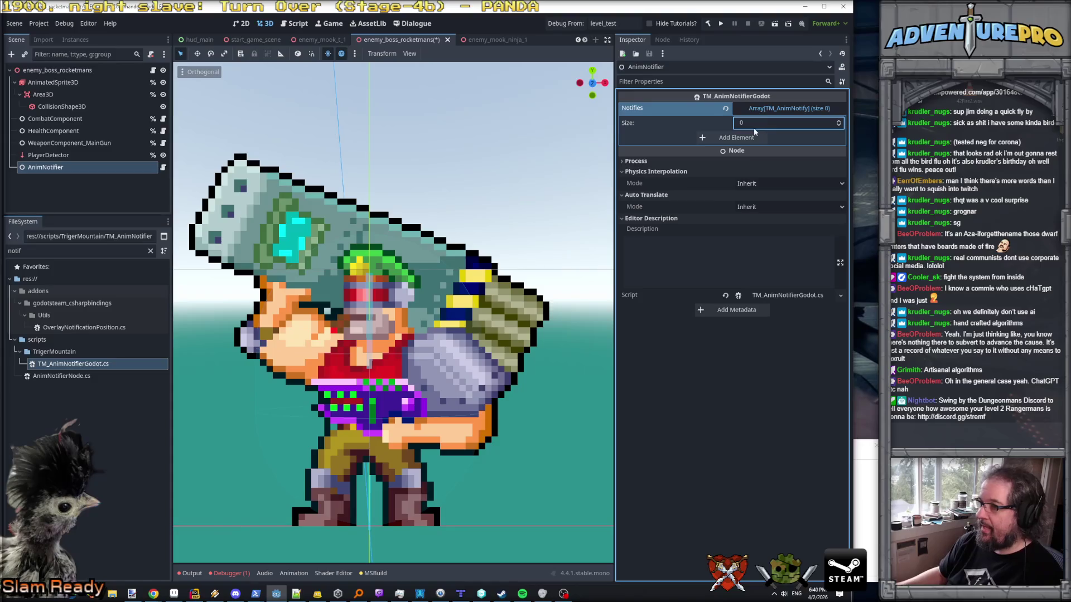
pyautogui.click(749, 131)
pyautogui.click(787, 138)
pyautogui.click(805, 151)
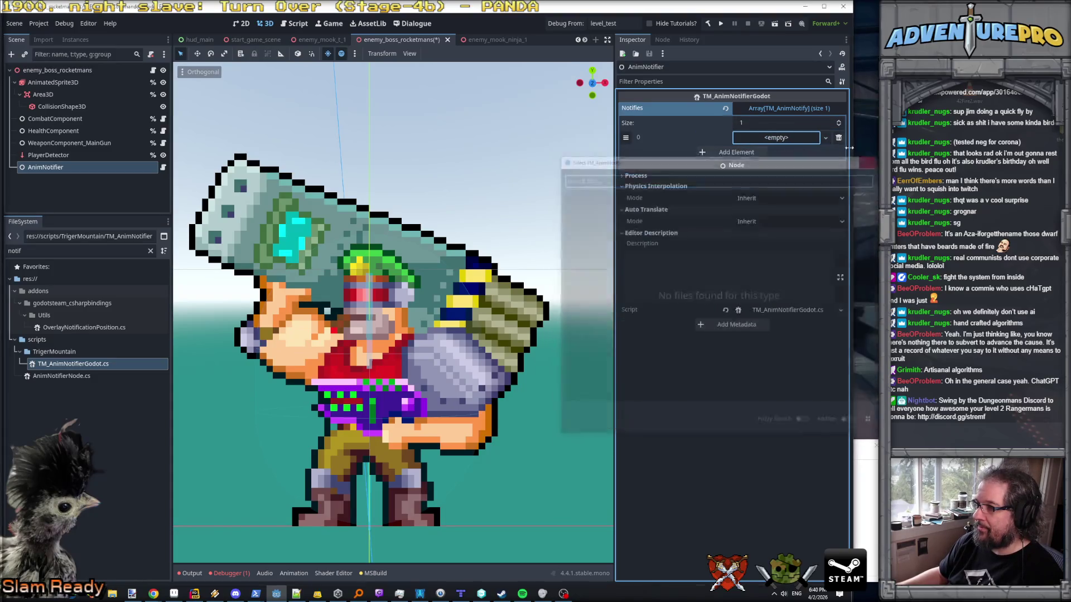
pyautogui.click(826, 138)
pyautogui.click(803, 162)
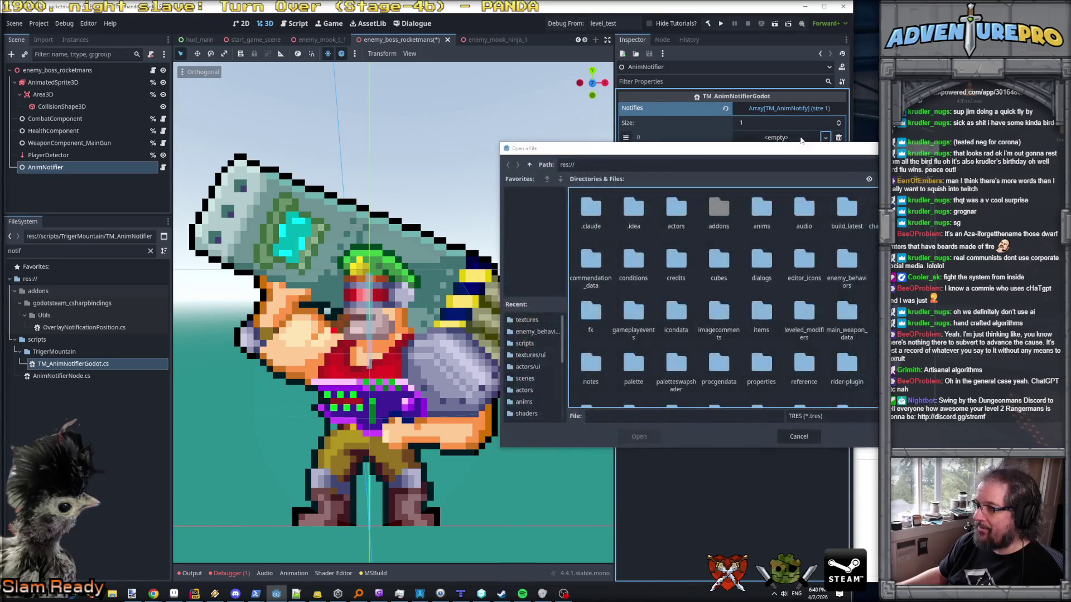
pyautogui.press('Escape')
pyautogui.click(826, 138)
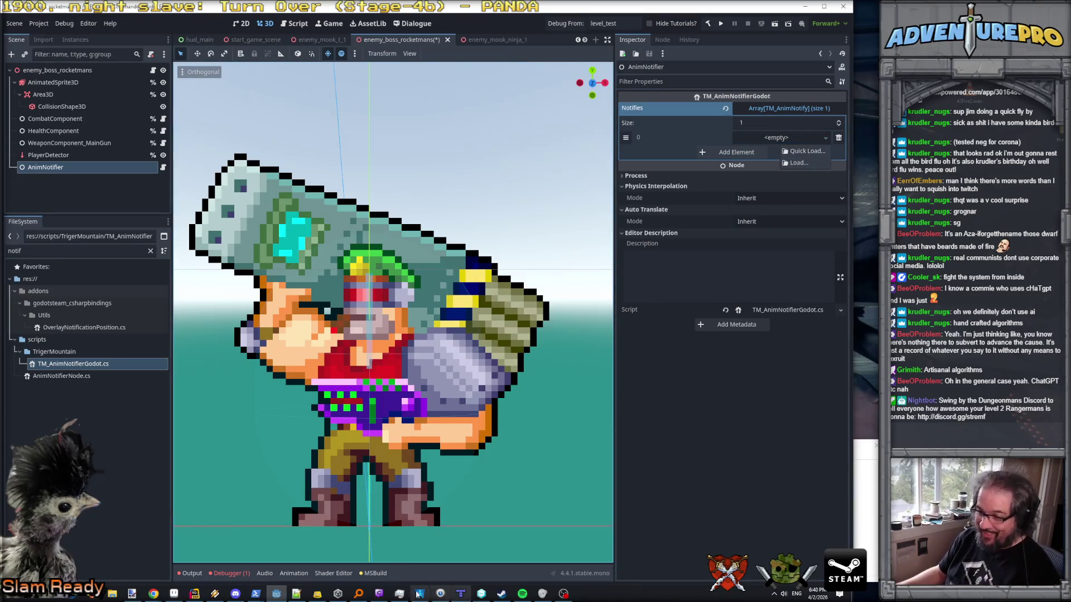
pyautogui.click(194, 594)
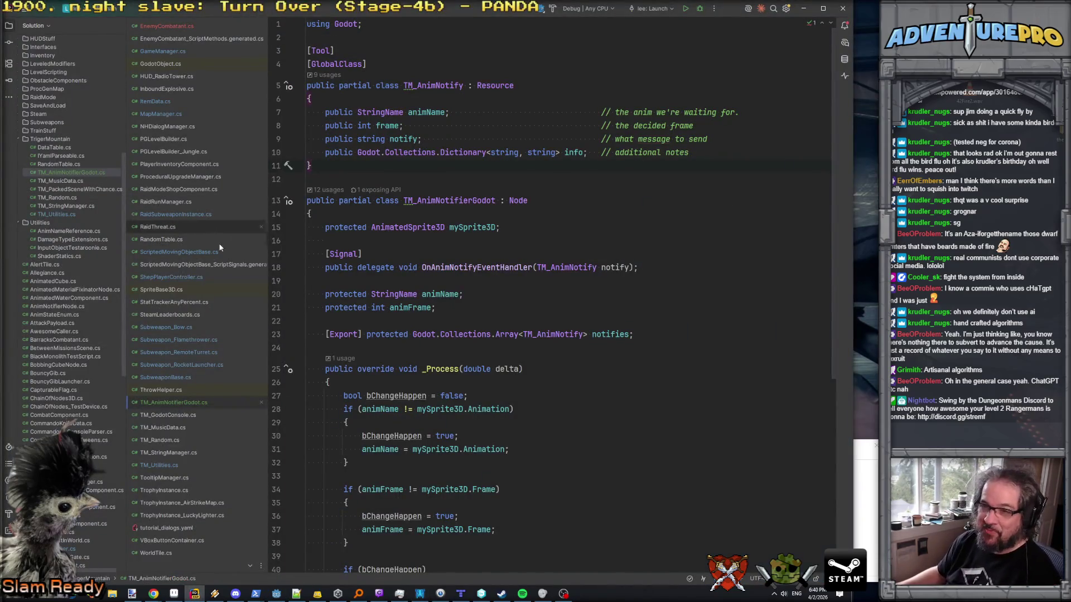
# - Copy the TM_MusicData constructors and paste them into the TM_AnimNotify class
pyautogui.click(182, 427)
pyautogui.scroll(-5, 419, 351)
pyautogui.moveTo(365, 323)
pyautogui.mouseDown()
pyautogui.moveTo(288, 288)
pyautogui.moveTo(296, 218)
pyautogui.moveTo(282, 180)
pyautogui.mouseUp()
pyautogui.hotkey('ctrl', 'c')
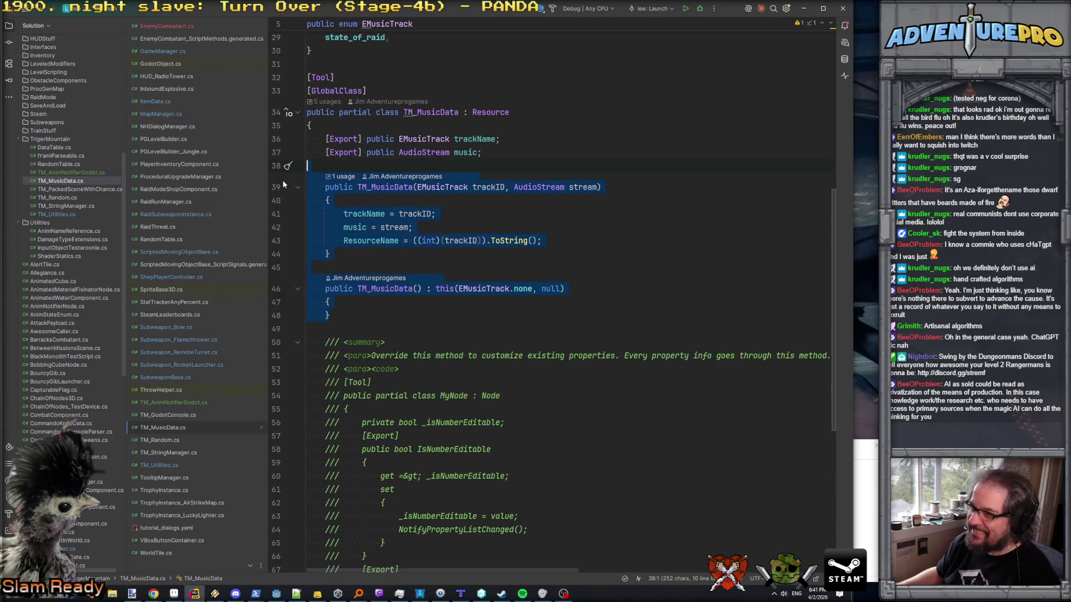
pyautogui.hotkey('ctrl', '-')
pyautogui.scroll(5, 289, 184)
pyautogui.scroll(3, 289, 184)
pyautogui.hotkey('ctrl', 'Tab')
pyautogui.click(719, 157)
pyautogui.press('Return')
pyautogui.press('Return')
pyautogui.hotkey('ctrl', 'v')
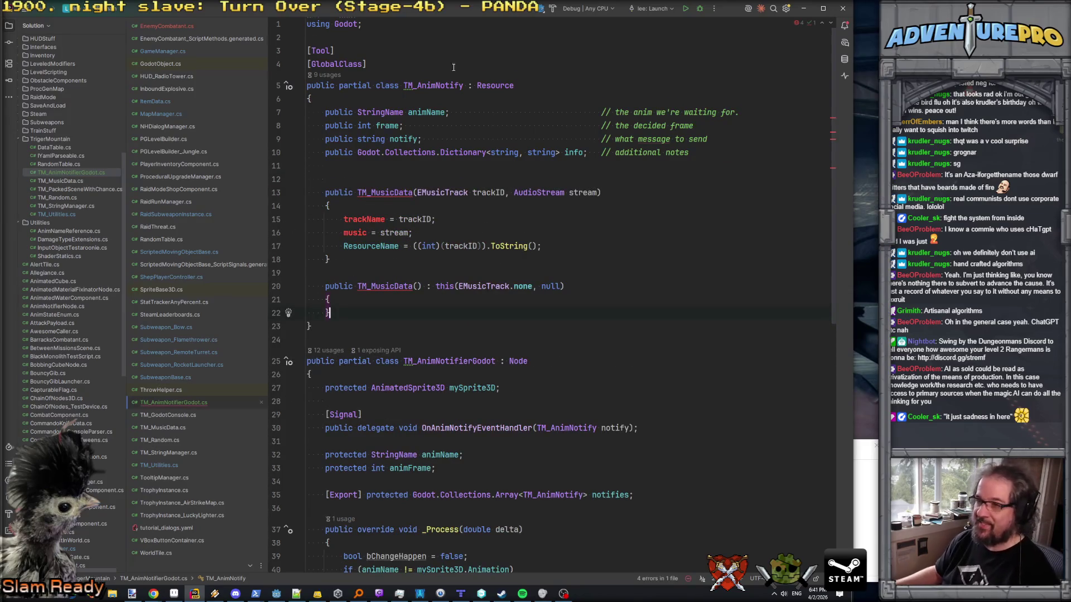
# - Rename both pasted constructors from TM_MusicData to TM_AnimNotify
pyautogui.doubleClick(433, 78)
pyautogui.hotkey('ctrl', 'c')
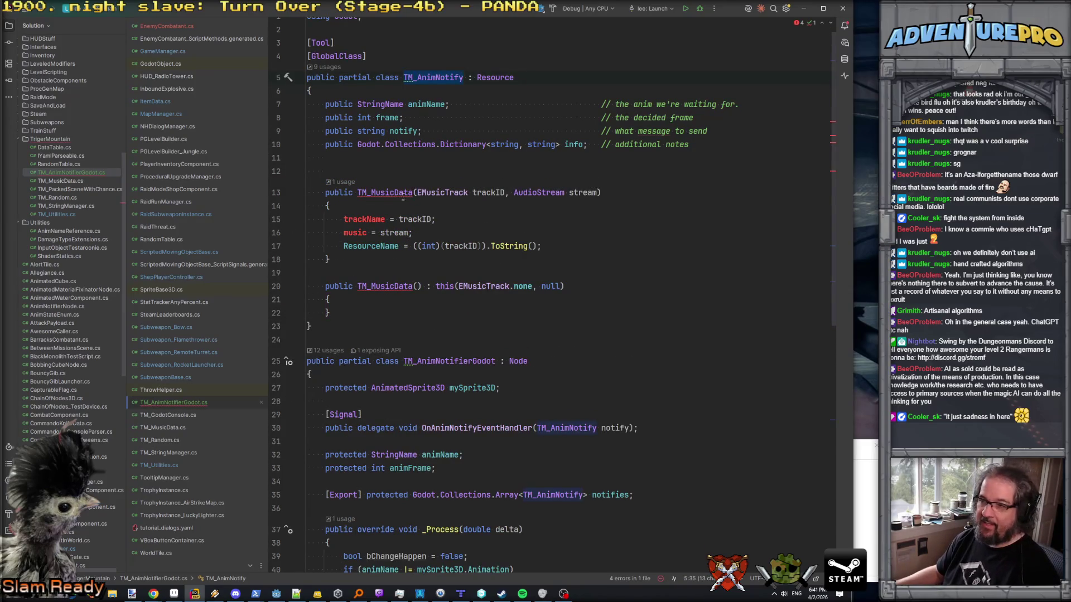
pyautogui.doubleClick(385, 192)
pyautogui.hotkey('ctrl', 'v')
pyautogui.doubleClick(385, 286)
pyautogui.hotkey('ctrl', 'v')
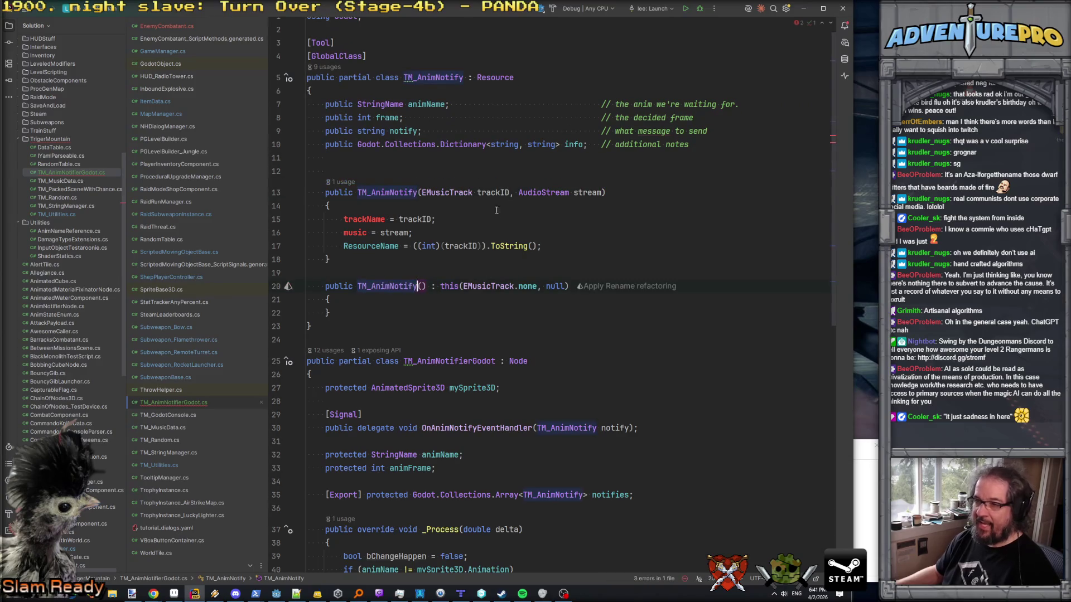
# - Mark the animName, frame, notify and info fields [Export] with a multi-line caret
pyautogui.click(325, 104)
pyautogui.moveTo(325, 105); pyautogui.dragTo(326, 144)
pyautogui.write('[Export]')
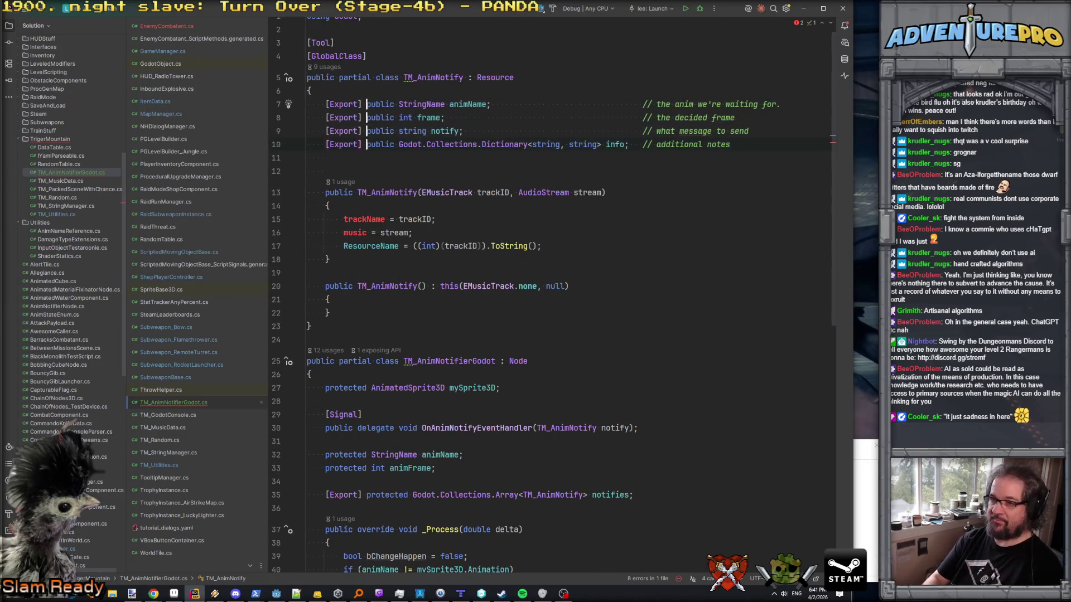
pyautogui.click(414, 161)
pyautogui.press('Down')
pyautogui.press('Down')
pyautogui.hotkey('ctrl', 'Right')
pyautogui.hotkey('ctrl', 'Right')
pyautogui.hotkey('ctrl', 'Right')
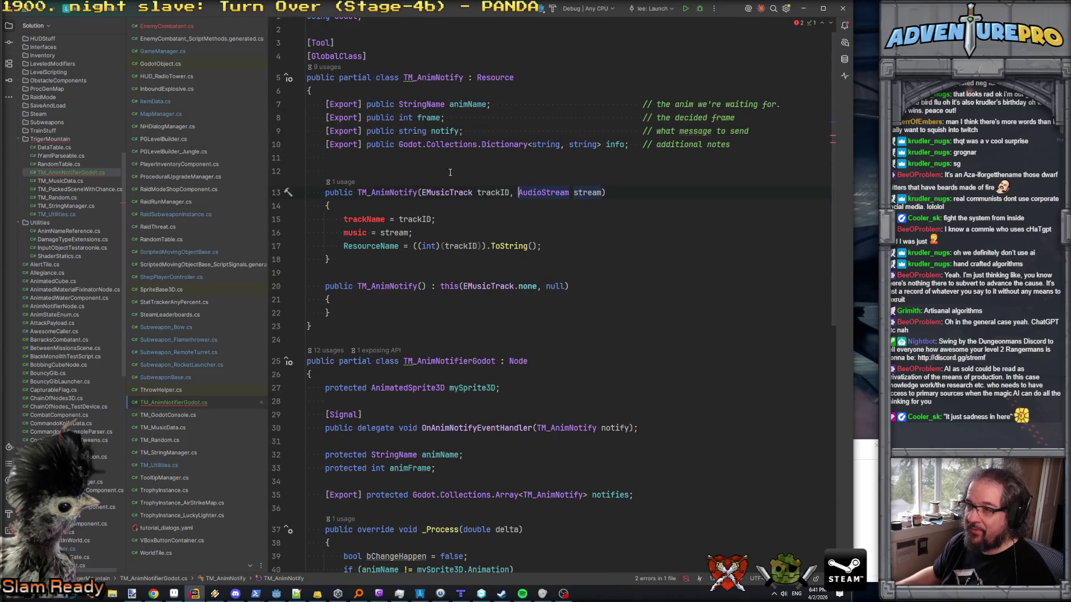
pyautogui.hotkey('ctrl', 'w')
pyautogui.hotkey('ctrl', 'w')
pyautogui.hotkey('ctrl', 'w')
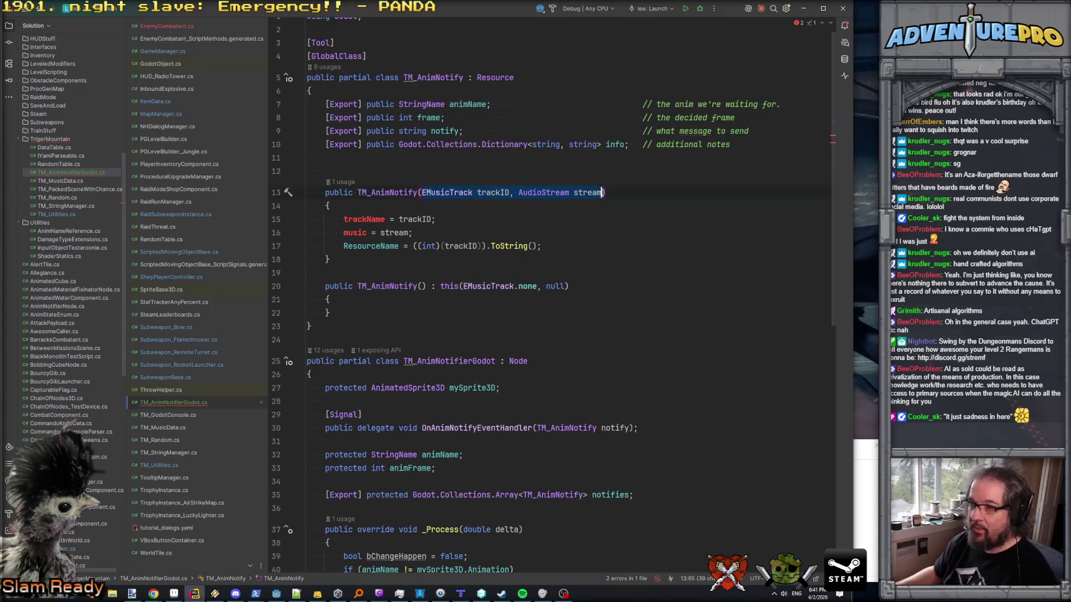
# - Replace the first constructor's parameters with StringName _animName and int _frame
pyautogui.write('Strin')
pyautogui.press('Return')
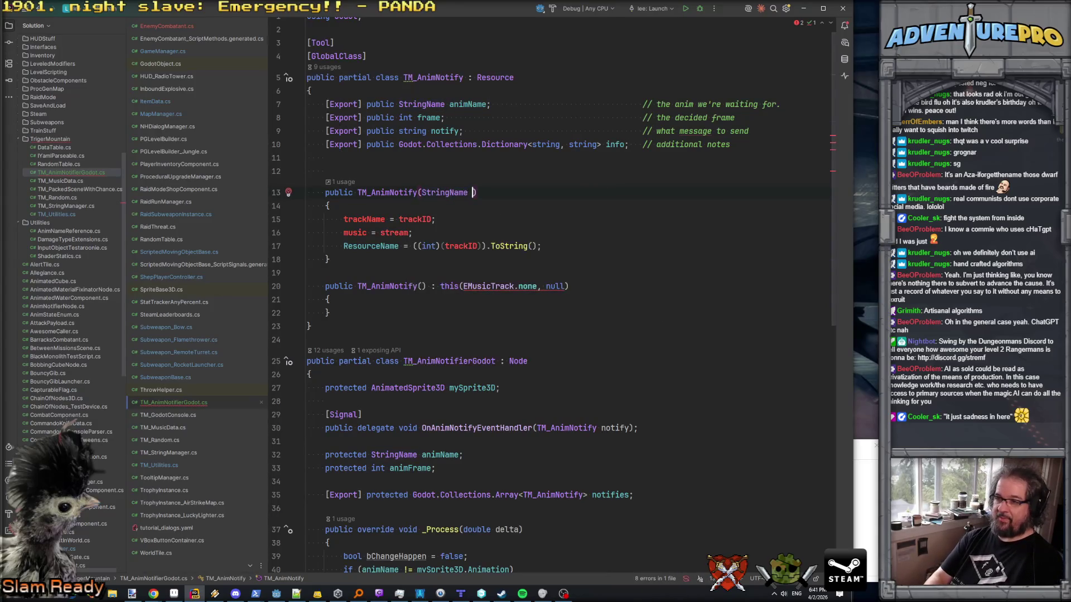
pyautogui.write('sn')
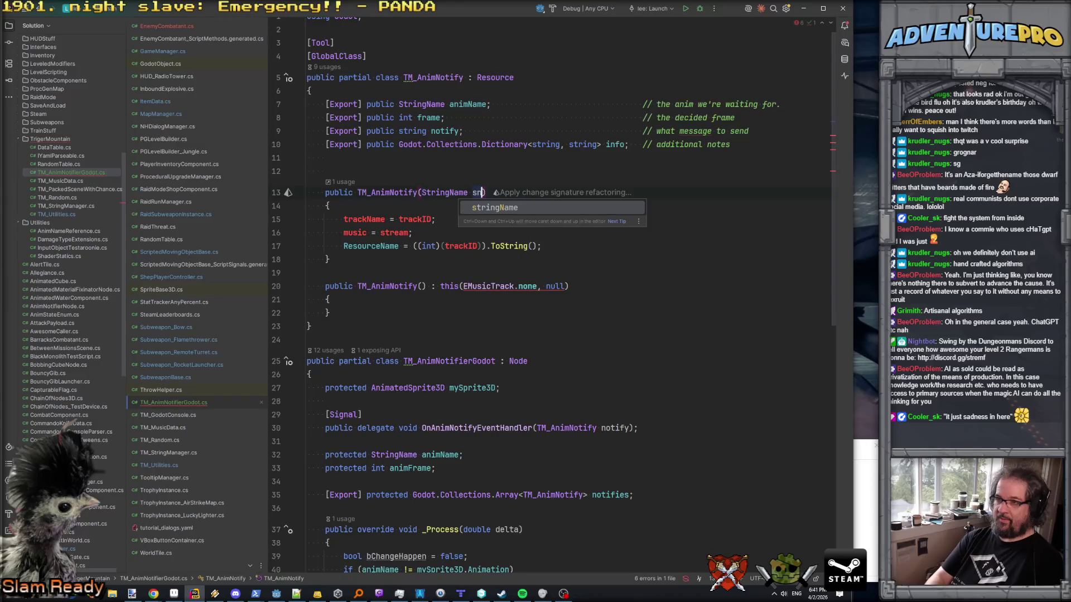
pyautogui.write(',')
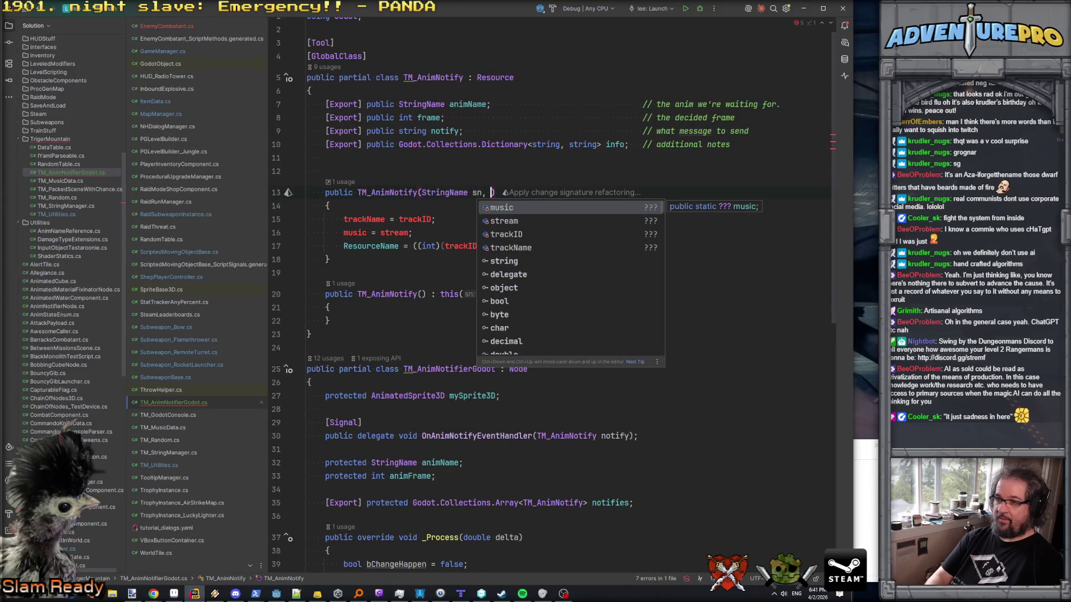
pyautogui.press('BackSpace')
pyautogui.press('BackSpace')
pyautogui.press('BackSpace')
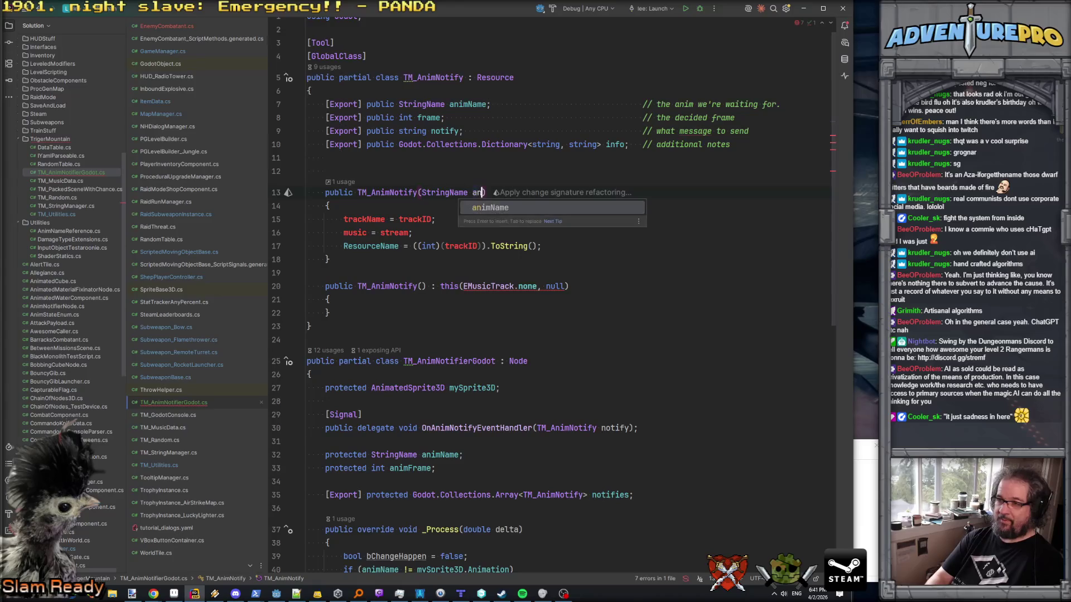
pyautogui.write('_animName')
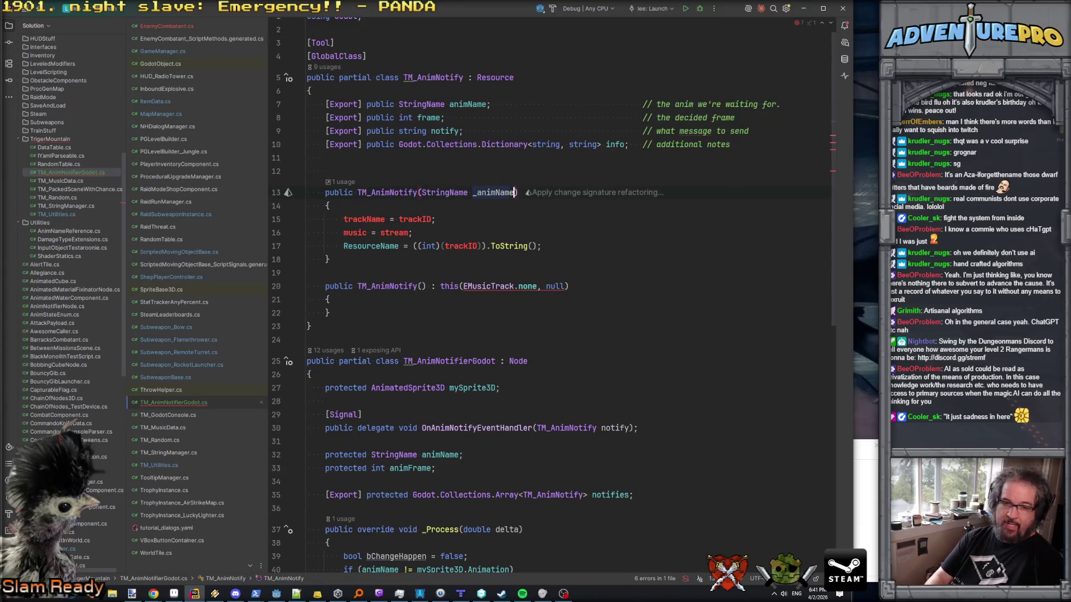
pyautogui.write(', ')
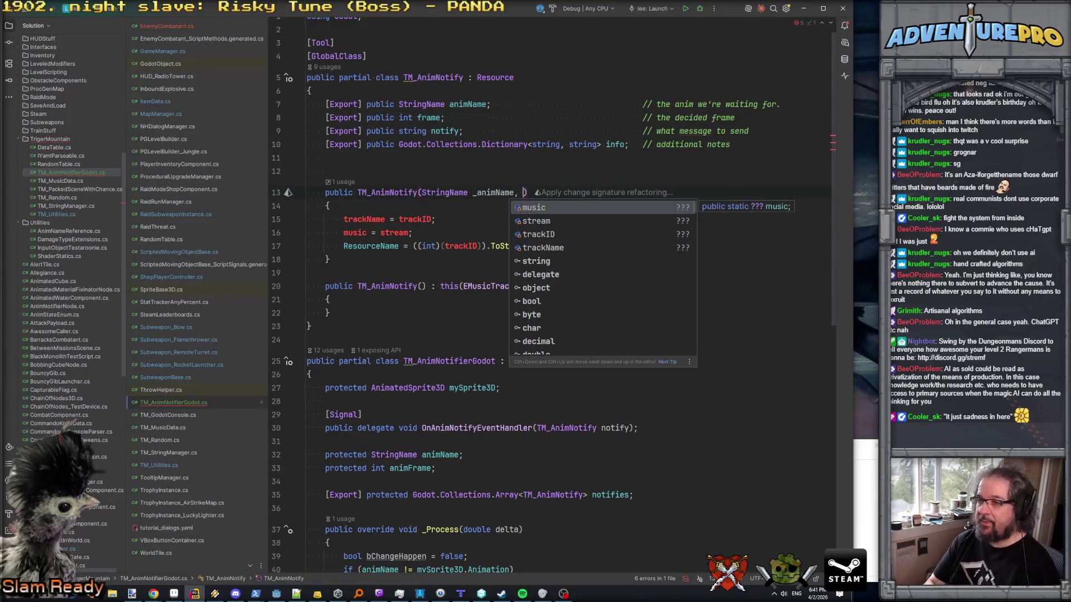
pyautogui.write('int _')
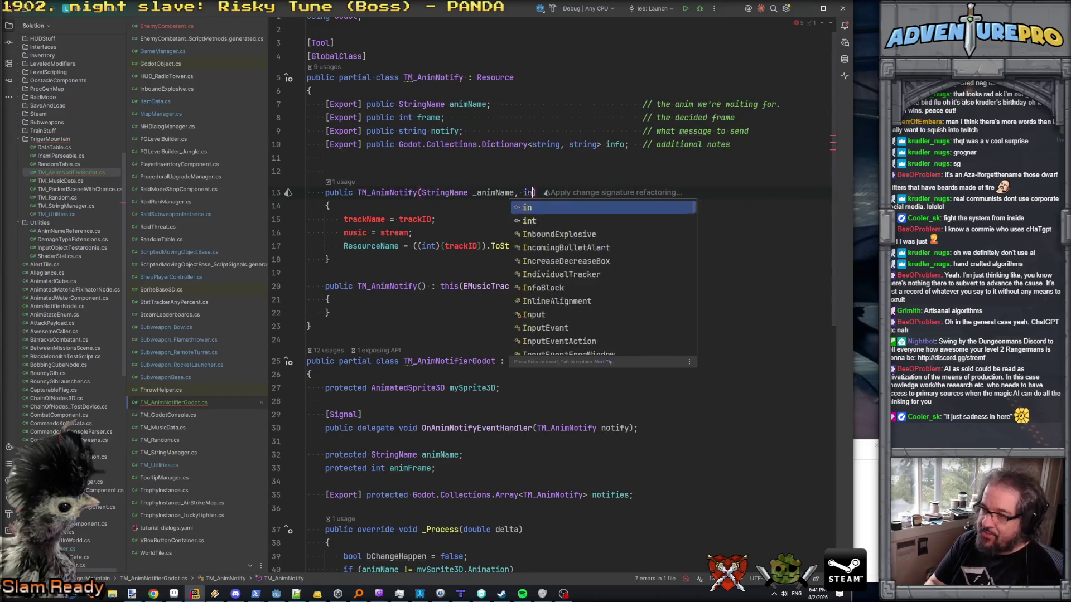
pyautogui.write('frame,')
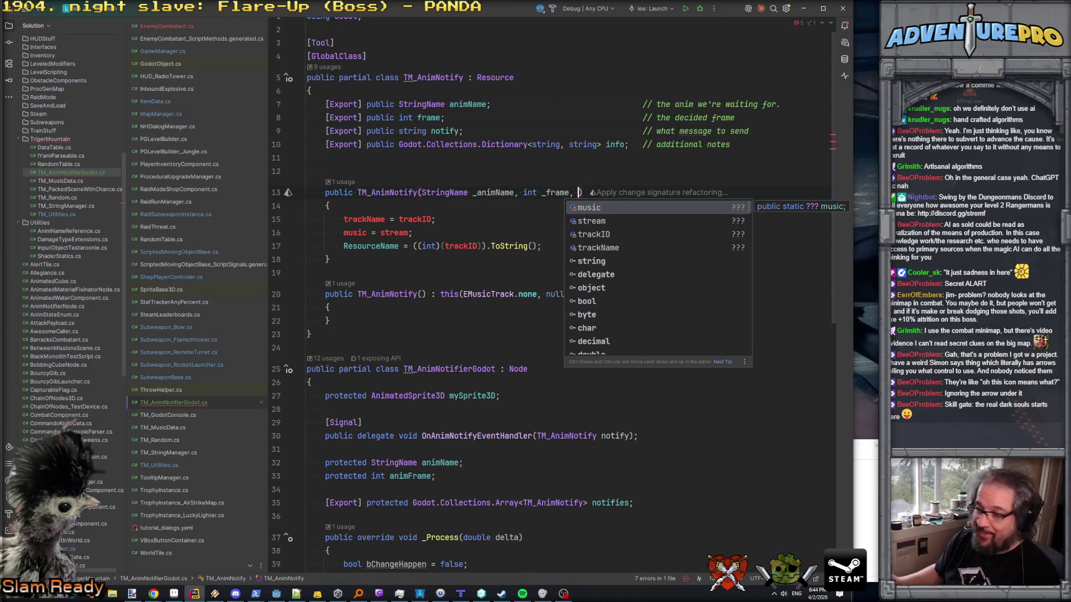
pyautogui.press('Escape')
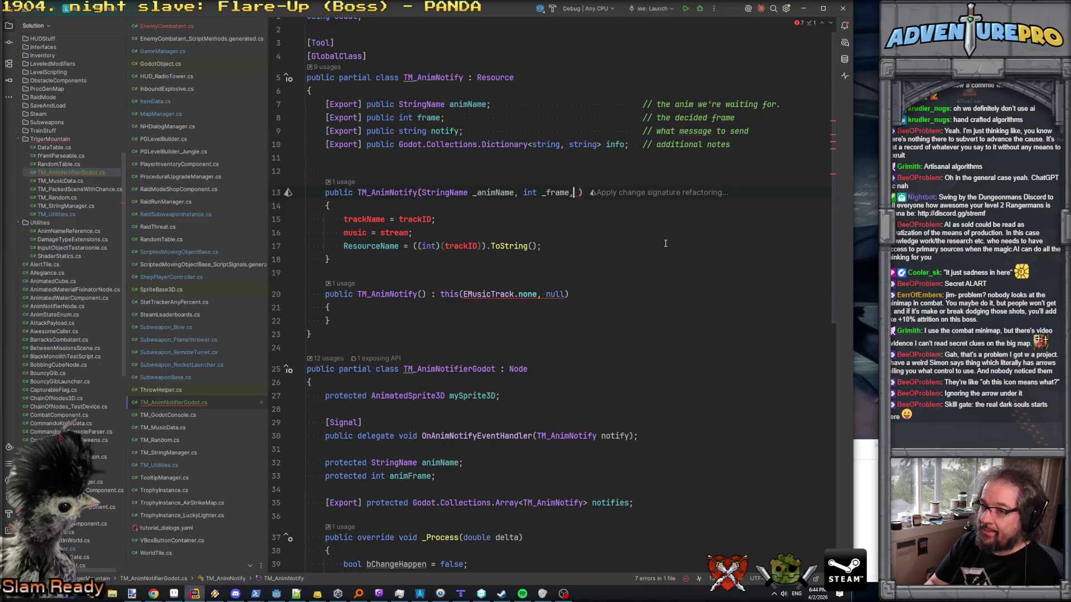
# - Add a string _notify constructor parameter and delete the old trackName, music and ResourceName assignments
pyautogui.write('string _notify')
pyautogui.click(329, 206)
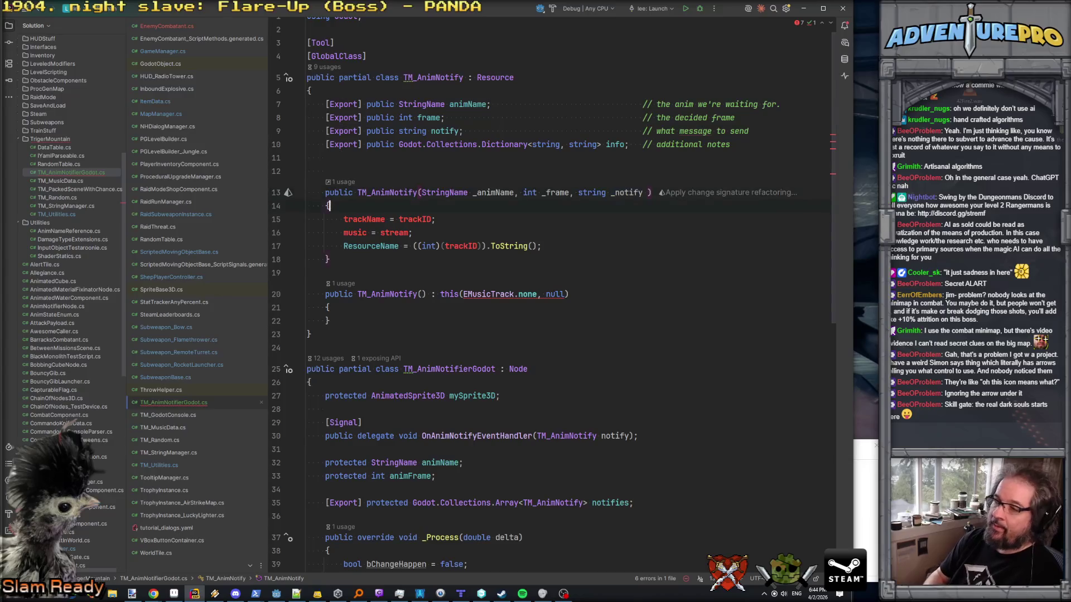
pyautogui.press('Down')
pyautogui.press('Home')
pyautogui.hotkey('shift', 'Down')
pyautogui.hotkey('shift', 'Down')
pyautogui.hotkey('shift', 'Down')
pyautogui.press('Up')
pyautogui.press('Up')
pyautogui.press('Up')
pyautogui.press('Down')
pyautogui.press('Down')
pyautogui.press('Down')
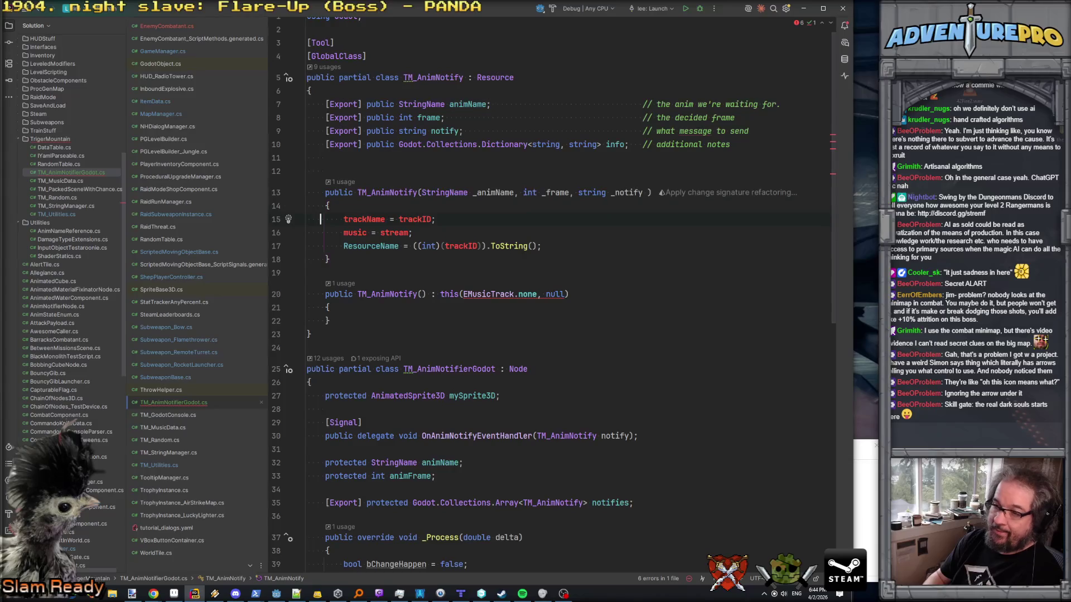
pyautogui.press('Up')
pyautogui.press('Up')
pyautogui.press('Down')
pyautogui.press('Down')
pyautogui.press('Home')
pyautogui.hotkey('shift', 'Down')
pyautogui.hotkey('shift', 'Down')
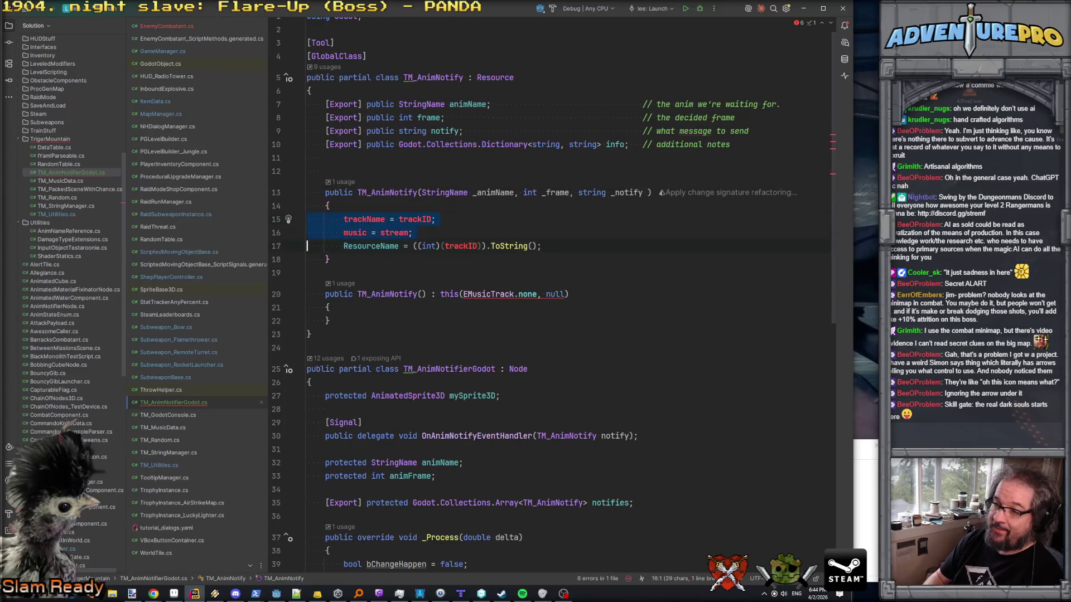
pyautogui.hotkey('shift', 'End')
pyautogui.press('Delete')
# - Assign animName = _animName and frame = _frame in the constructor body
pyautogui.write('animName =')
pyautogui.press('Return')
pyautogui.write(';')
pyautogui.press('Return')
pyautogui.write('fr')
pyautogui.press('Return')
pyautogui.write('= _f')
pyautogui.press('Return')
pyautogui.press('Return')
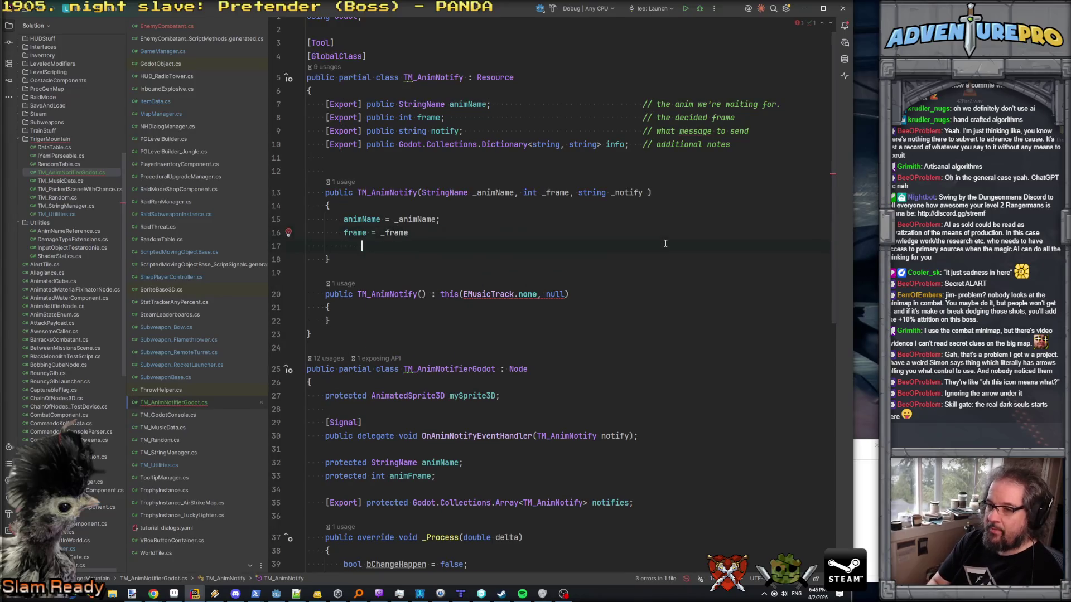
pyautogui.press('BackSpace')
pyautogui.write(';')
pyautogui.press('Return')
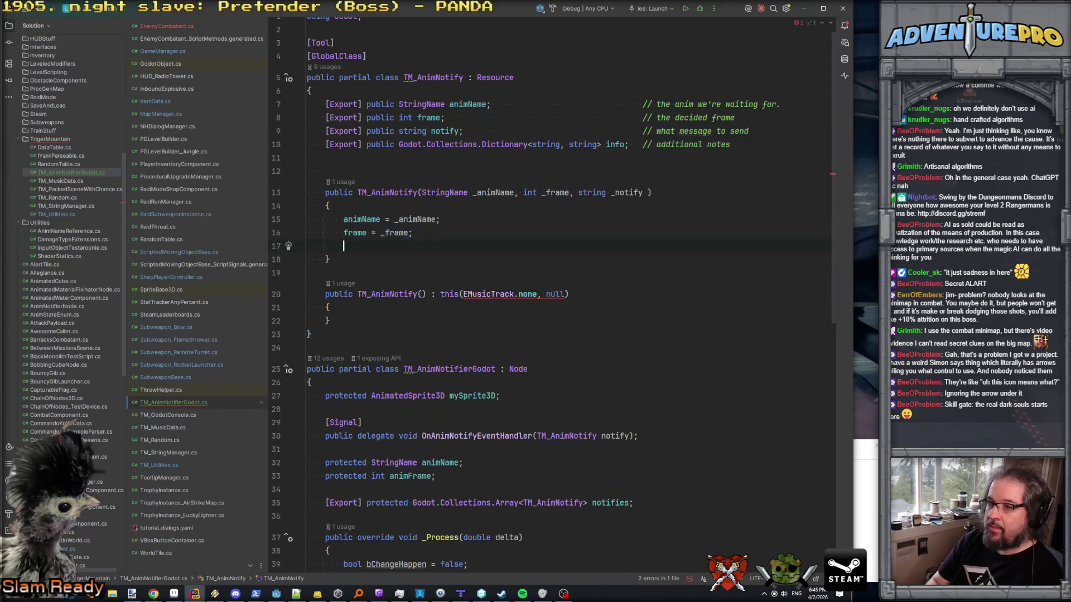
# - Assign notify = _notify and info = _info in the constructor body
pyautogui.write('no')
pyautogui.press('Return')
pyautogui.write('notify= _')
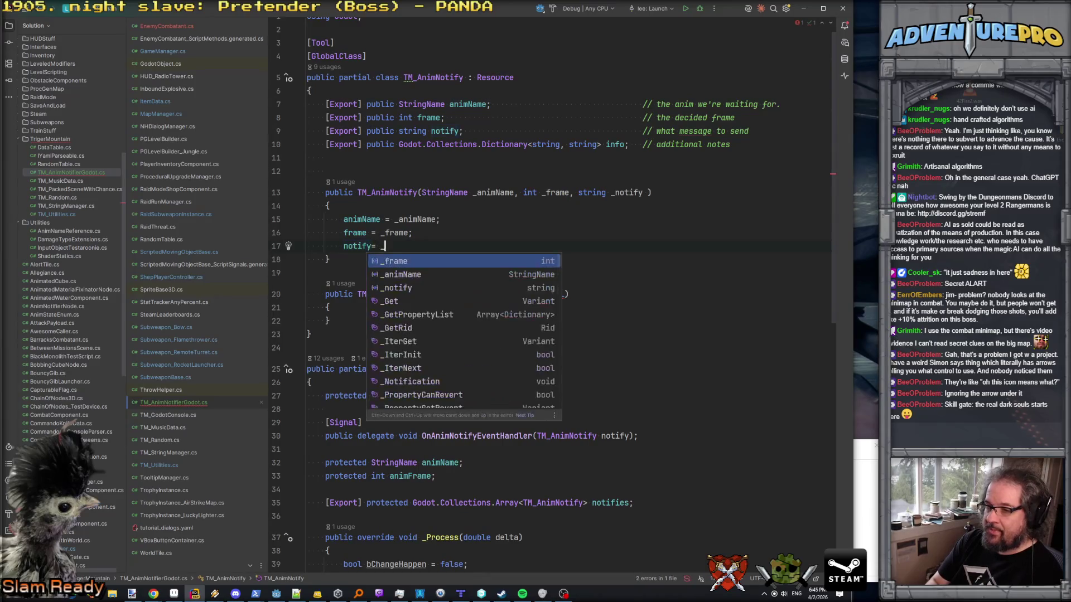
pyautogui.write('n')
pyautogui.press('Return')
pyautogui.write(';')
pyautogui.press('Return')
pyautogui.write('in')
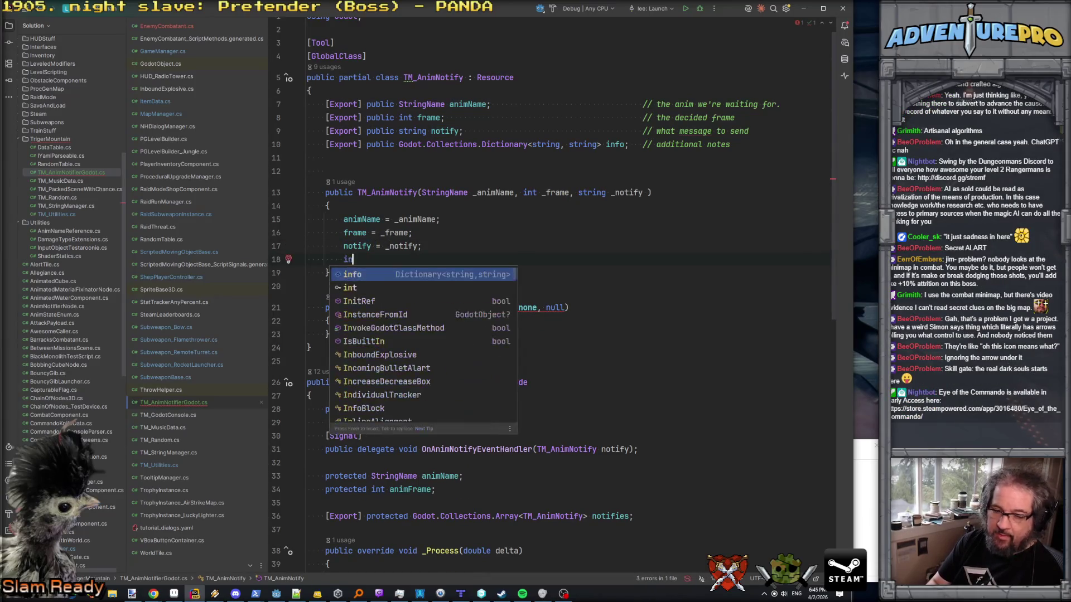
pyautogui.press('Return')
pyautogui.write('= _')
pyautogui.press('Escape')
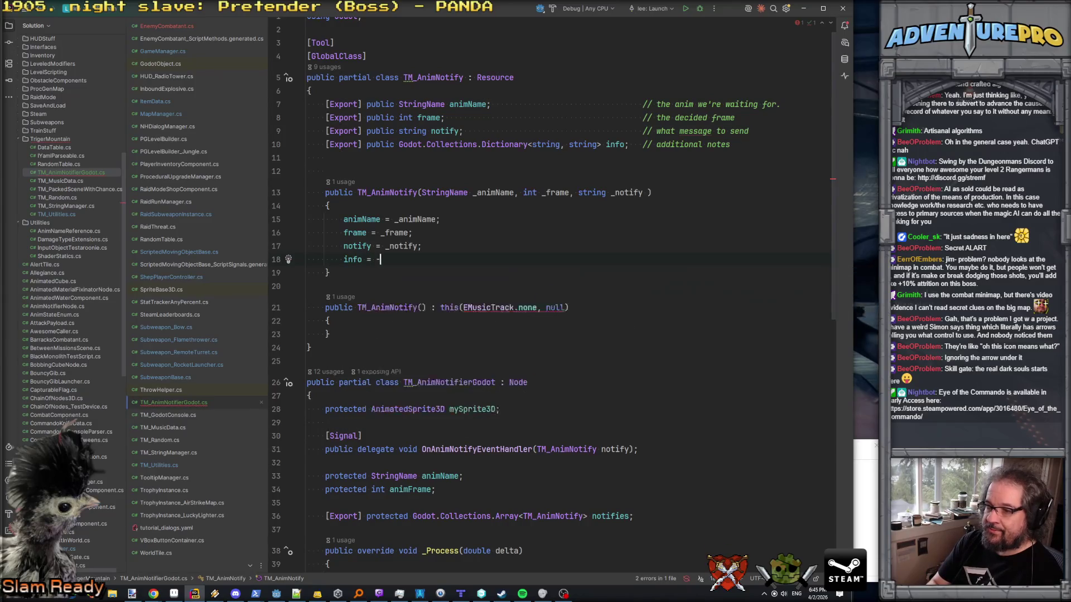
pyautogui.write('info;')
# - Add an _info dictionary parameter, copied from the info field's type, to the constructor
pyautogui.scroll(-1, 524, 299)
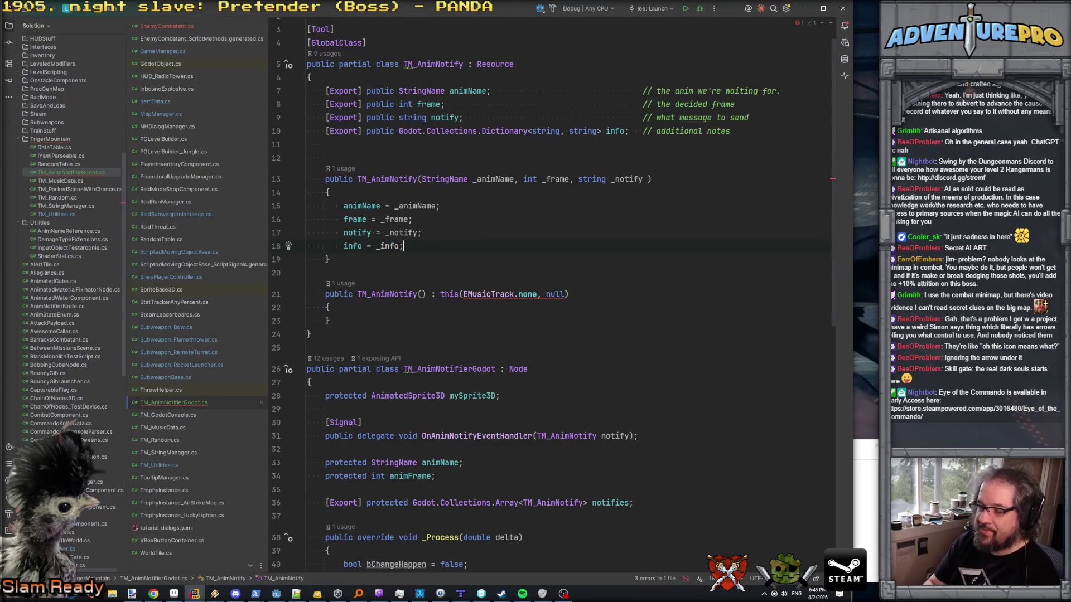
pyautogui.click(400, 131)
pyautogui.keyDown('shift'); pyautogui.click(626, 132); pyautogui.keyUp('shift')
pyautogui.hotkey('ctrl', 'c')
pyautogui.click(646, 179)
pyautogui.write(',')
pyautogui.press('Return')
pyautogui.hotkey('ctrl', 'v')
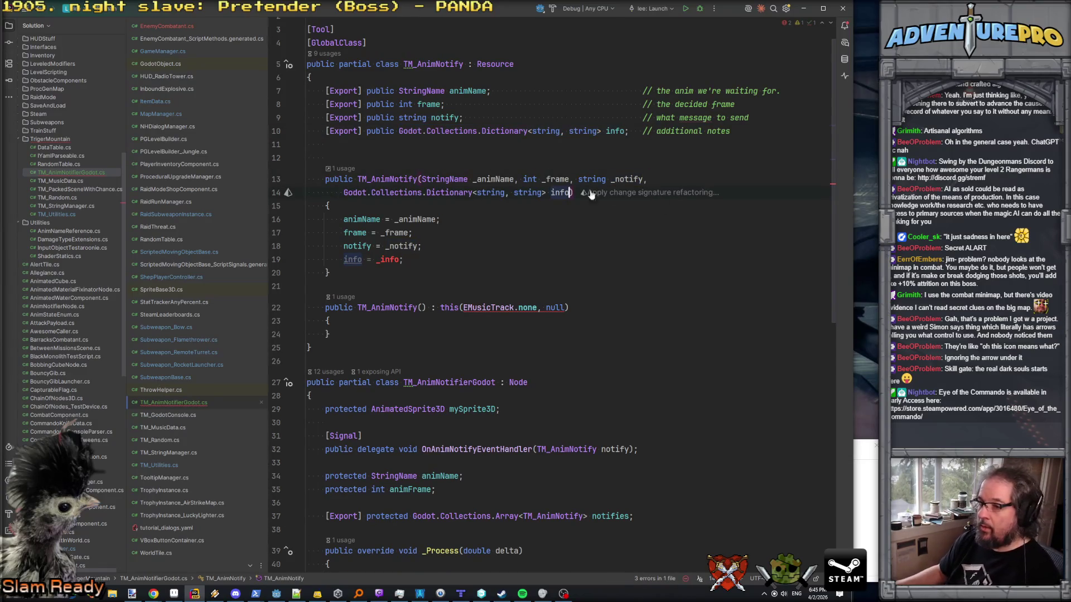
pyautogui.click(551, 192)
pyautogui.write('_')
pyautogui.press('Escape')
pyautogui.press('Down')
pyautogui.press('Down')
pyautogui.press('Down')
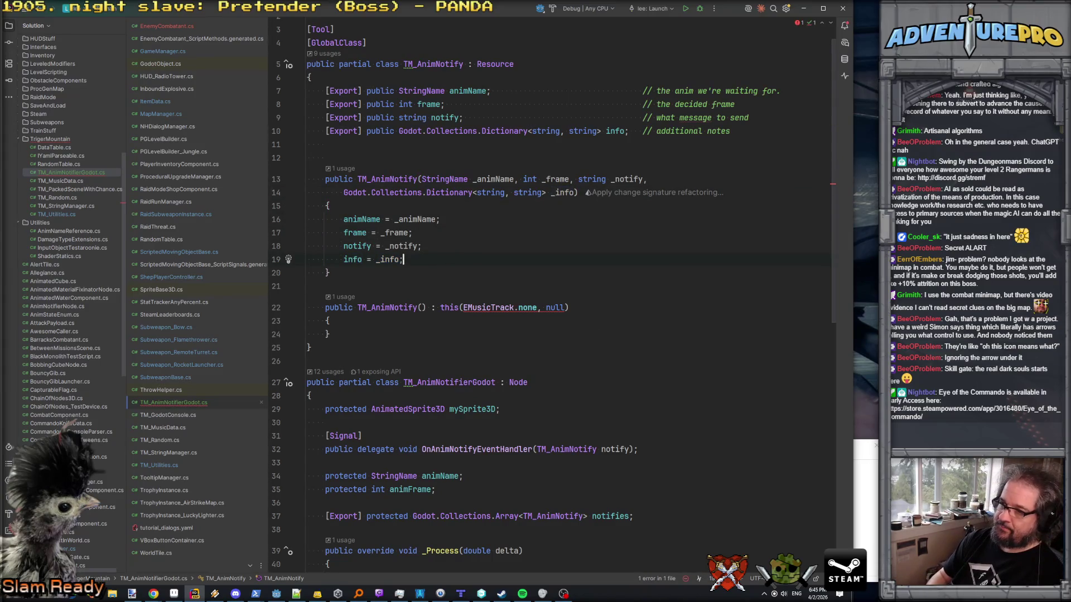
# - Replace the direct info assignment with a foreach copying each _info entry into info[kvp.Key]
pyautogui.press('Up')
pyautogui.press('Return')
pyautogui.write('foreach( var kvp ')
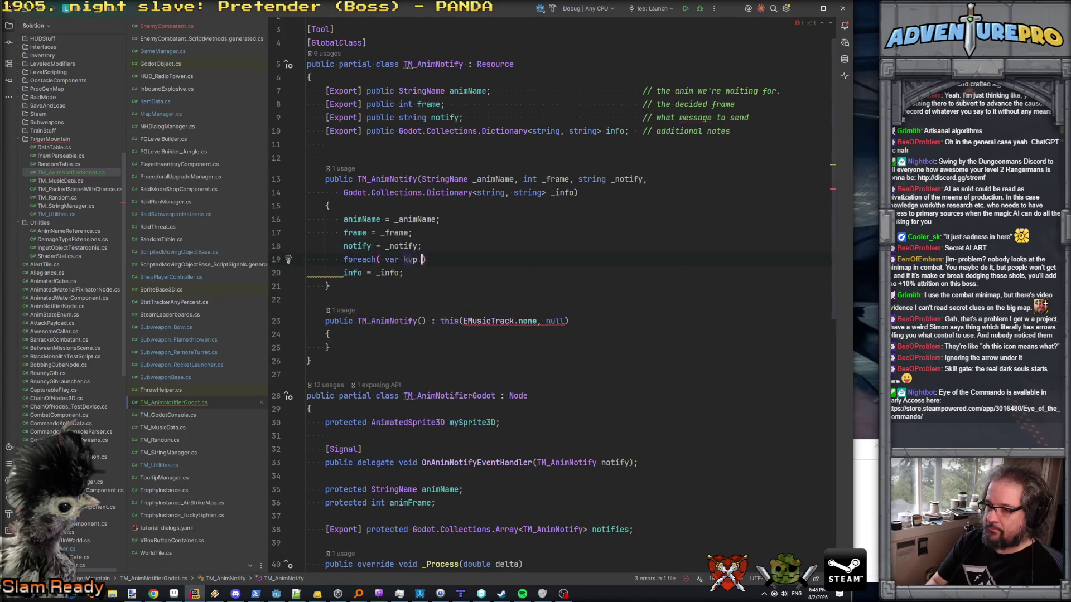
pyautogui.write('in _info')
pyautogui.press('Return')
pyautogui.hotkey('shift', 'Down')
pyautogui.write('{')
pyautogui.press('Return')
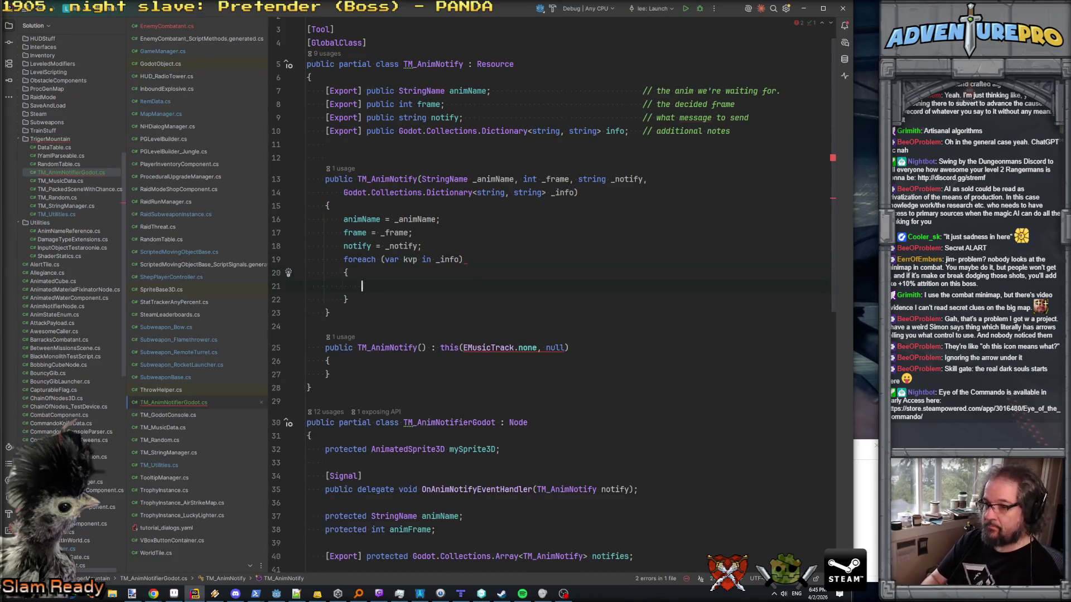
pyautogui.write('info[kvp.Key] ')
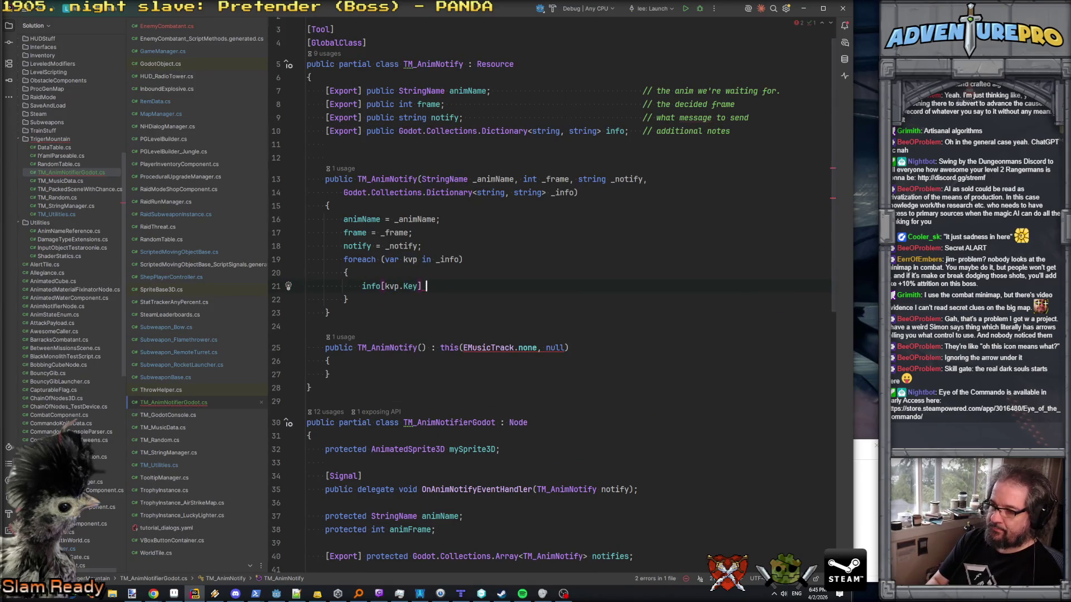
pyautogui.write('= kvp')
pyautogui.press('Return')
pyautogui.write(';')
# - Initialize info = new Dictionary<string, string>() above the copy loop
pyautogui.press('Up')
pyautogui.press('Up')
pyautogui.hotkey('ctrl', 'alt', 'Return')
pyautogui.write('info = new')
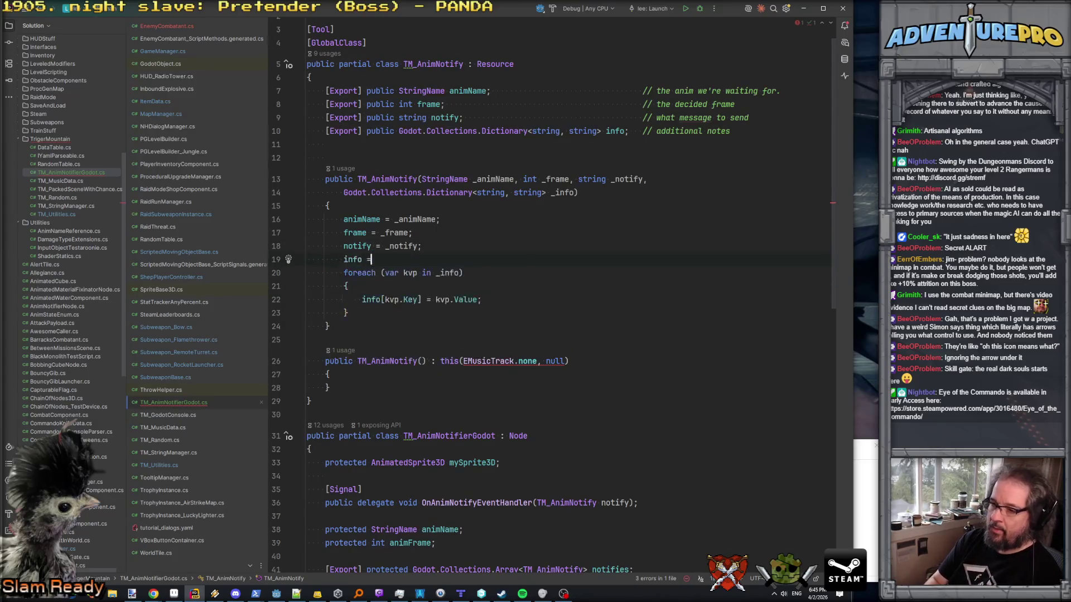
pyautogui.press('Return')
pyautogui.write(';')
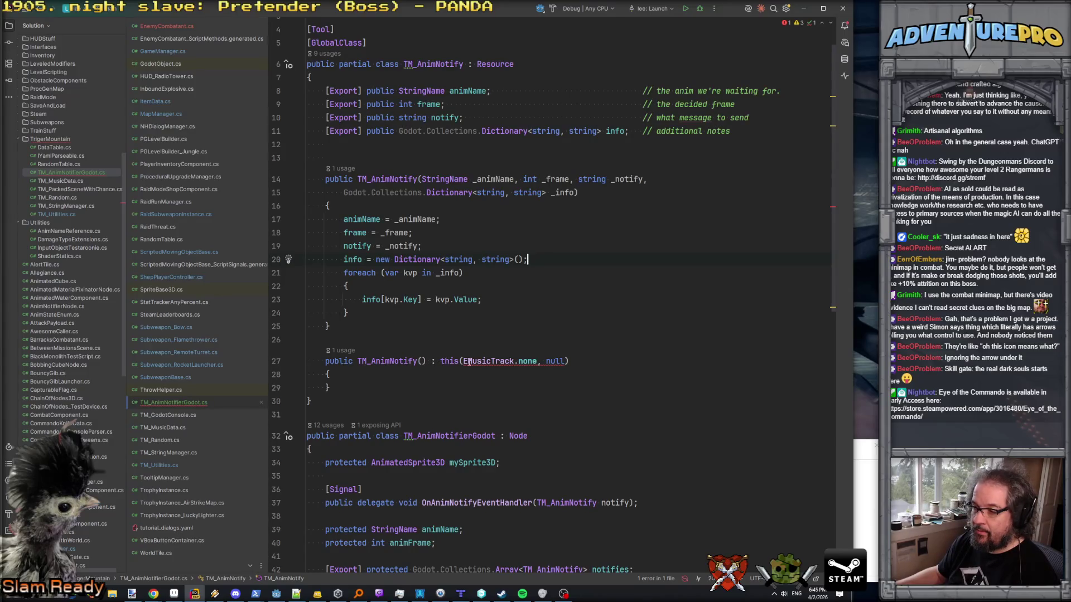
# - Remove ': this(EMusicTrack.none, null)' from the parameterless constructor and delete the extra blank line
pyautogui.moveTo(435, 362); pyautogui.dragTo(623, 358)
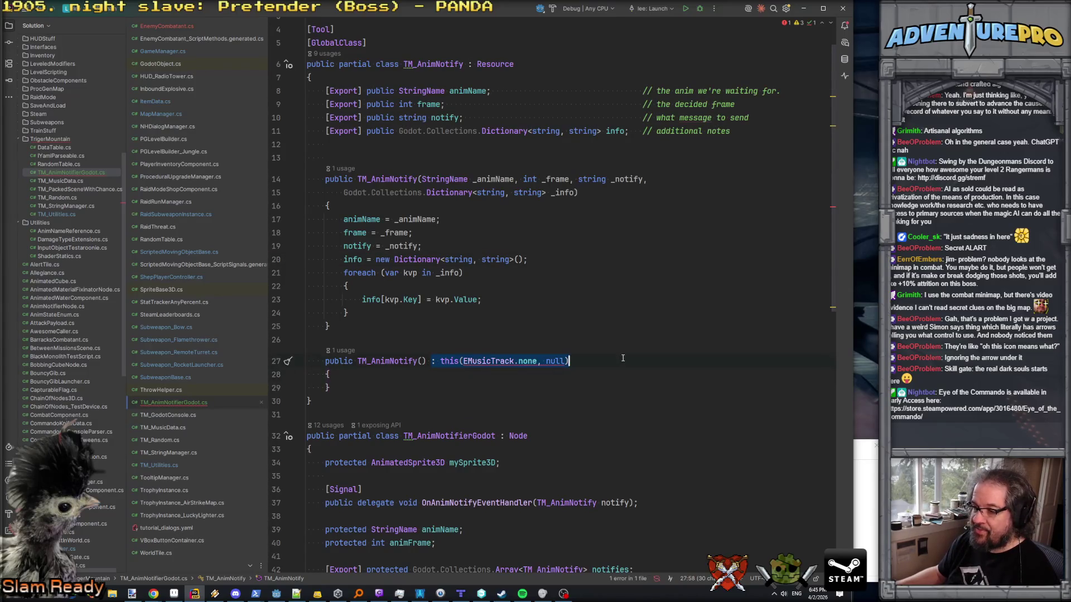
pyautogui.press('BackSpace')
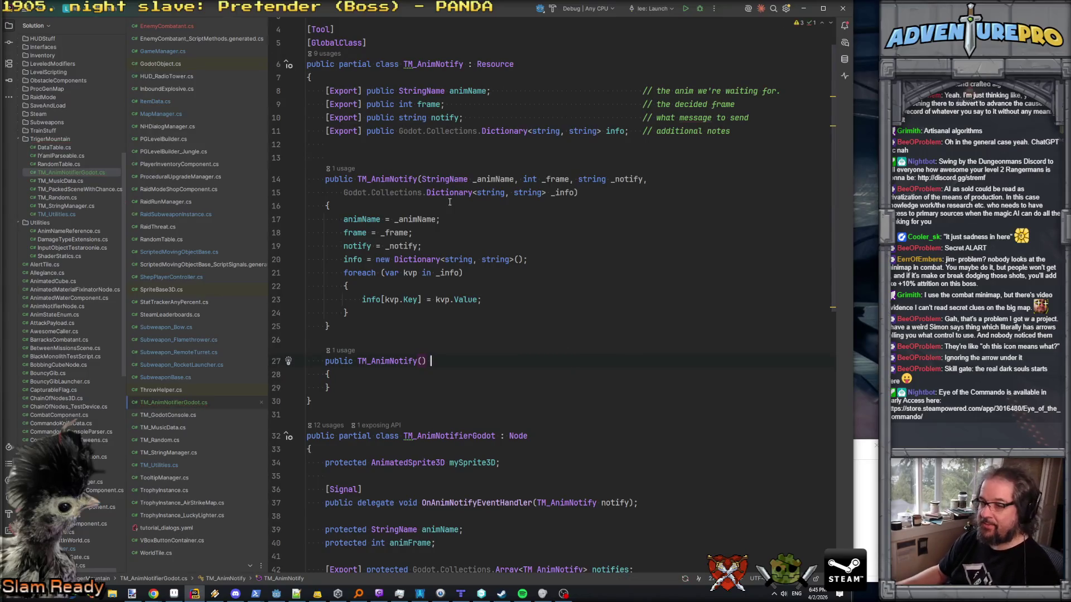
pyautogui.click(390, 379)
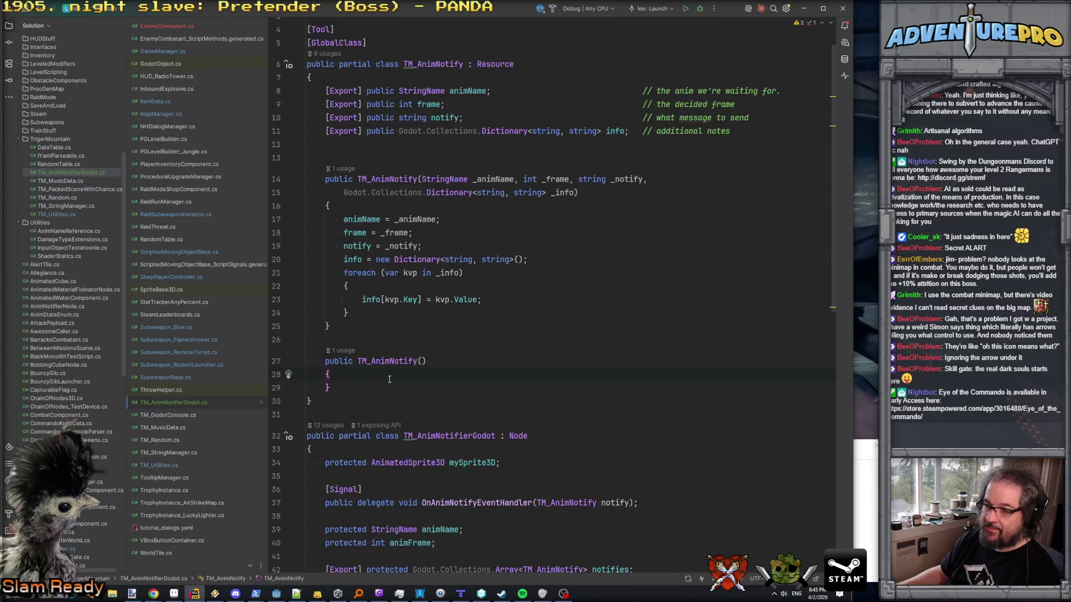
pyautogui.click(465, 157)
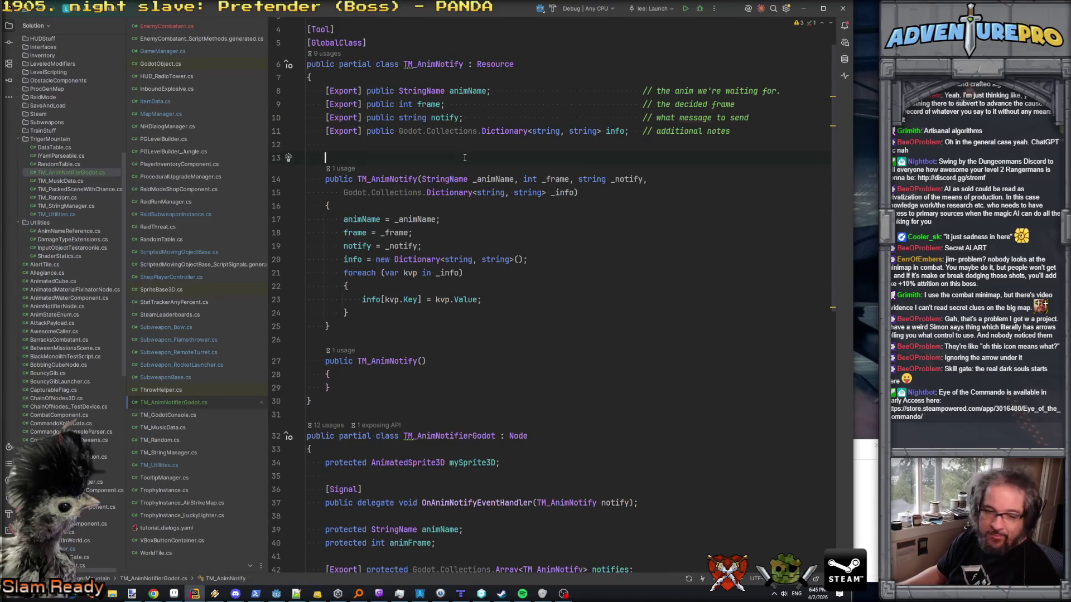
pyautogui.press('BackSpace')
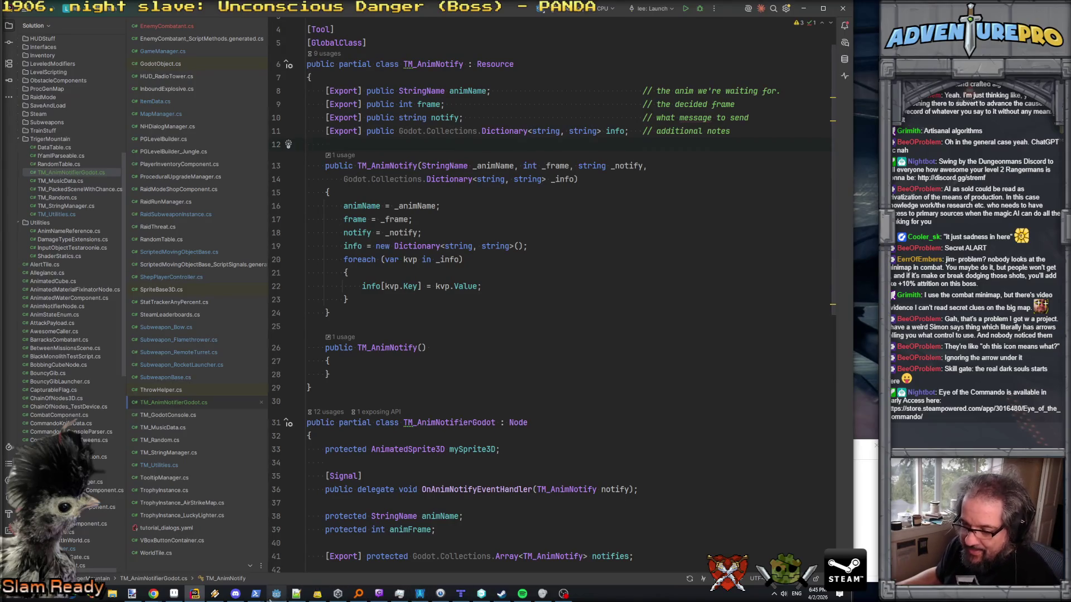
pyautogui.click(275, 595)
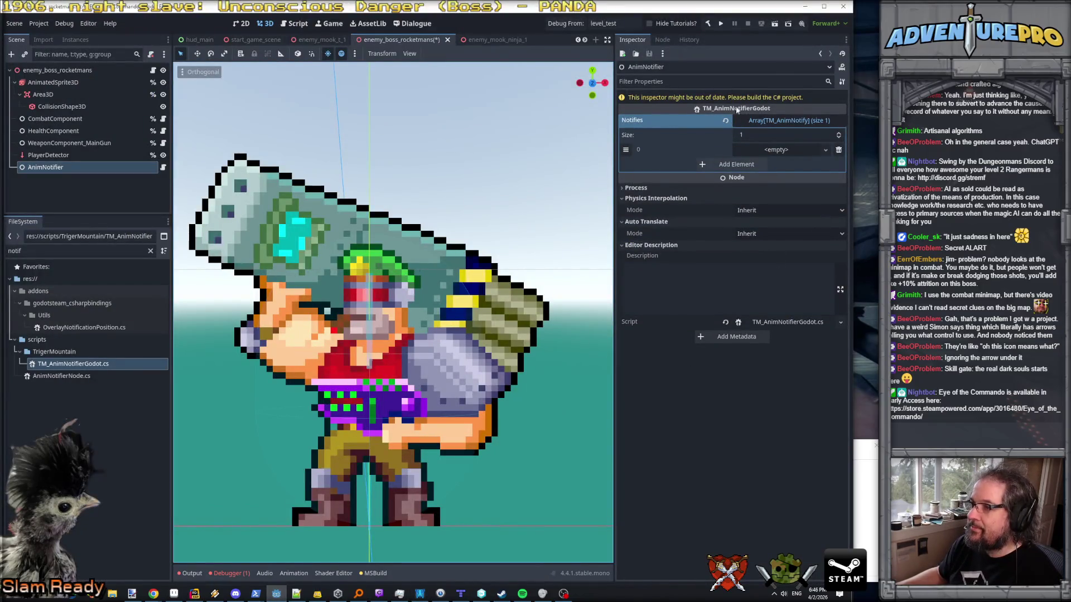
# - Rebuild the C# project, trim Notifies down to one fresh empty element, and rebuild again
pyautogui.click(710, 23)
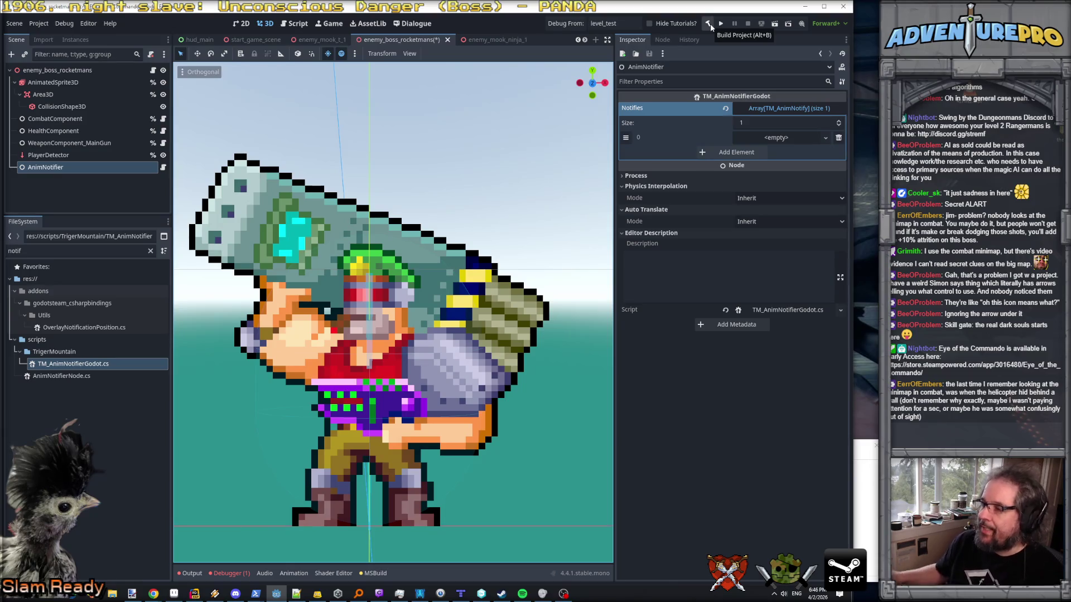
pyautogui.click(802, 138)
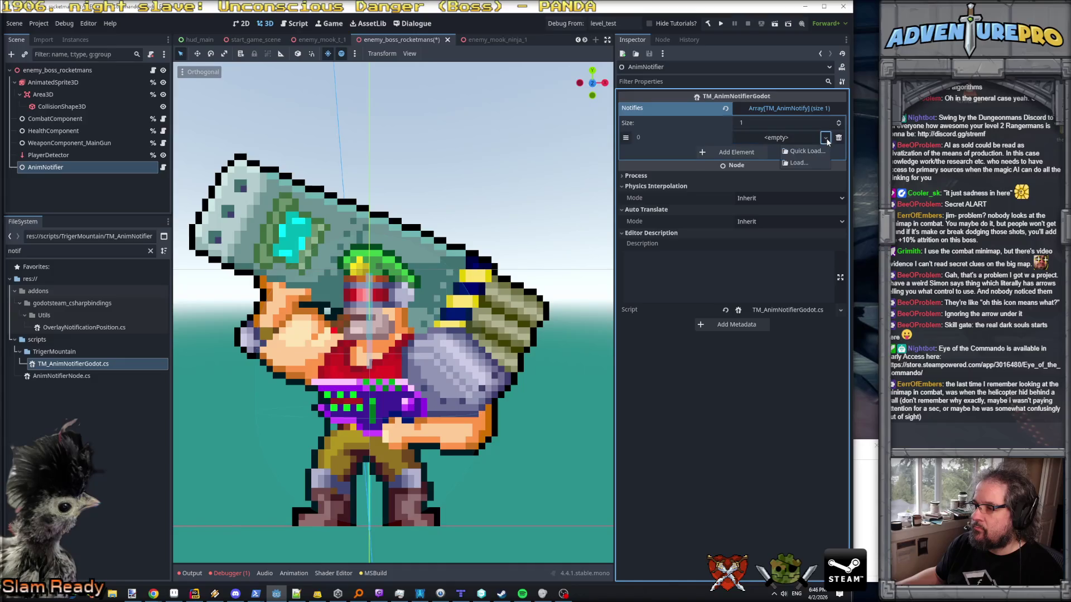
pyautogui.click(840, 121)
pyautogui.click(840, 121)
pyautogui.click(840, 121)
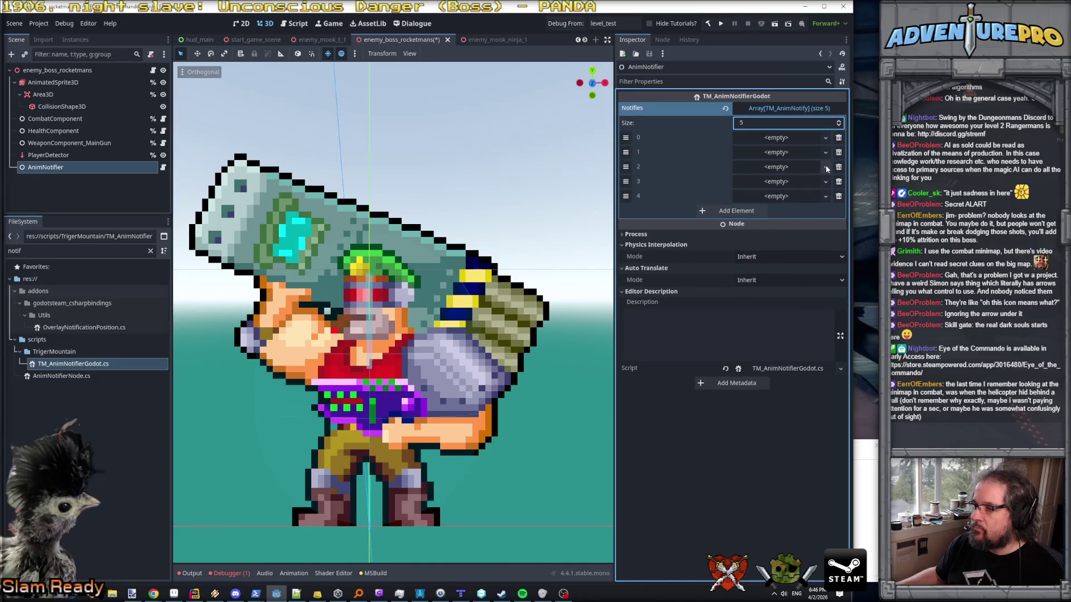
pyautogui.click(839, 138)
pyautogui.click(839, 138)
pyautogui.click(839, 138)
pyautogui.click(839, 138)
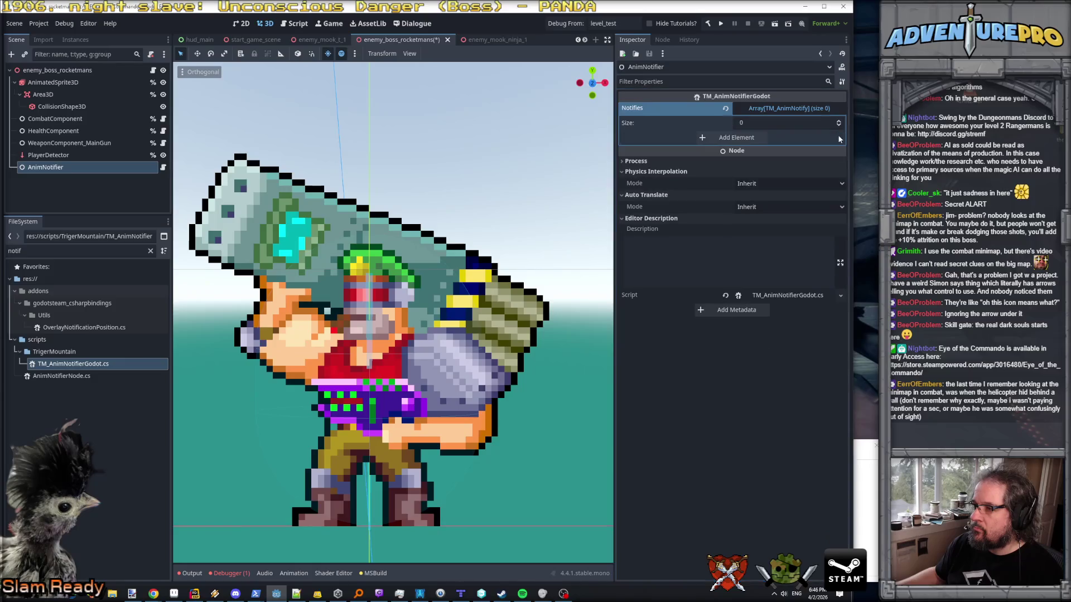
pyautogui.click(836, 109)
pyautogui.click(835, 108)
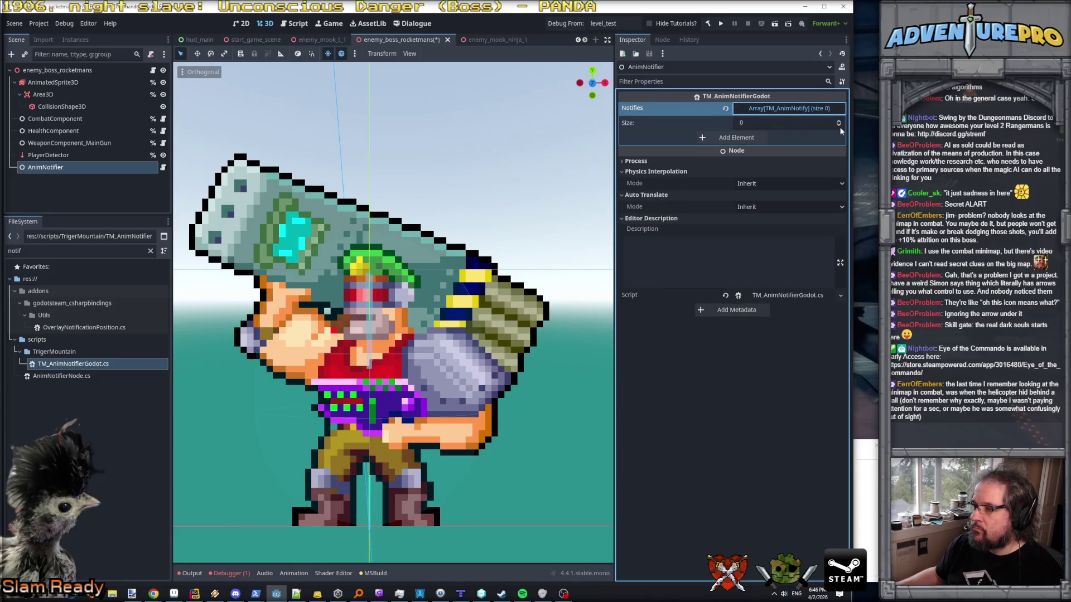
pyautogui.click(745, 137)
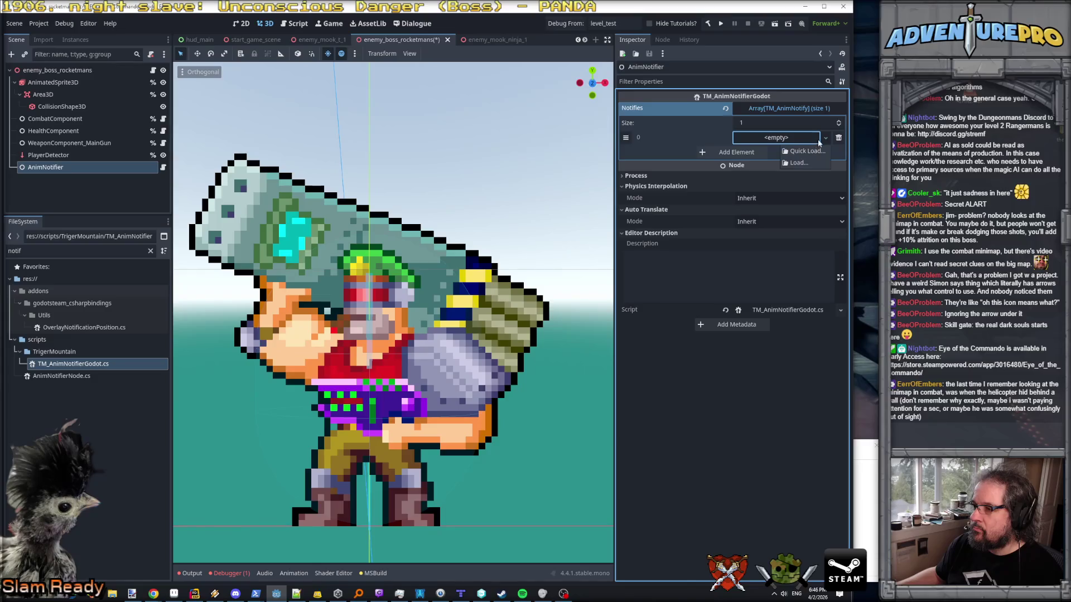
pyautogui.click(706, 24)
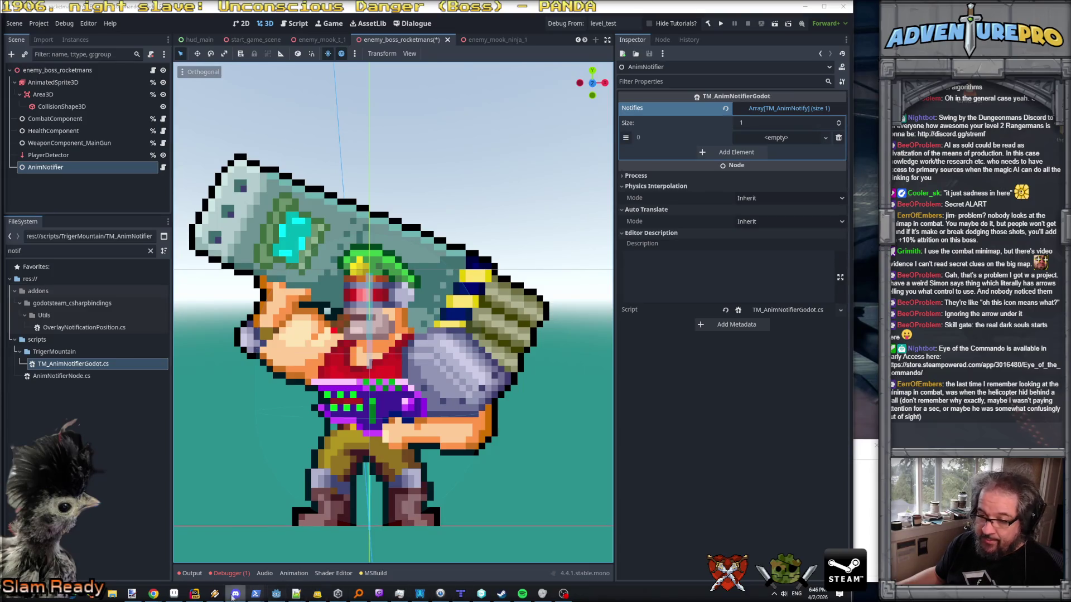
pyautogui.click(196, 594)
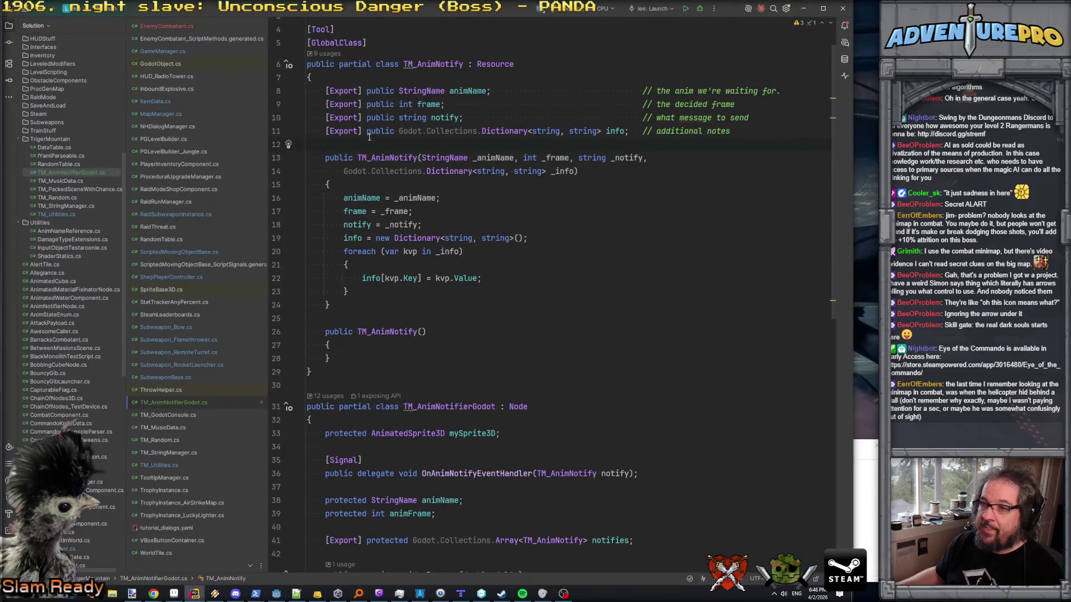
# - Review TM_MusicData.cs, then start a new Class/Interface in the TrigerMountain folder
pyautogui.click(177, 428)
pyautogui.scroll(-15, 363, 335)
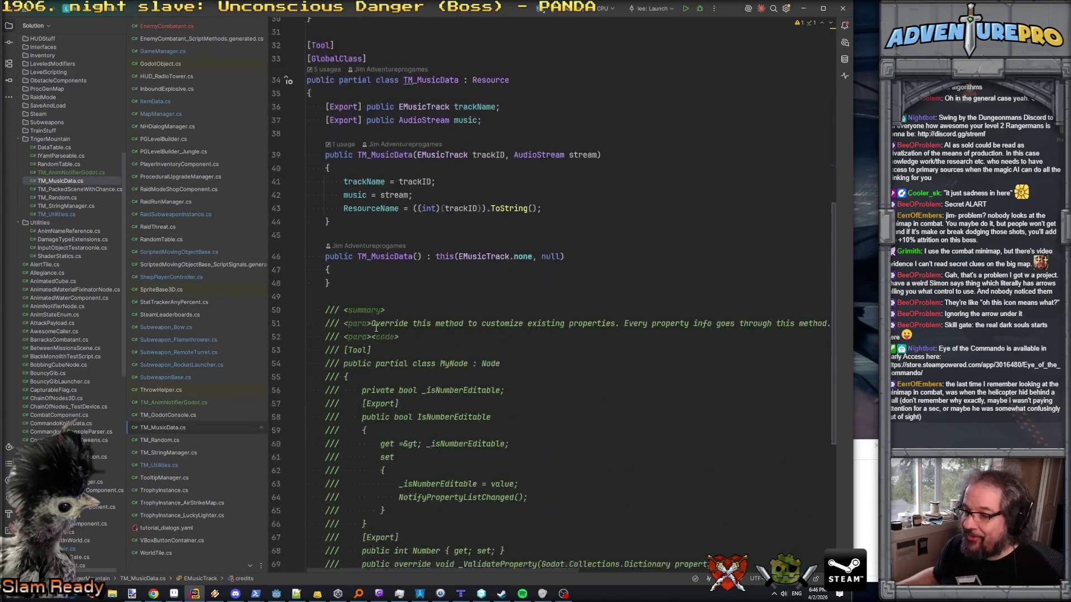
pyautogui.scroll(12, 376, 328)
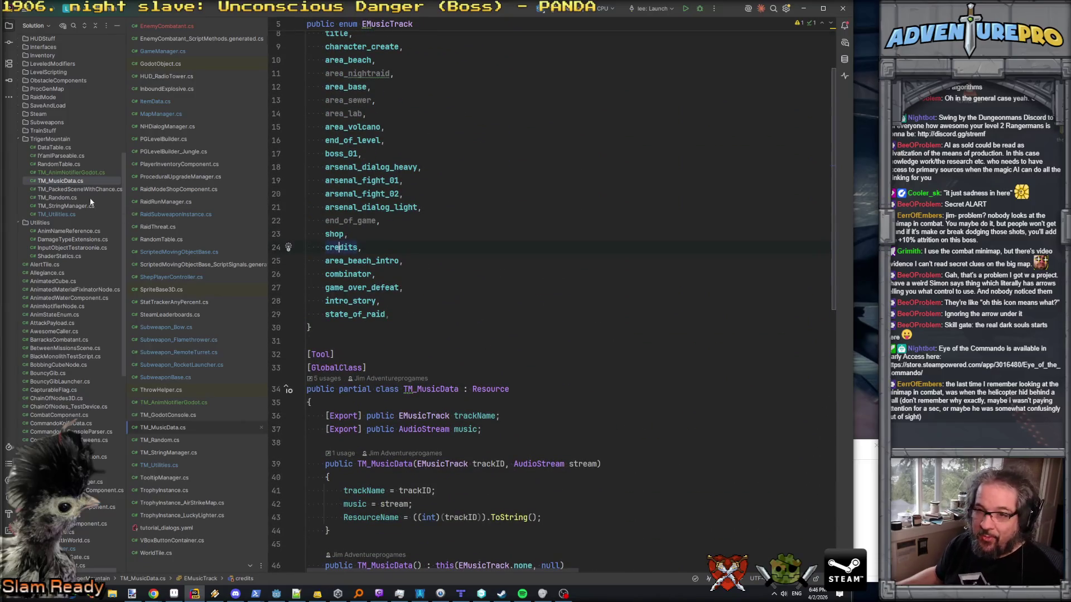
pyautogui.click(58, 141)
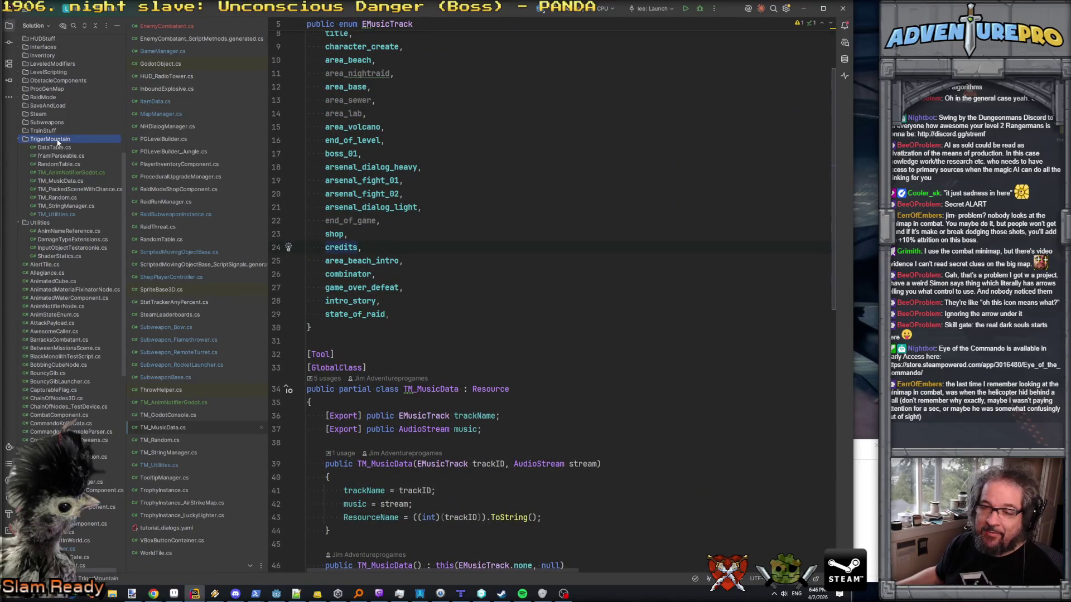
pyautogui.rightClick(58, 141)
pyautogui.moveTo(139, 144)
pyautogui.click(249, 144)
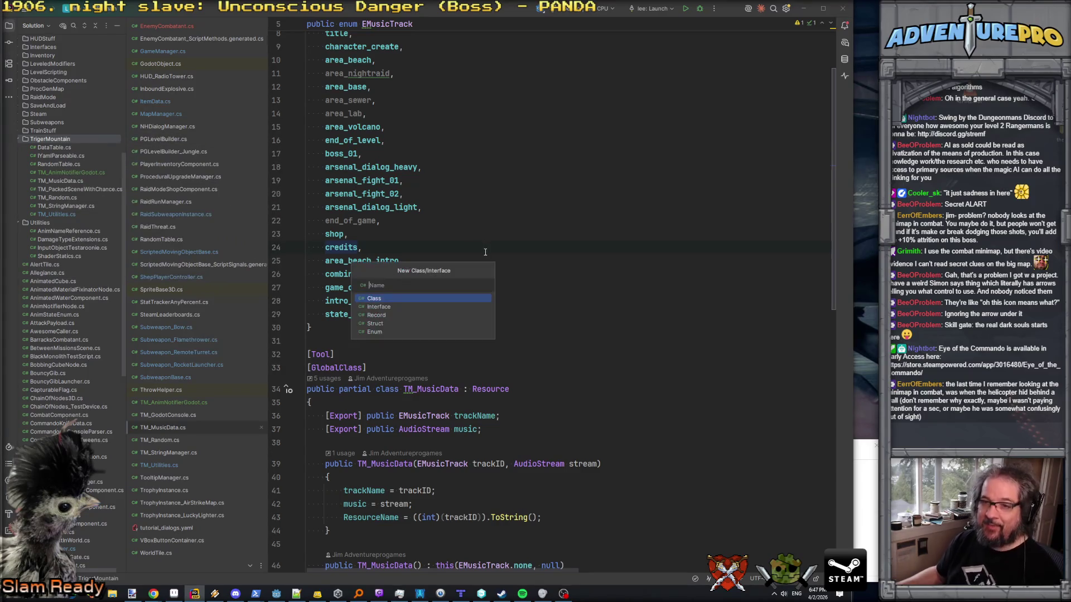
# - Create the TM_AnimNotify class file in TrigerMountain and add it to Git
pyautogui.write('TM')
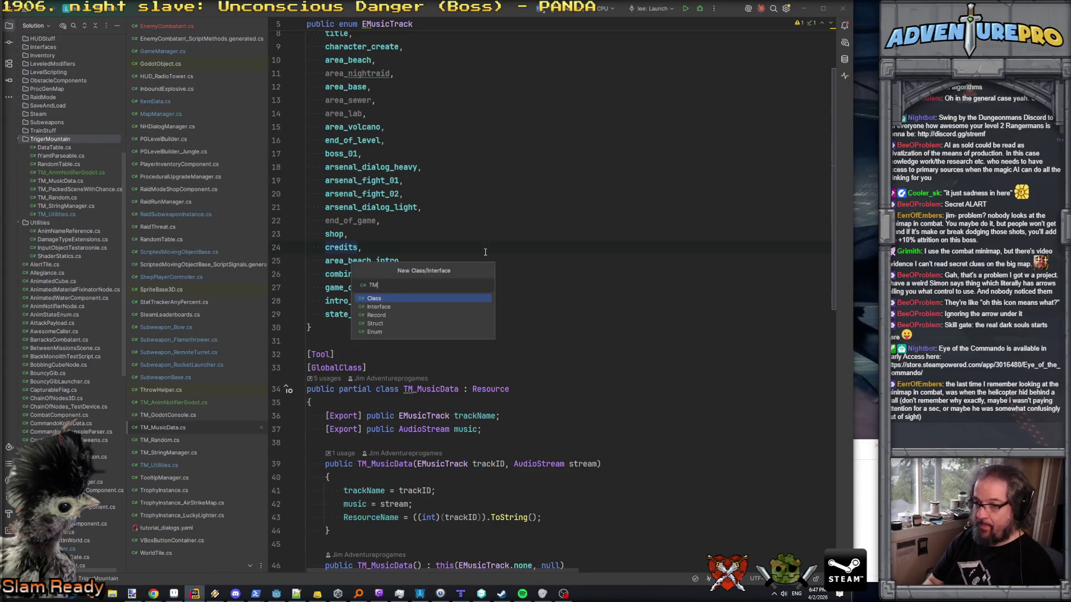
pyautogui.write('_Anim')
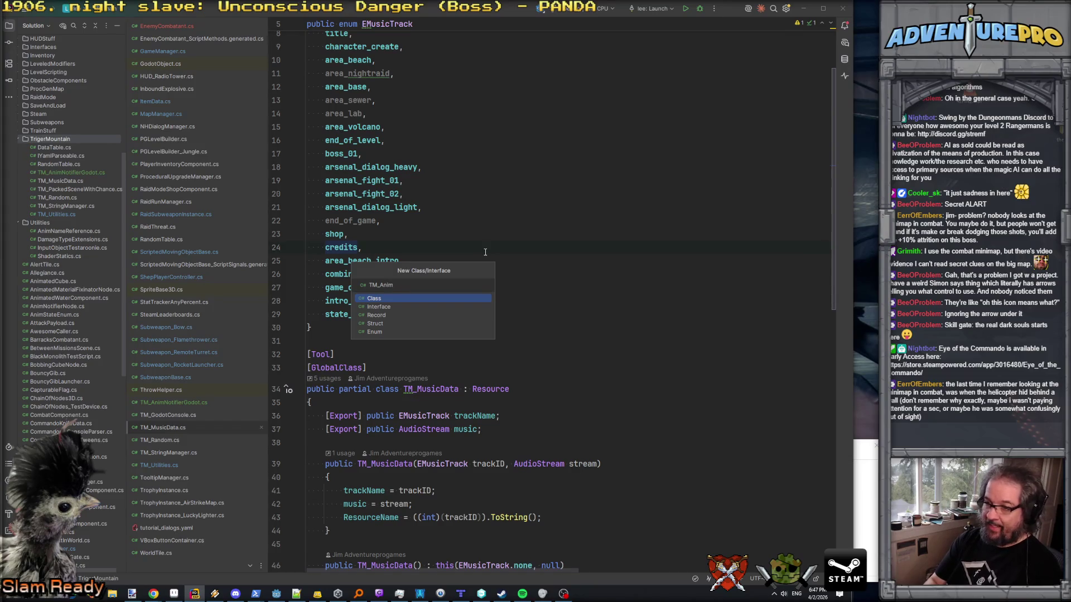
pyautogui.write('Notify')
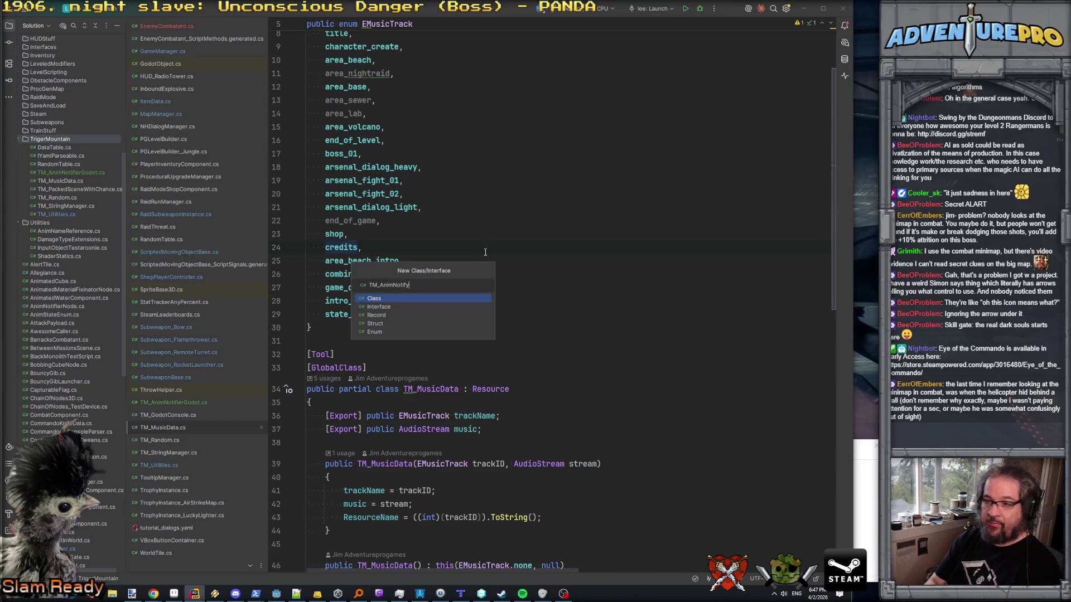
pyautogui.press('Return')
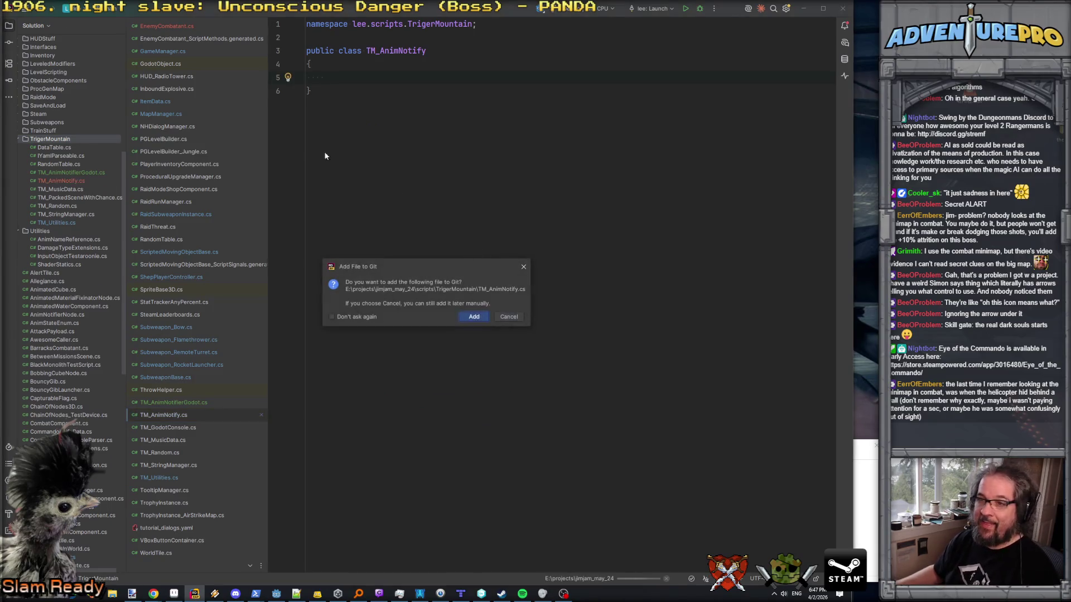
pyautogui.click(474, 316)
pyautogui.click(66, 172)
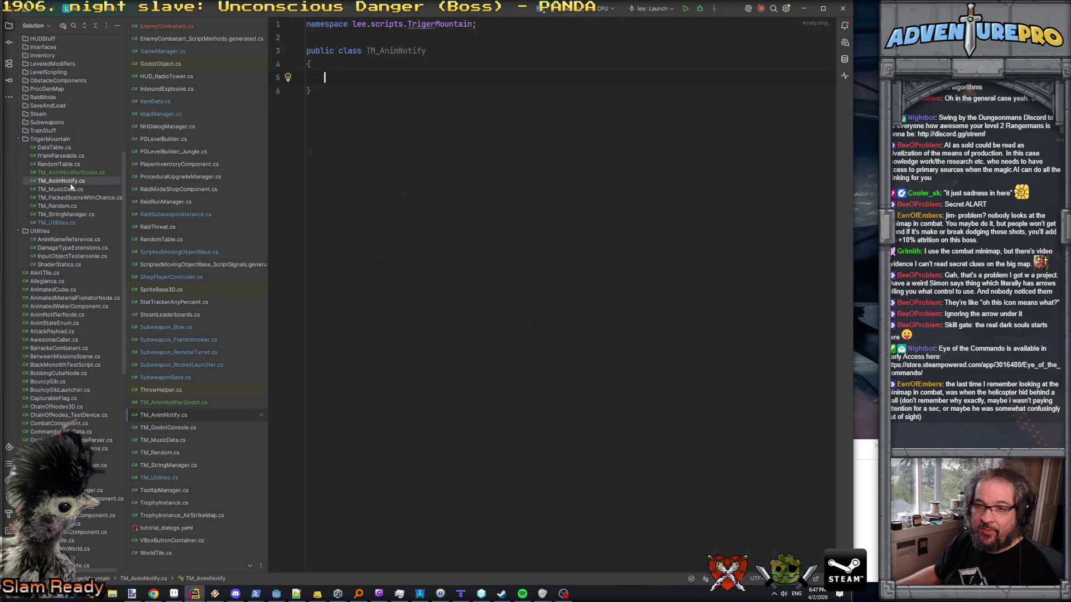
# - Cut the TM_AnimNotify class from TM_AnimNotifierGodot.cs and paste it over the TM_AnimNotify.cs stub
pyautogui.doubleClick(66, 172)
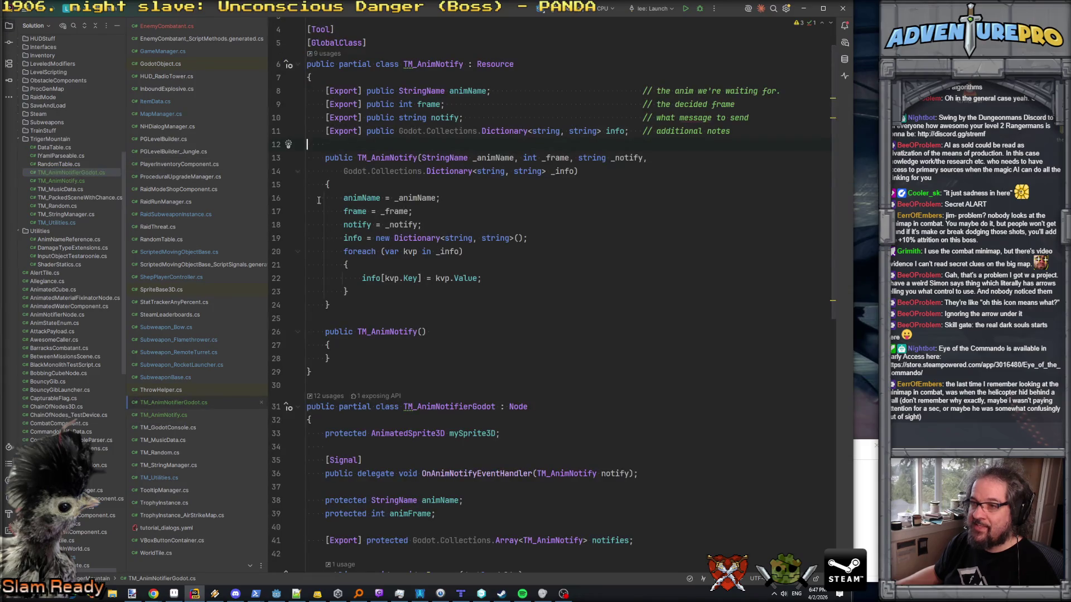
pyautogui.moveTo(327, 384)
pyautogui.mouseDown()
pyautogui.moveTo(290, 62)
pyautogui.moveTo(273, 51)
pyautogui.mouseUp()
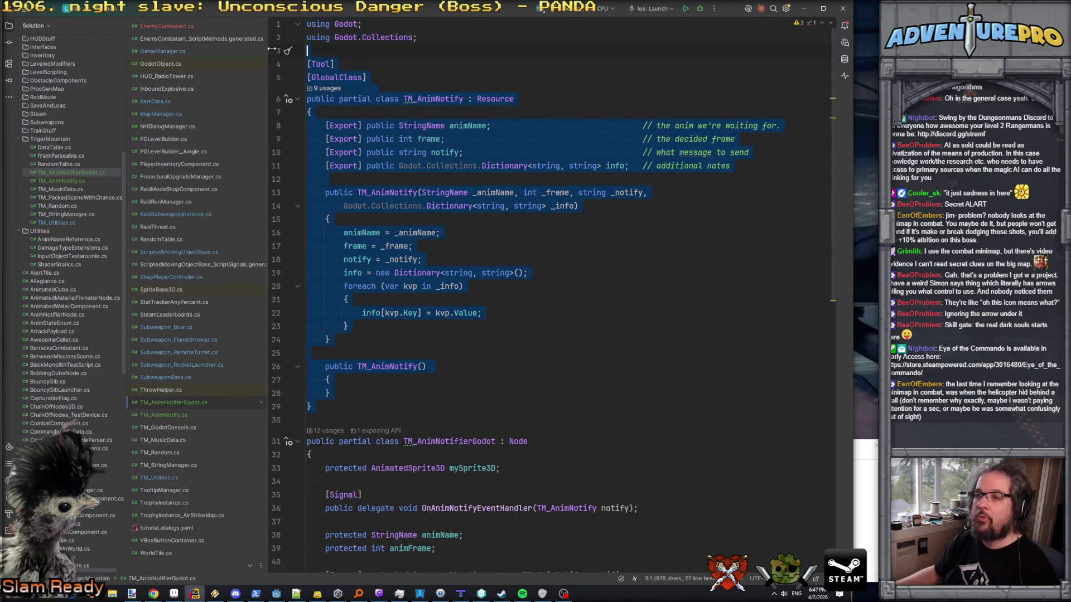
pyautogui.hotkey('ctrl', 'x')
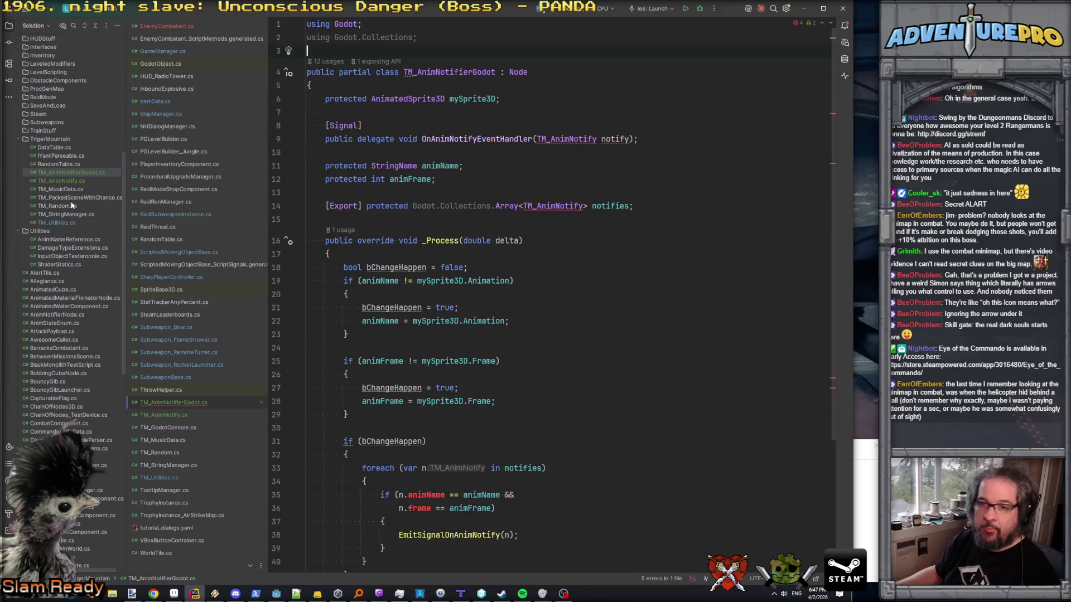
pyautogui.doubleClick(71, 181)
pyautogui.moveTo(344, 182); pyautogui.dragTo(297, 26)
pyautogui.hotkey('ctrl', 'v')
# - Add 'using Godot;' at the top of TM_AnimNotify.cs and tidy the blank lines
pyautogui.click(389, 38)
pyautogui.press('Return')
pyautogui.click(309, 23)
pyautogui.press('Return')
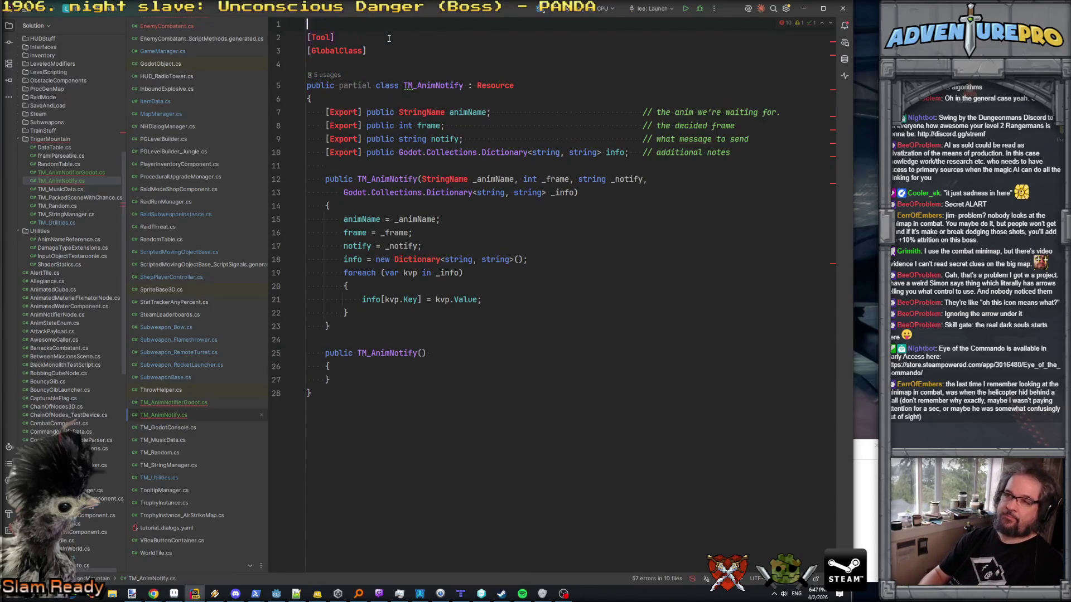
pyautogui.write('using HG')
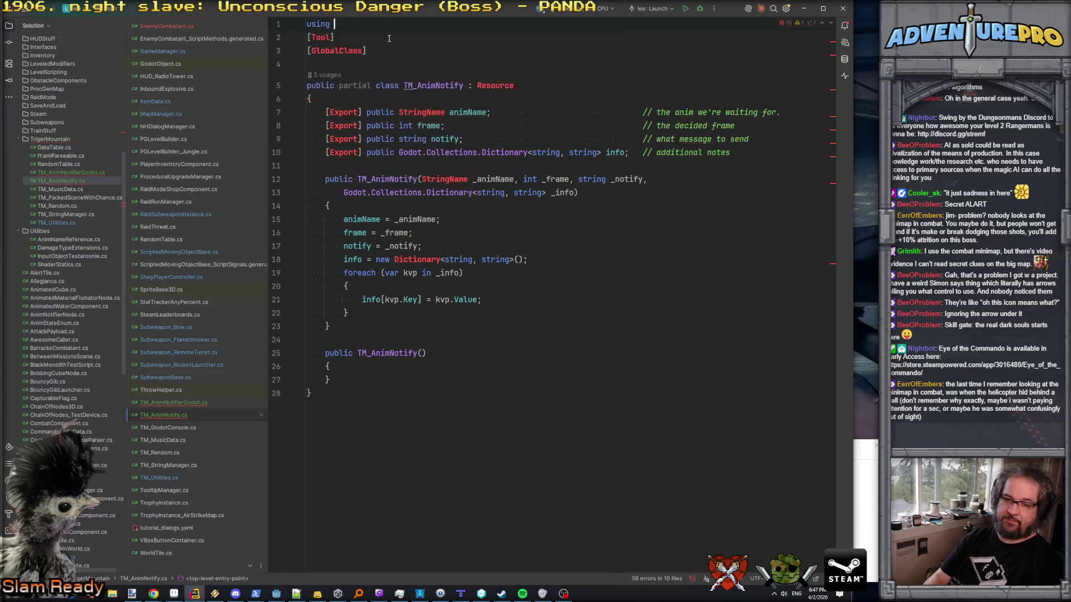
pyautogui.press('BackSpace')
pyautogui.press('BackSpace')
pyautogui.write('Godot;')
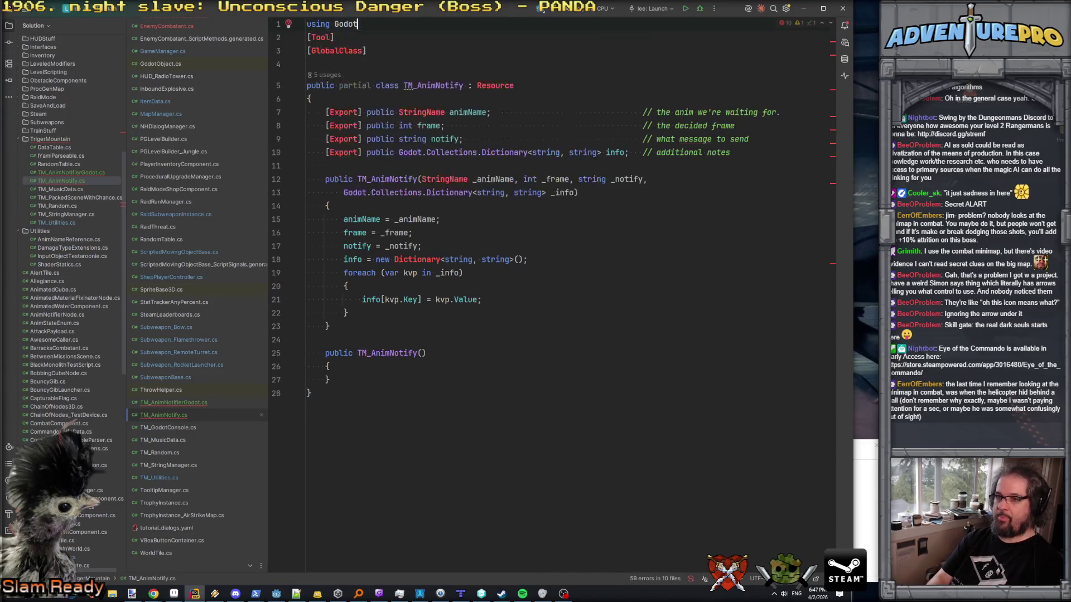
pyautogui.press('Return')
pyautogui.press('Down')
pyautogui.press('Down')
pyautogui.press('Down')
pyautogui.press('BackSpace')
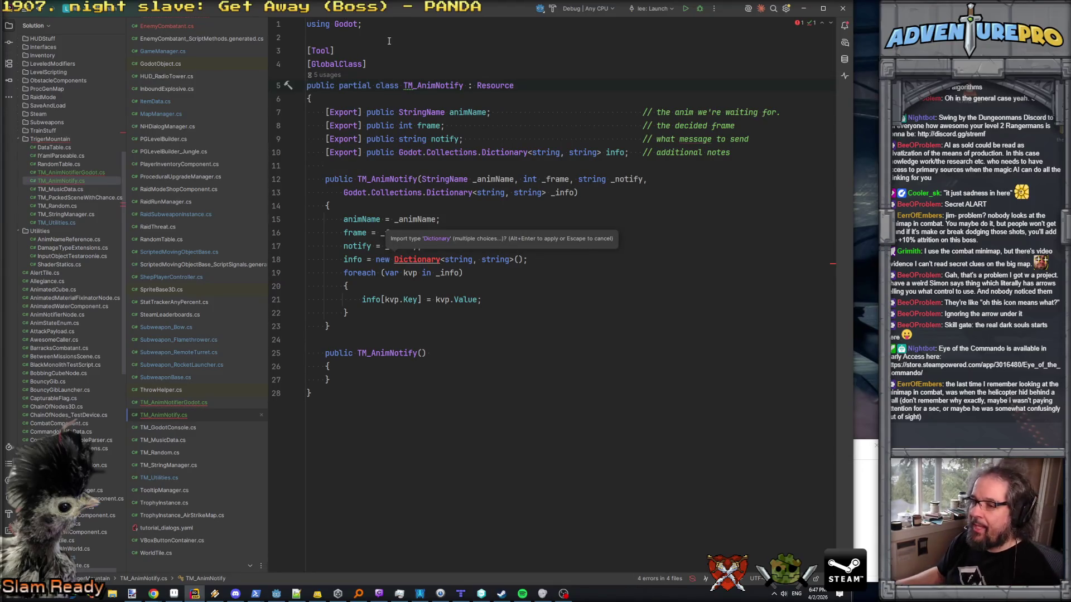
# - Prefix Dictionary on line 18 with 'Godot.Collections.' copied from line 13
pyautogui.click(419, 260)
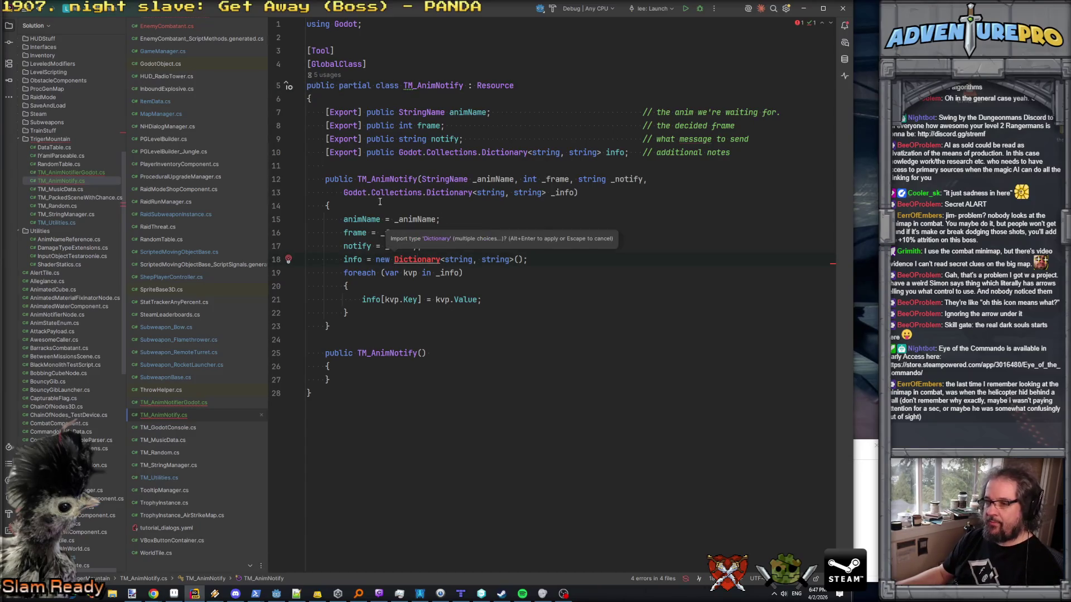
pyautogui.moveTo(344, 192); pyautogui.dragTo(425, 193)
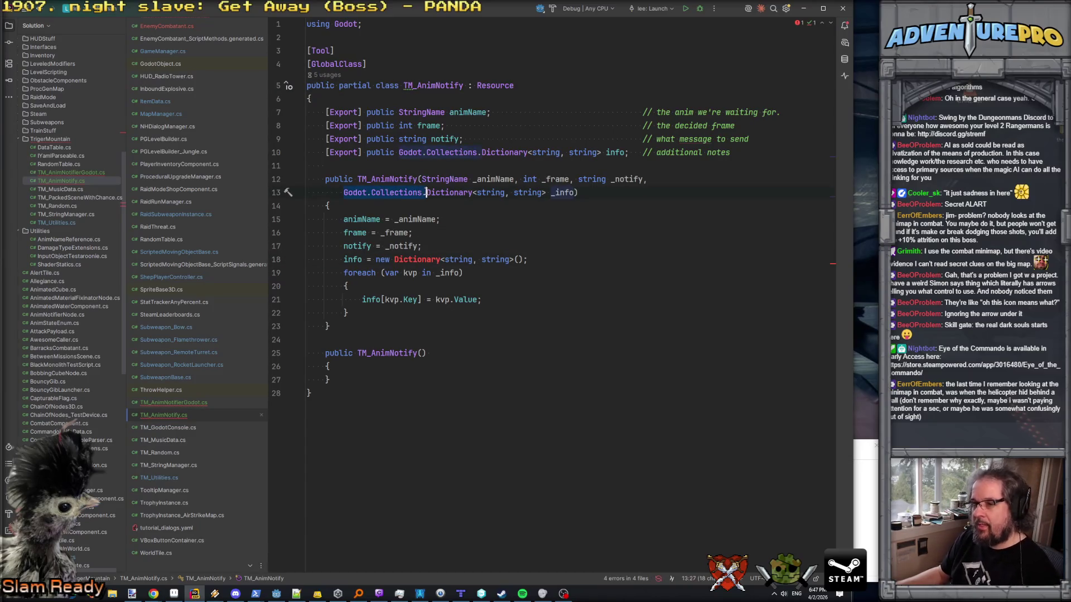
pyautogui.hotkey('ctrl', 'c')
pyautogui.click(394, 260)
pyautogui.hotkey('ctrl', 'v')
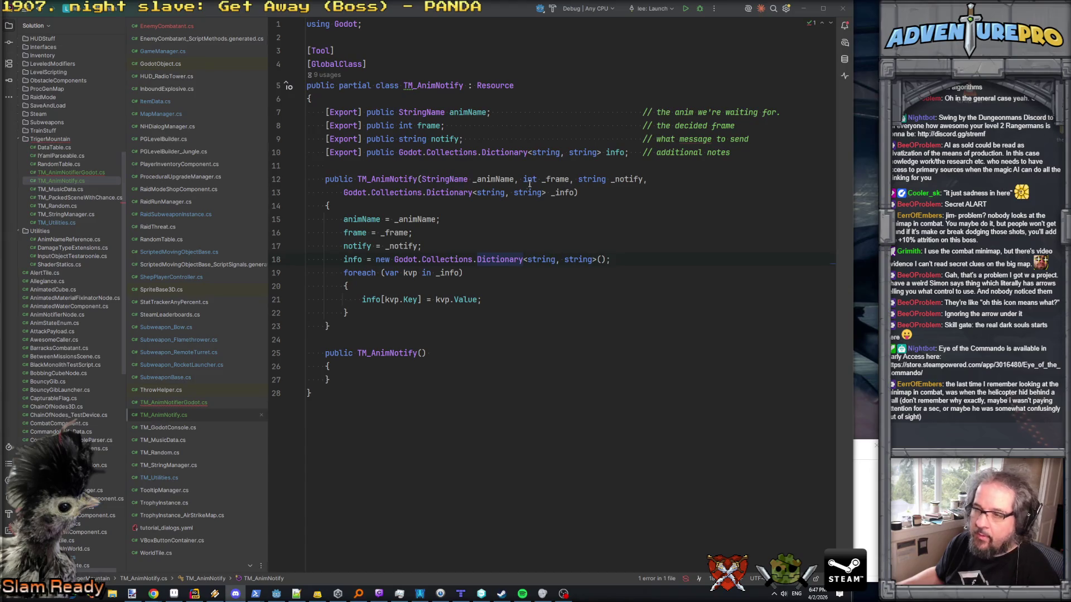
pyautogui.click(452, 310)
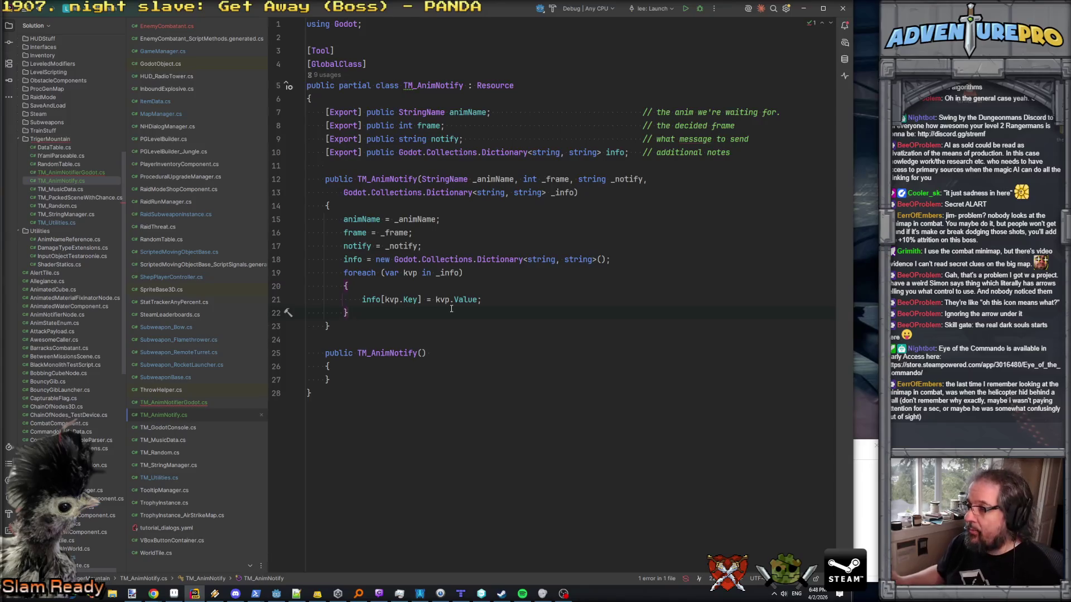
pyautogui.click(458, 299)
pyautogui.click(72, 173)
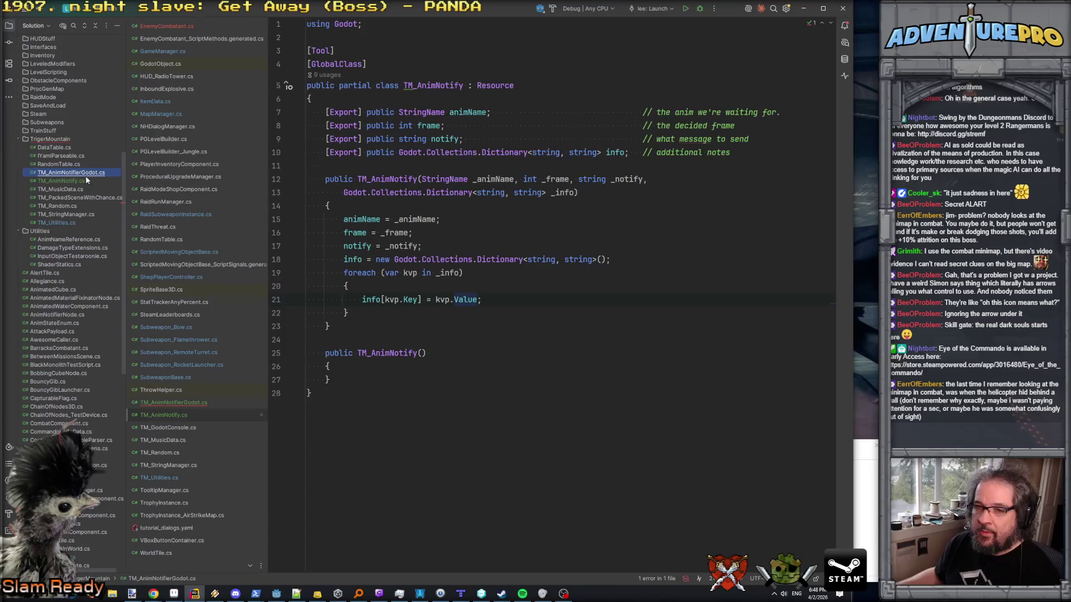
# - Open TM_AnimNotifierGodot.cs and scroll through it to review the script
pyautogui.doubleClick(83, 172)
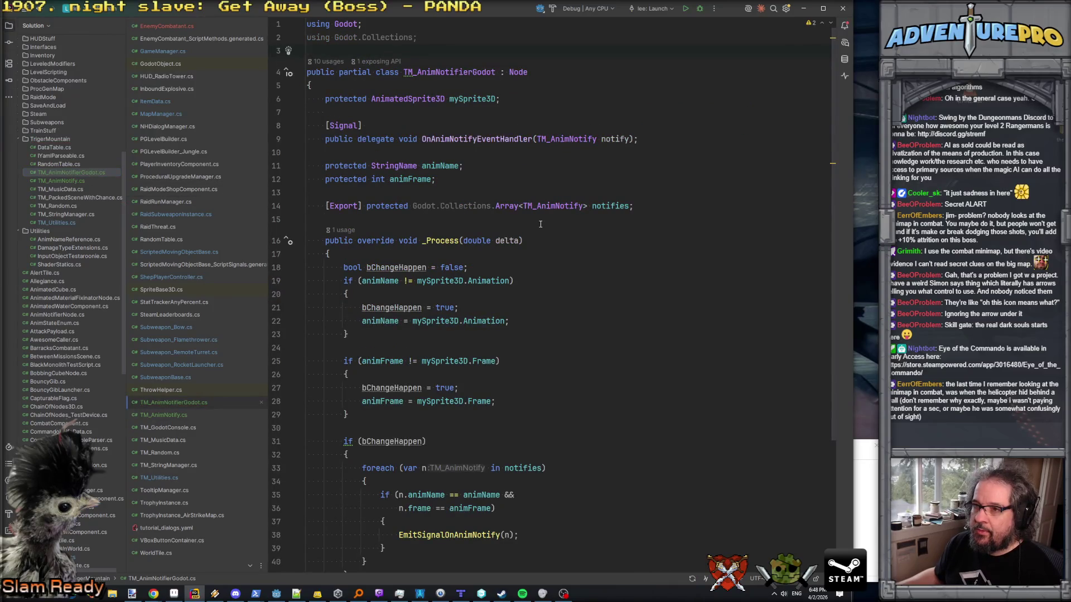
pyautogui.moveTo(440, 47); pyautogui.dragTo(440, 24)
pyautogui.scroll(-5, 468, 85)
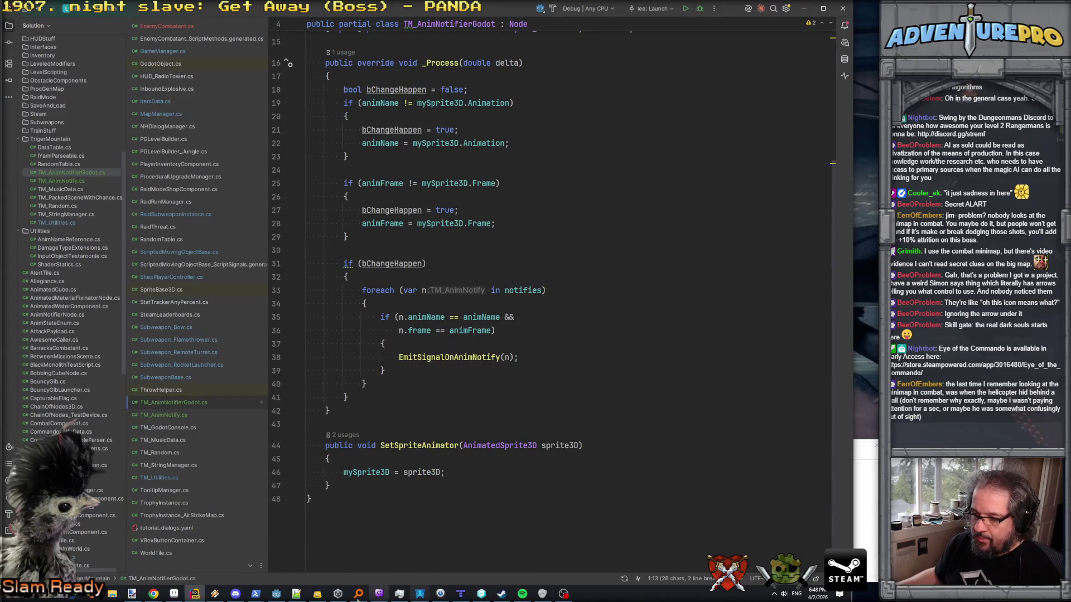
pyautogui.click(276, 593)
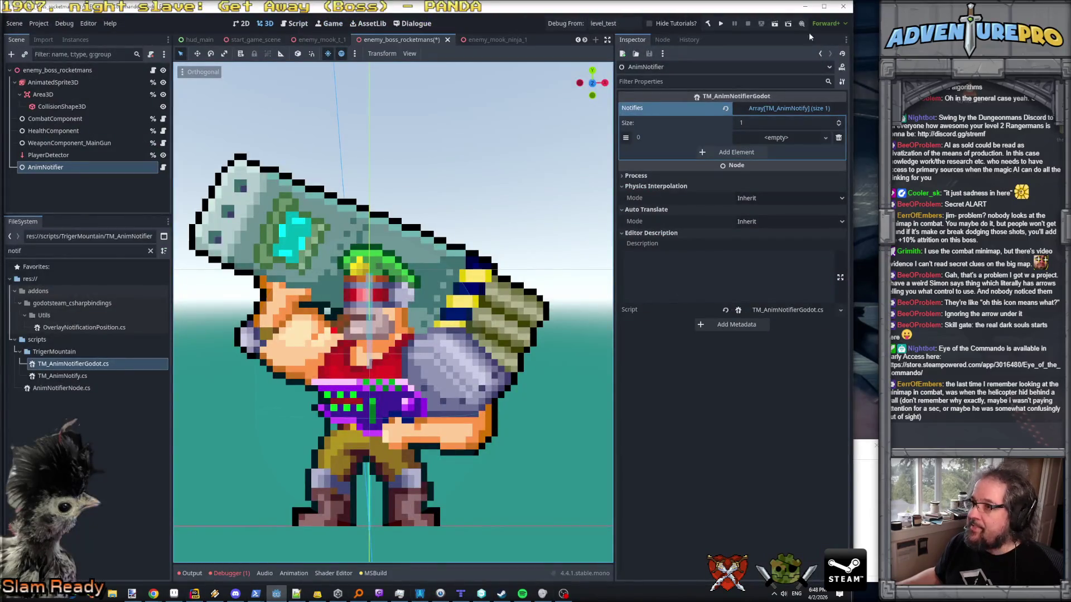
# - Rebuild the .NET project, then open the choices for the empty Notifies slot 0
pyautogui.click(708, 24)
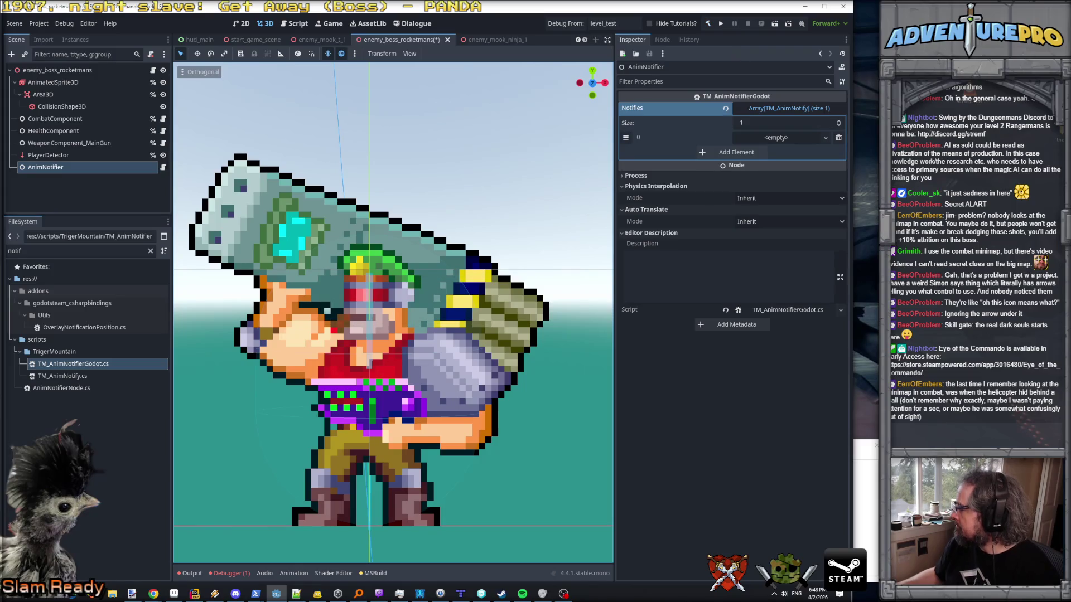
pyautogui.hotkey('alt', 'Tab')
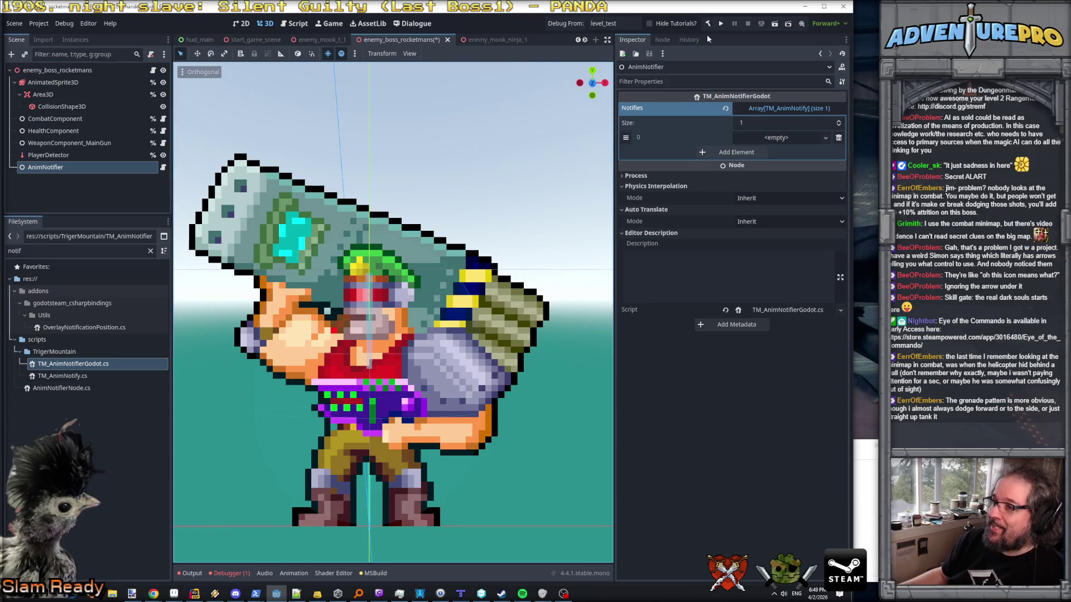
pyautogui.click(792, 137)
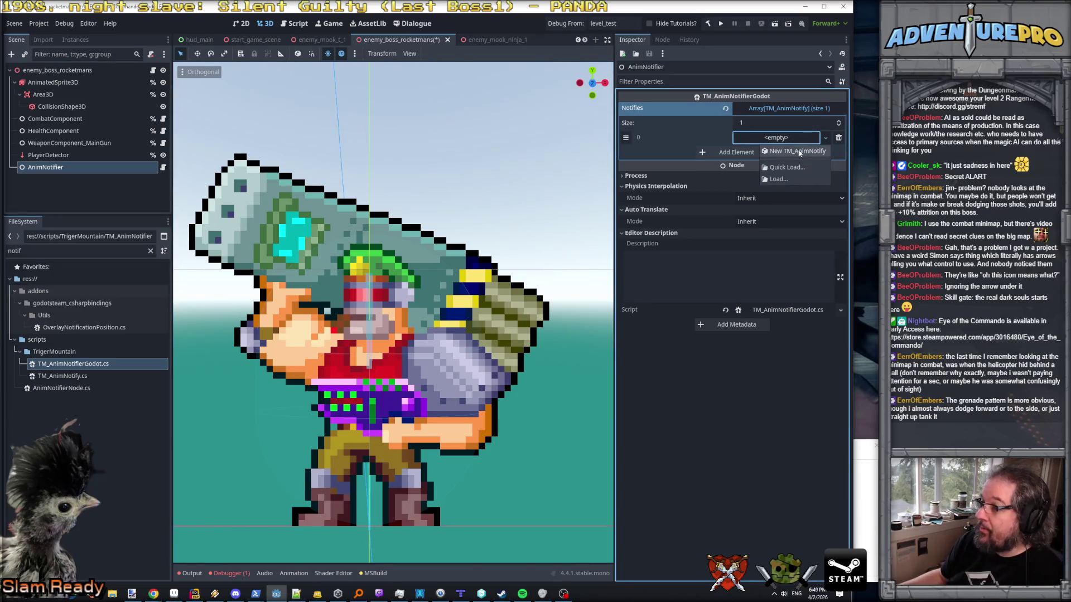
# - Put a new TM_AnimNotify in Notifies slot 0 and look up AnimatedSprite3D's animation names
pyautogui.click(798, 150)
pyautogui.click(772, 138)
pyautogui.click(772, 153)
pyautogui.moveTo(772, 153); pyautogui.dragTo(719, 151)
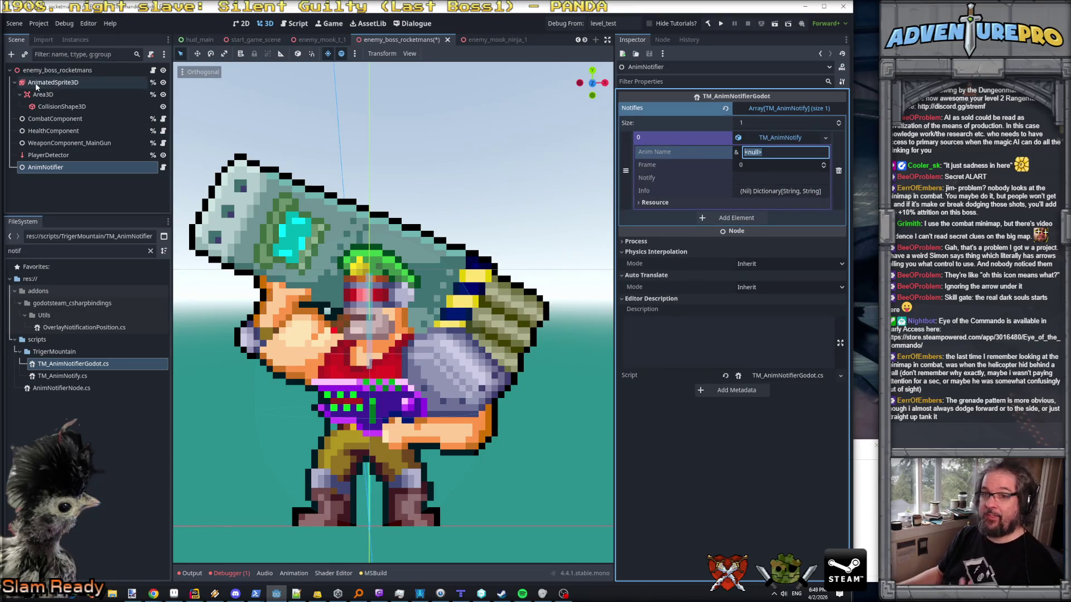
pyautogui.click(53, 83)
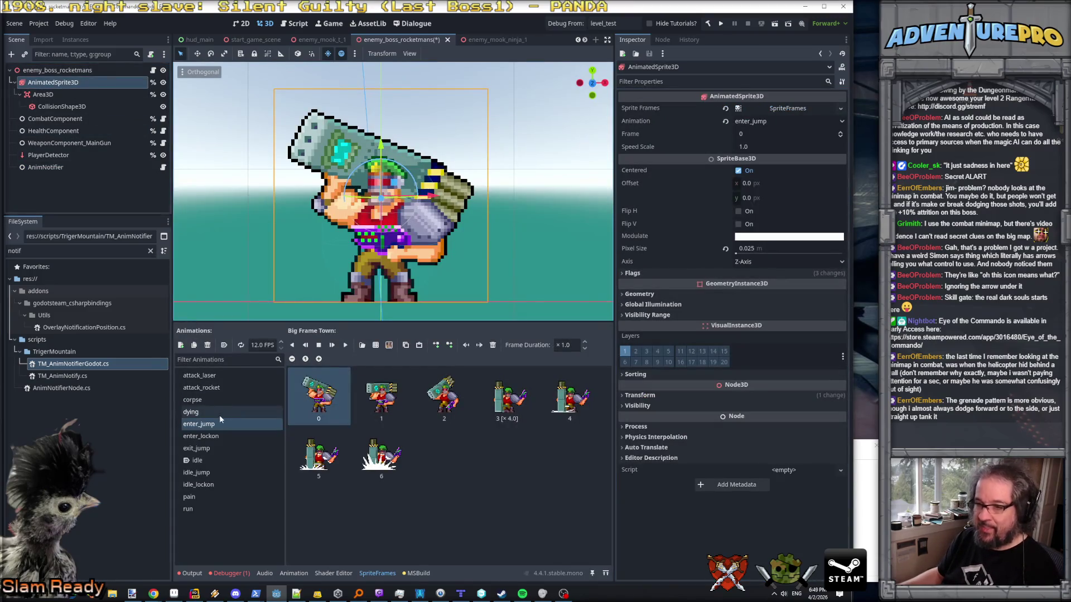
pyautogui.click(45, 167)
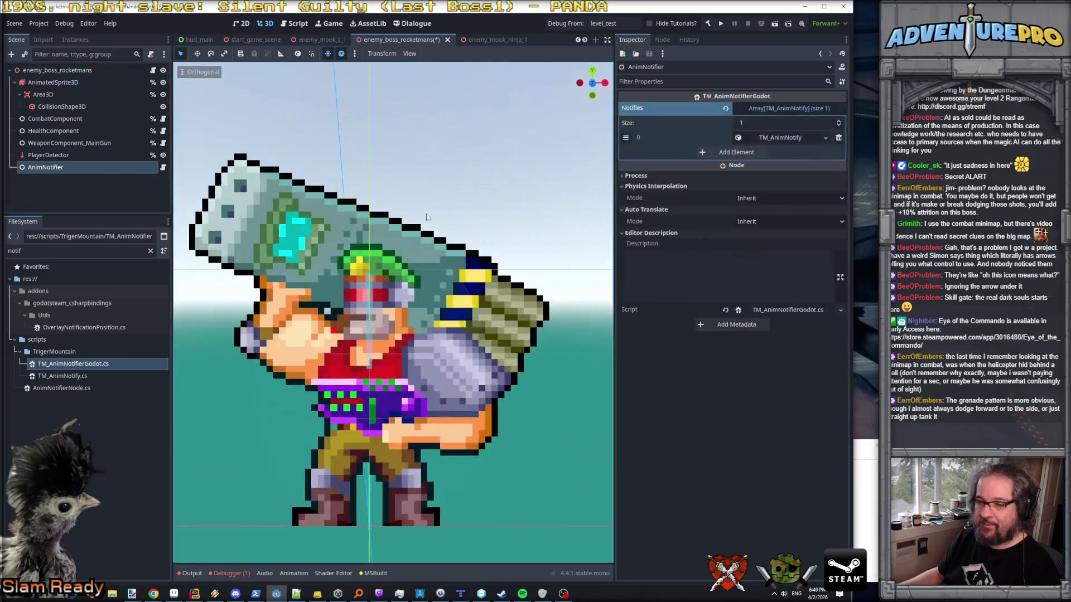
pyautogui.click(781, 137)
# - Fill the notify entry with Anim Name enter_jump, Frame 4 and Notify do_rj_fx, then save the boss scene
pyautogui.click(771, 152)
pyautogui.write('enter_jump')
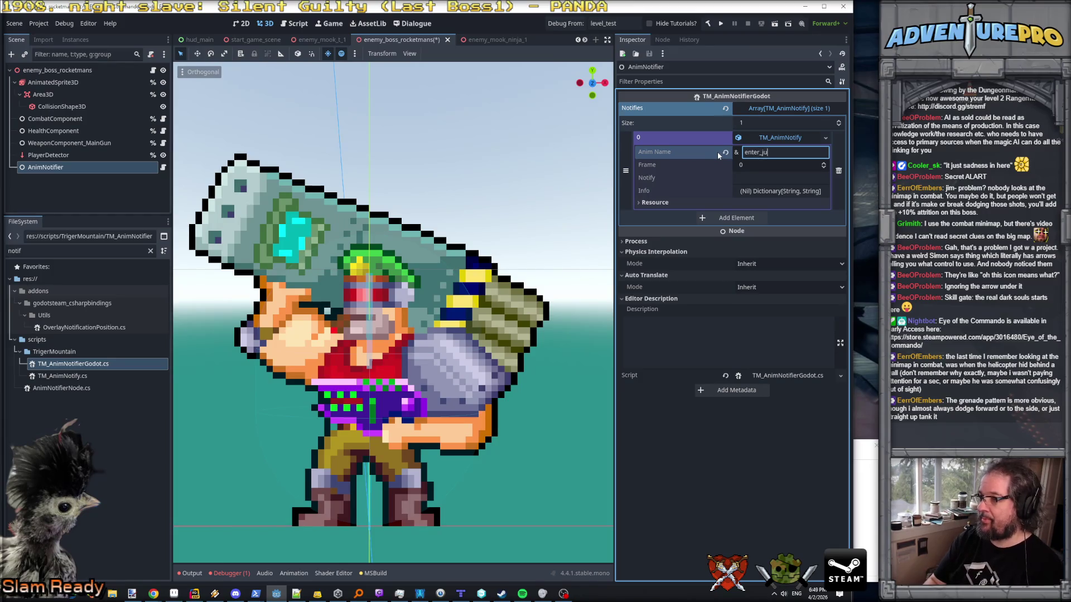
pyautogui.click(764, 165)
pyautogui.write('4')
pyautogui.click(755, 178)
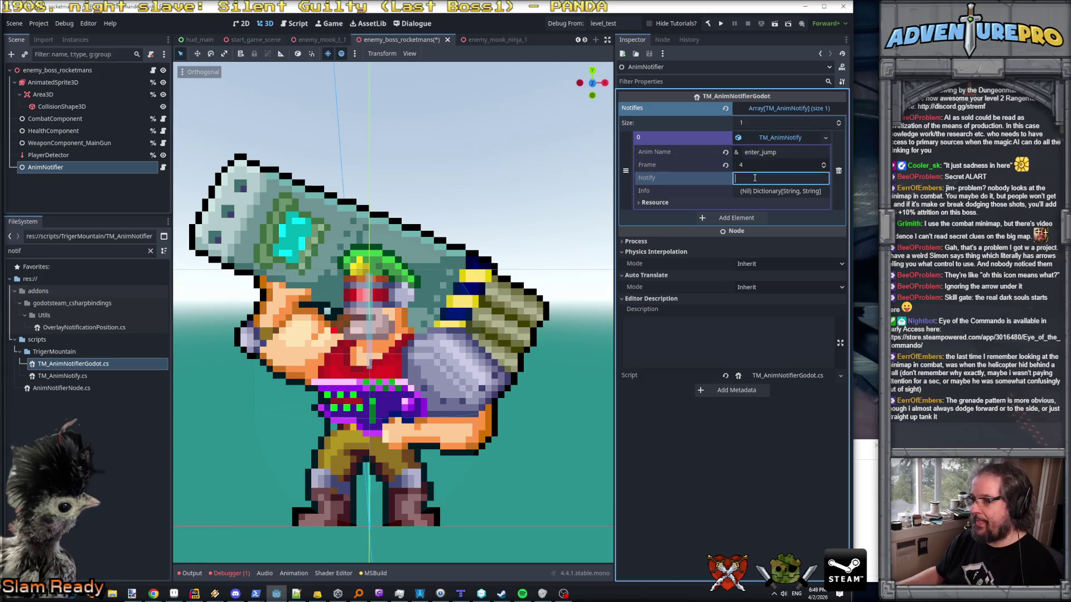
pyautogui.write('do_rj_f')
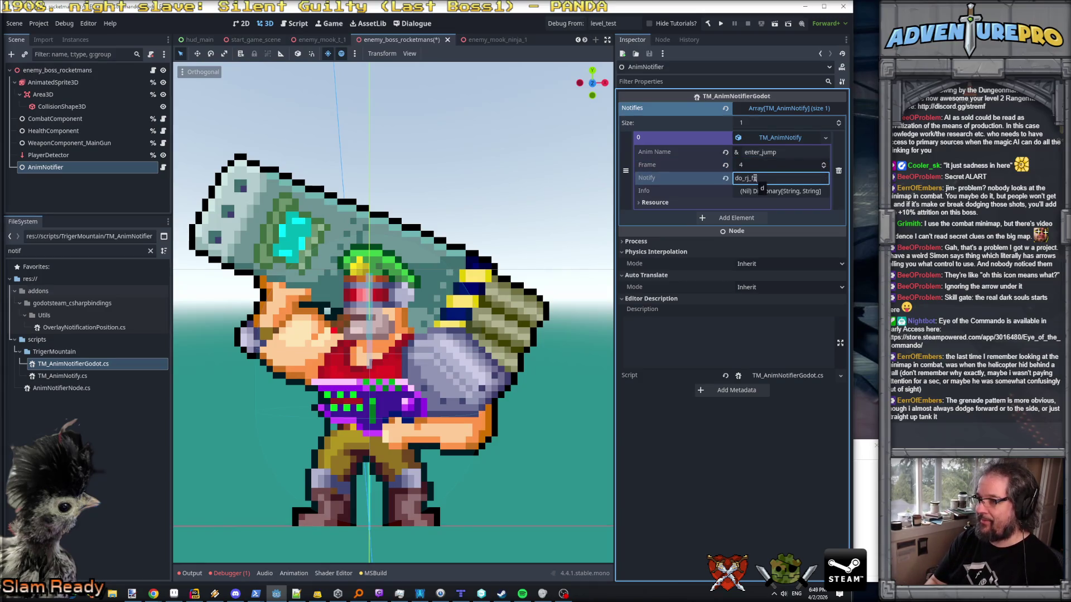
pyautogui.hotkey('ctrl', 's')
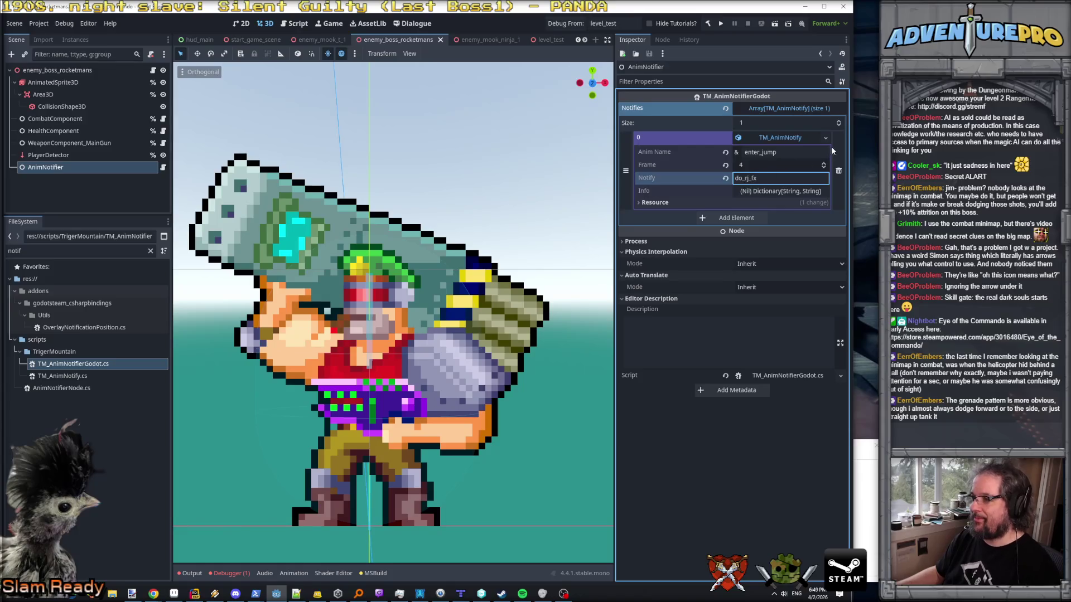
# - Open and dismiss the notify resource's options, then collapse and re-expand the entry several times
pyautogui.click(825, 138)
pyautogui.click(801, 140)
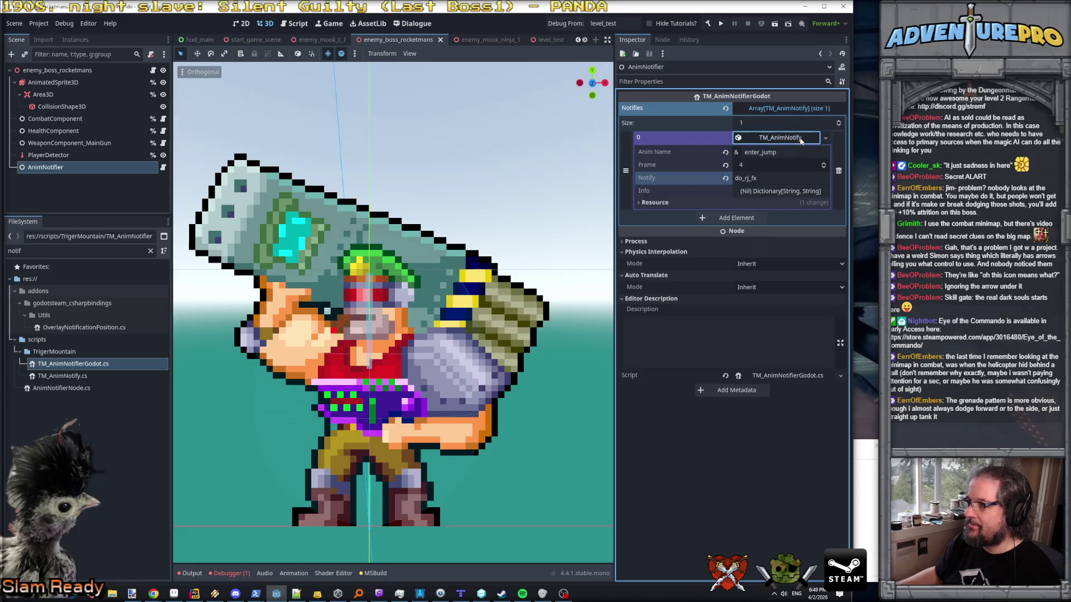
pyautogui.click(801, 140)
pyautogui.click(801, 140)
pyautogui.click(801, 141)
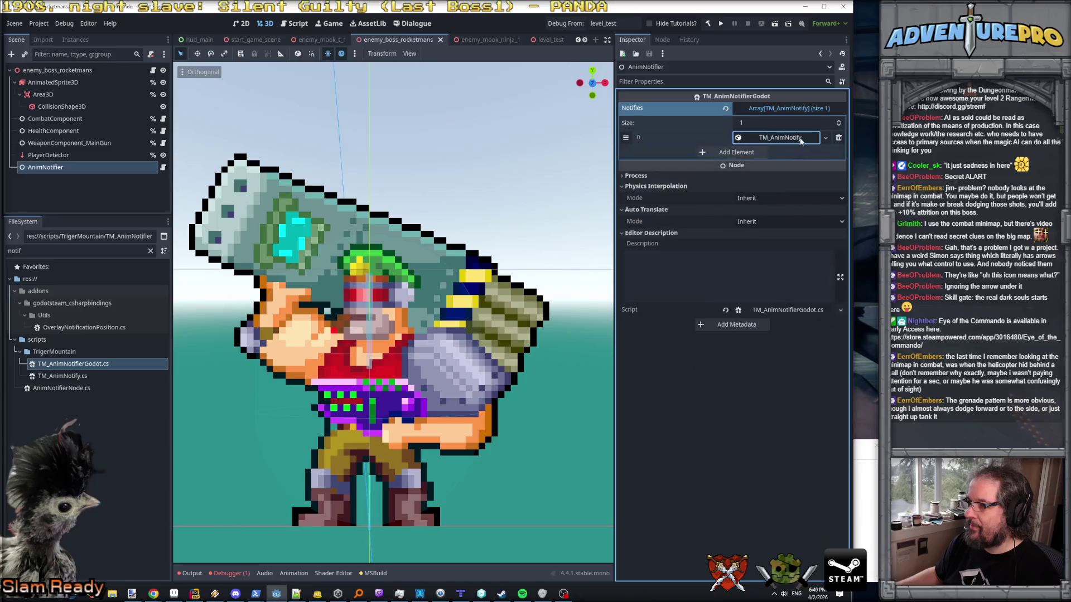
pyautogui.click(801, 141)
pyautogui.click(801, 140)
pyautogui.click(801, 140)
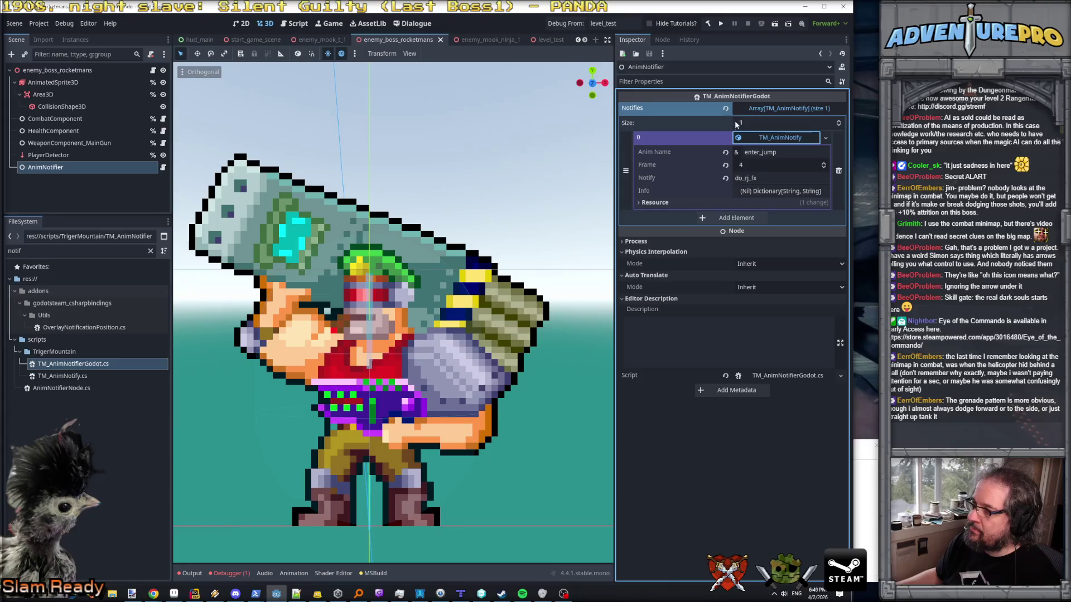
# - Toggle the notify entry's property list to recheck its values, then return to the Rider code editor
pyautogui.click(750, 140)
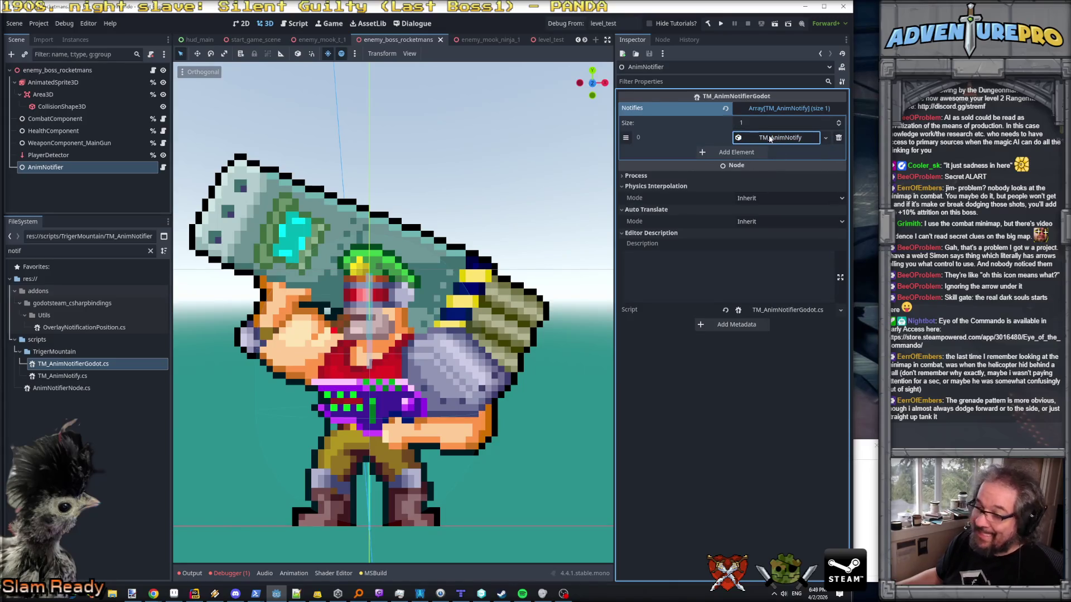
pyautogui.click(778, 140)
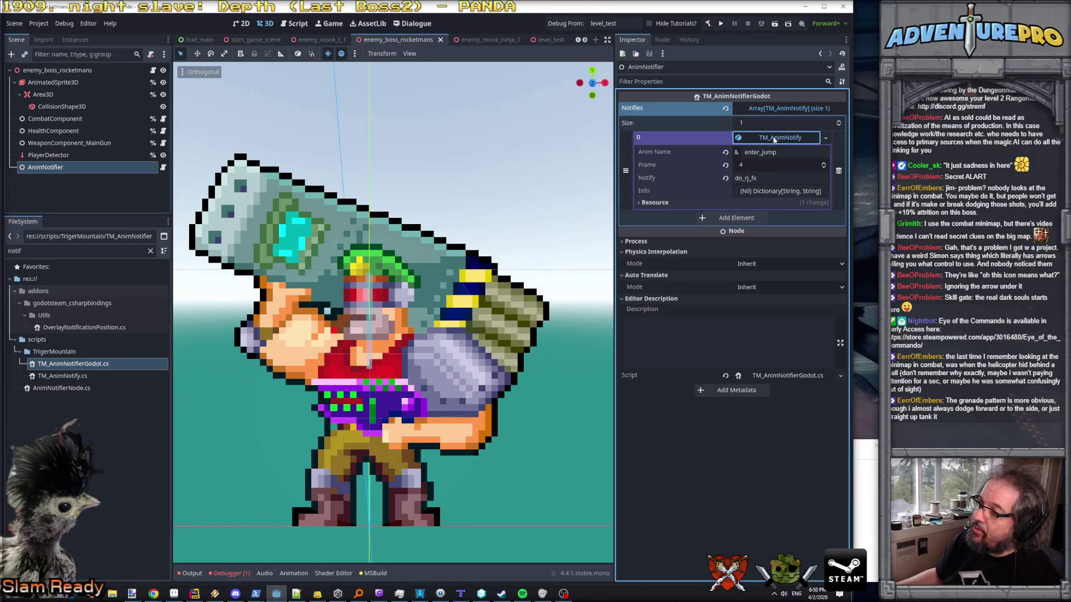
pyautogui.click(774, 140)
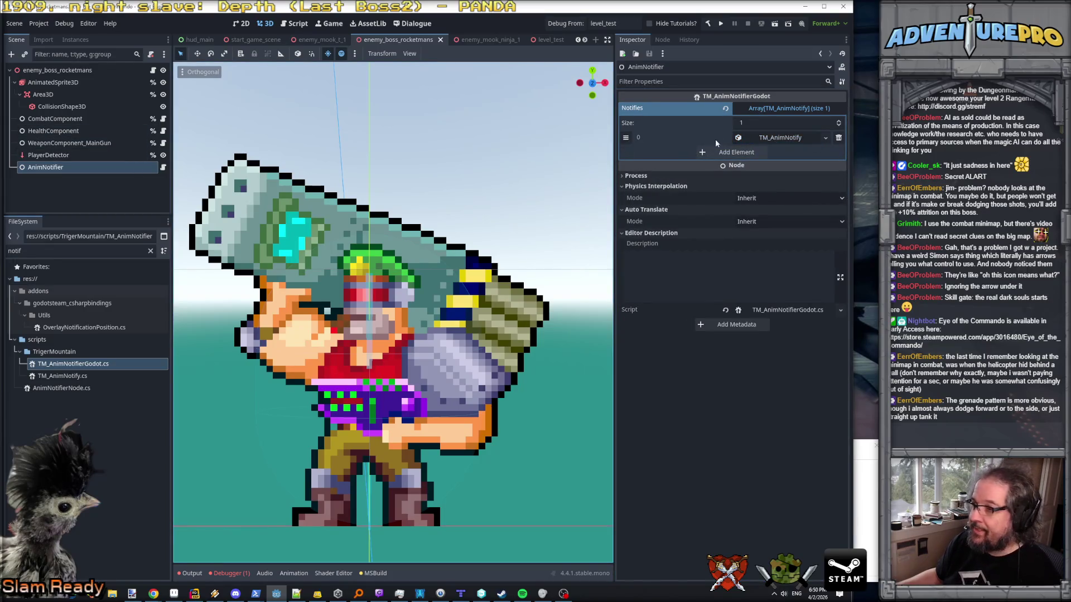
pyautogui.click(768, 138)
pyautogui.click(768, 138)
pyautogui.click(768, 137)
pyautogui.click(768, 137)
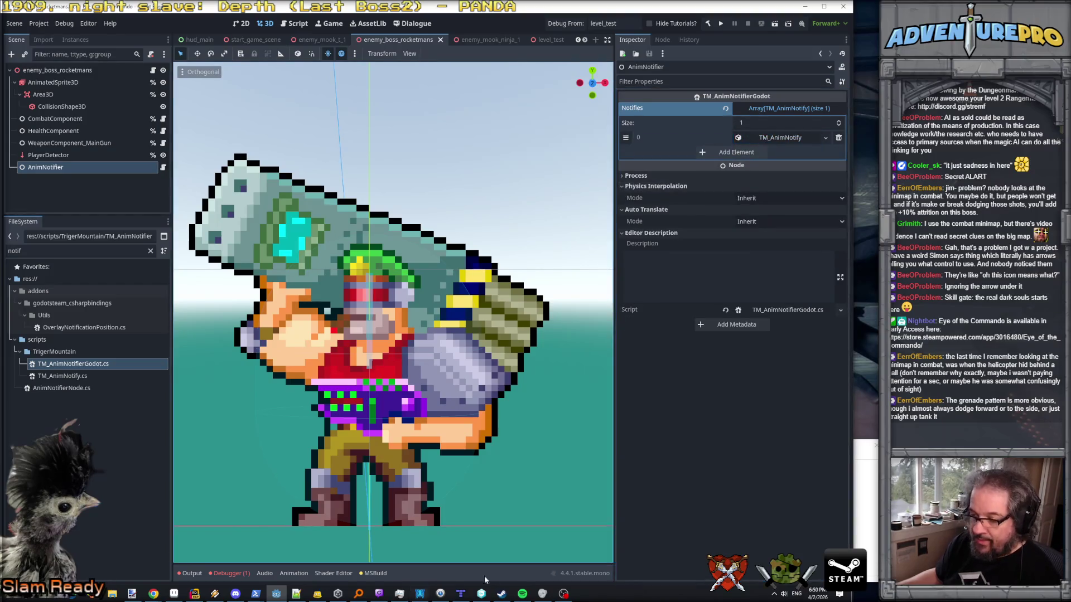
pyautogui.click(195, 593)
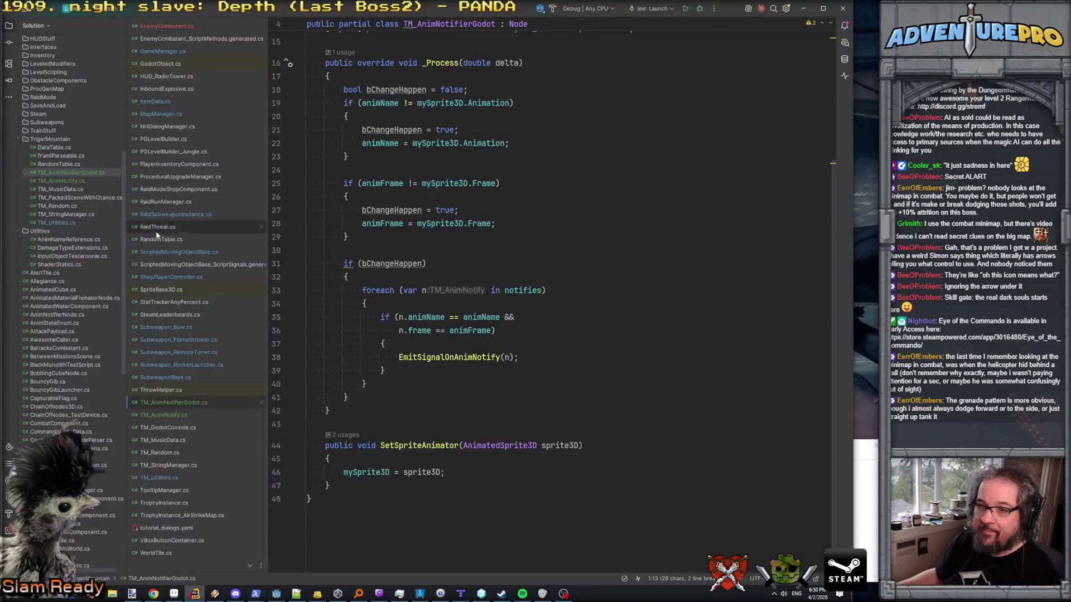